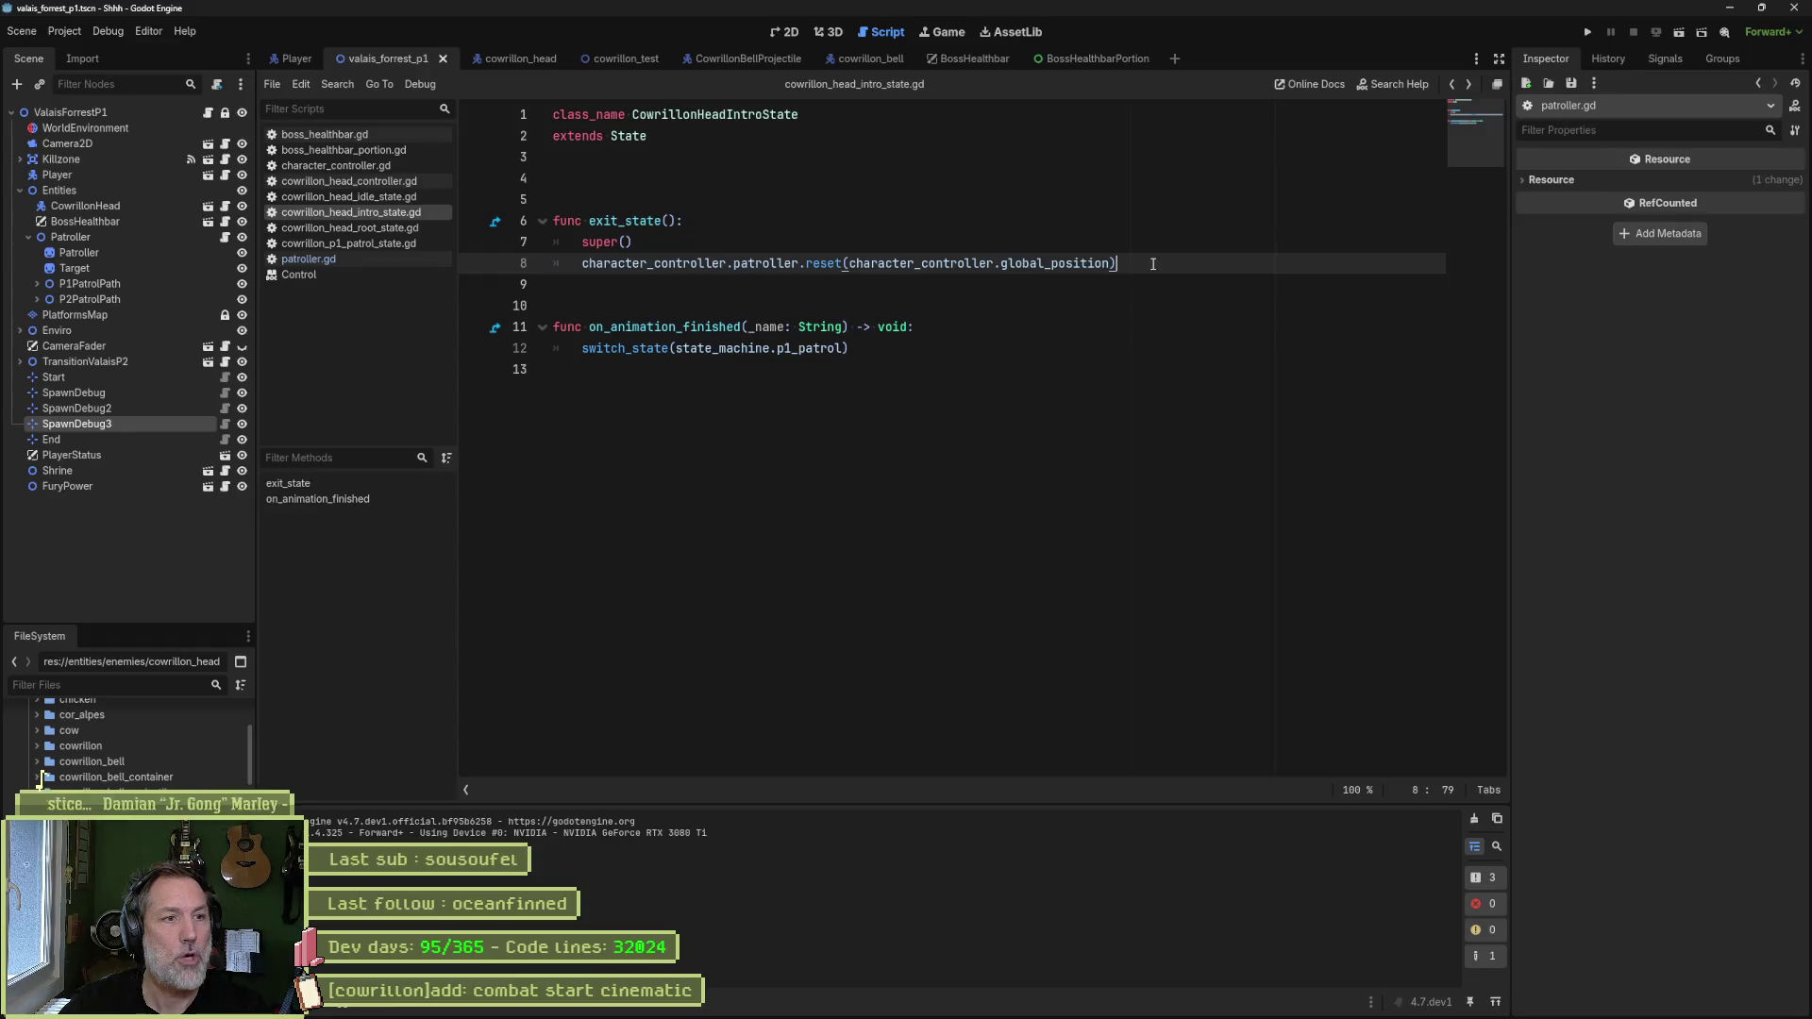
# - Duplicate the patroller reset line in exit_state, change the copy to is_paused = false, and run the game
pyautogui.moveTo(1153, 263); pyautogui.dragTo(1154, 244)
pyautogui.hotkey('ctrl', 'shift', 'd')
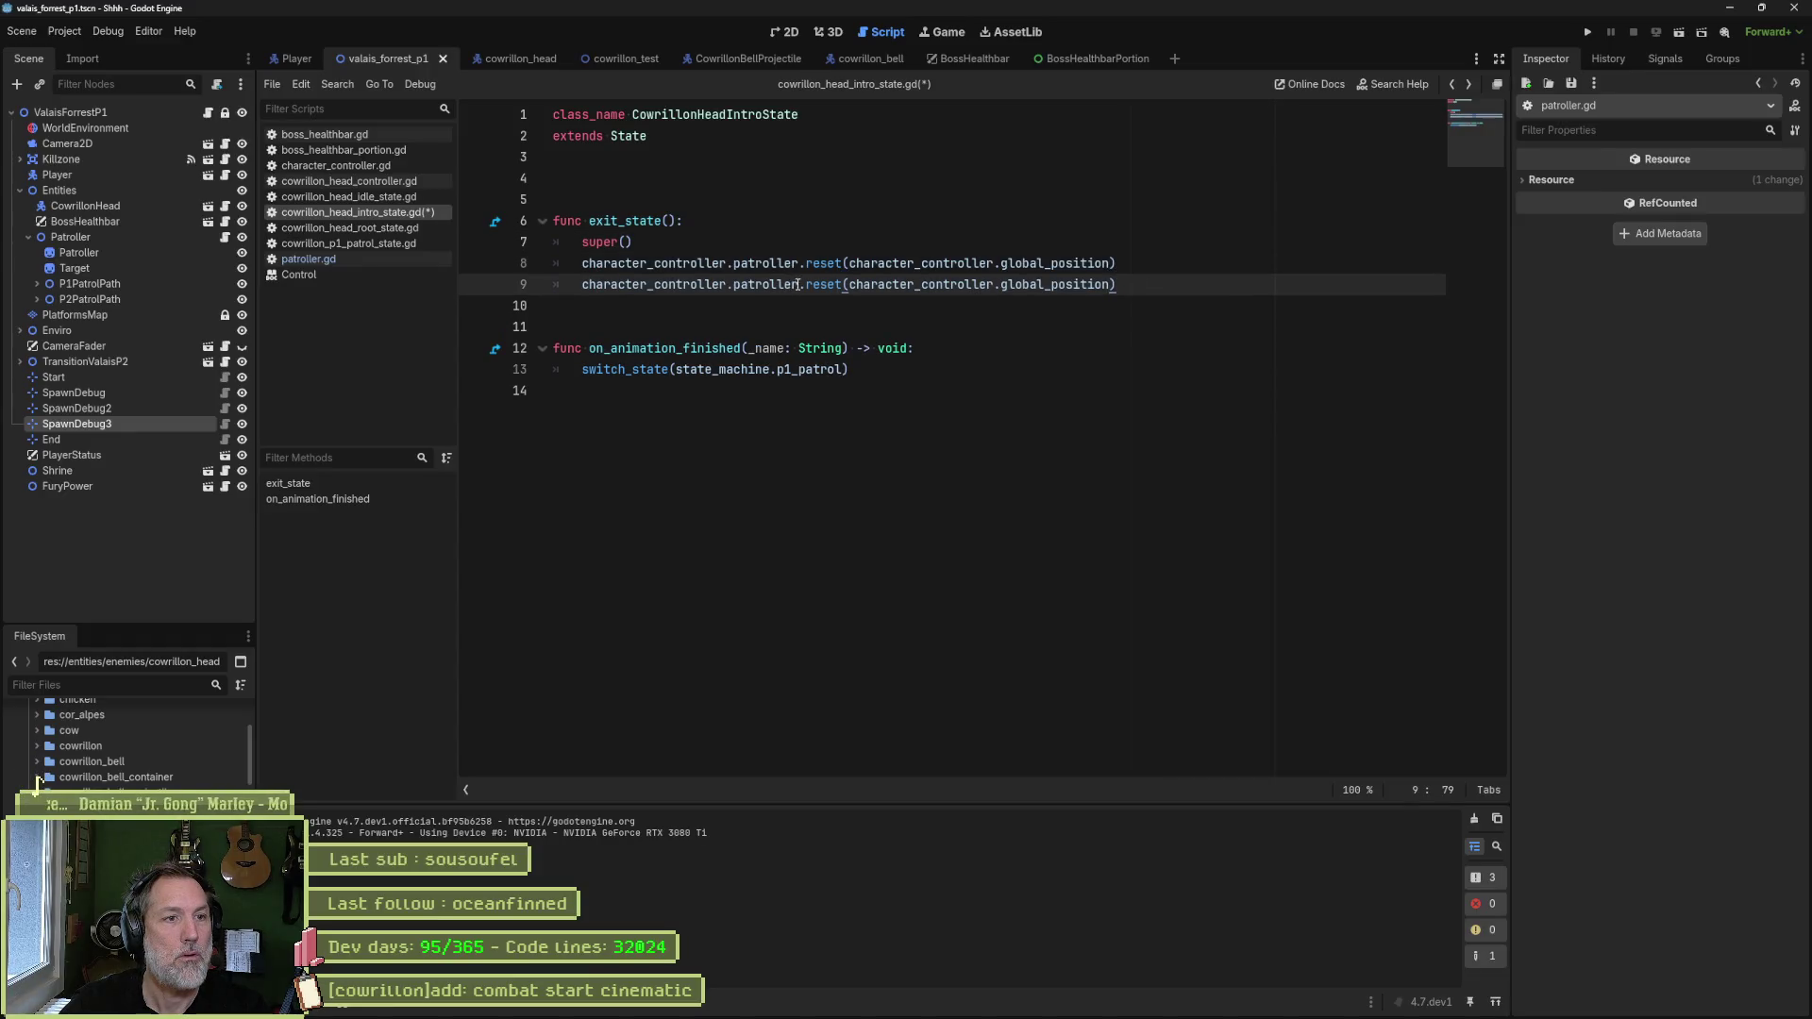
pyautogui.moveTo(805, 284); pyautogui.dragTo(1209, 312)
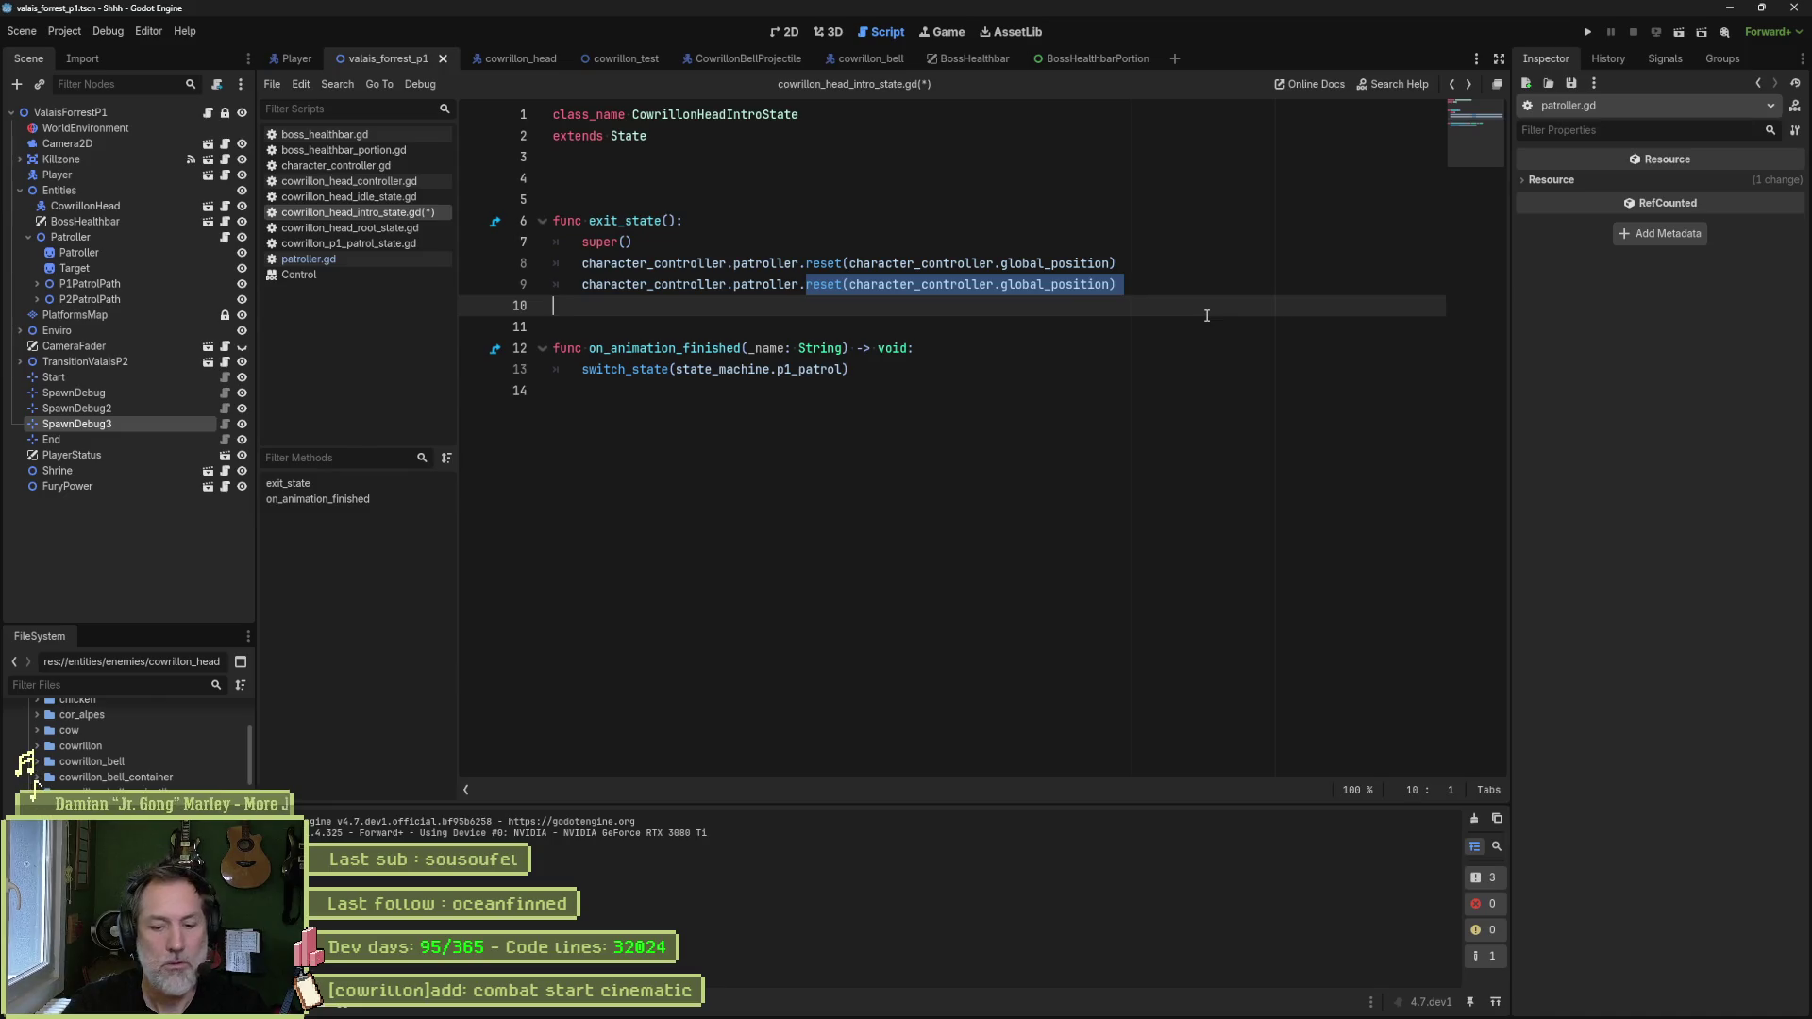
pyautogui.write('is_paused = fals')
pyautogui.hotkey('ctrl', 'BackSpace')
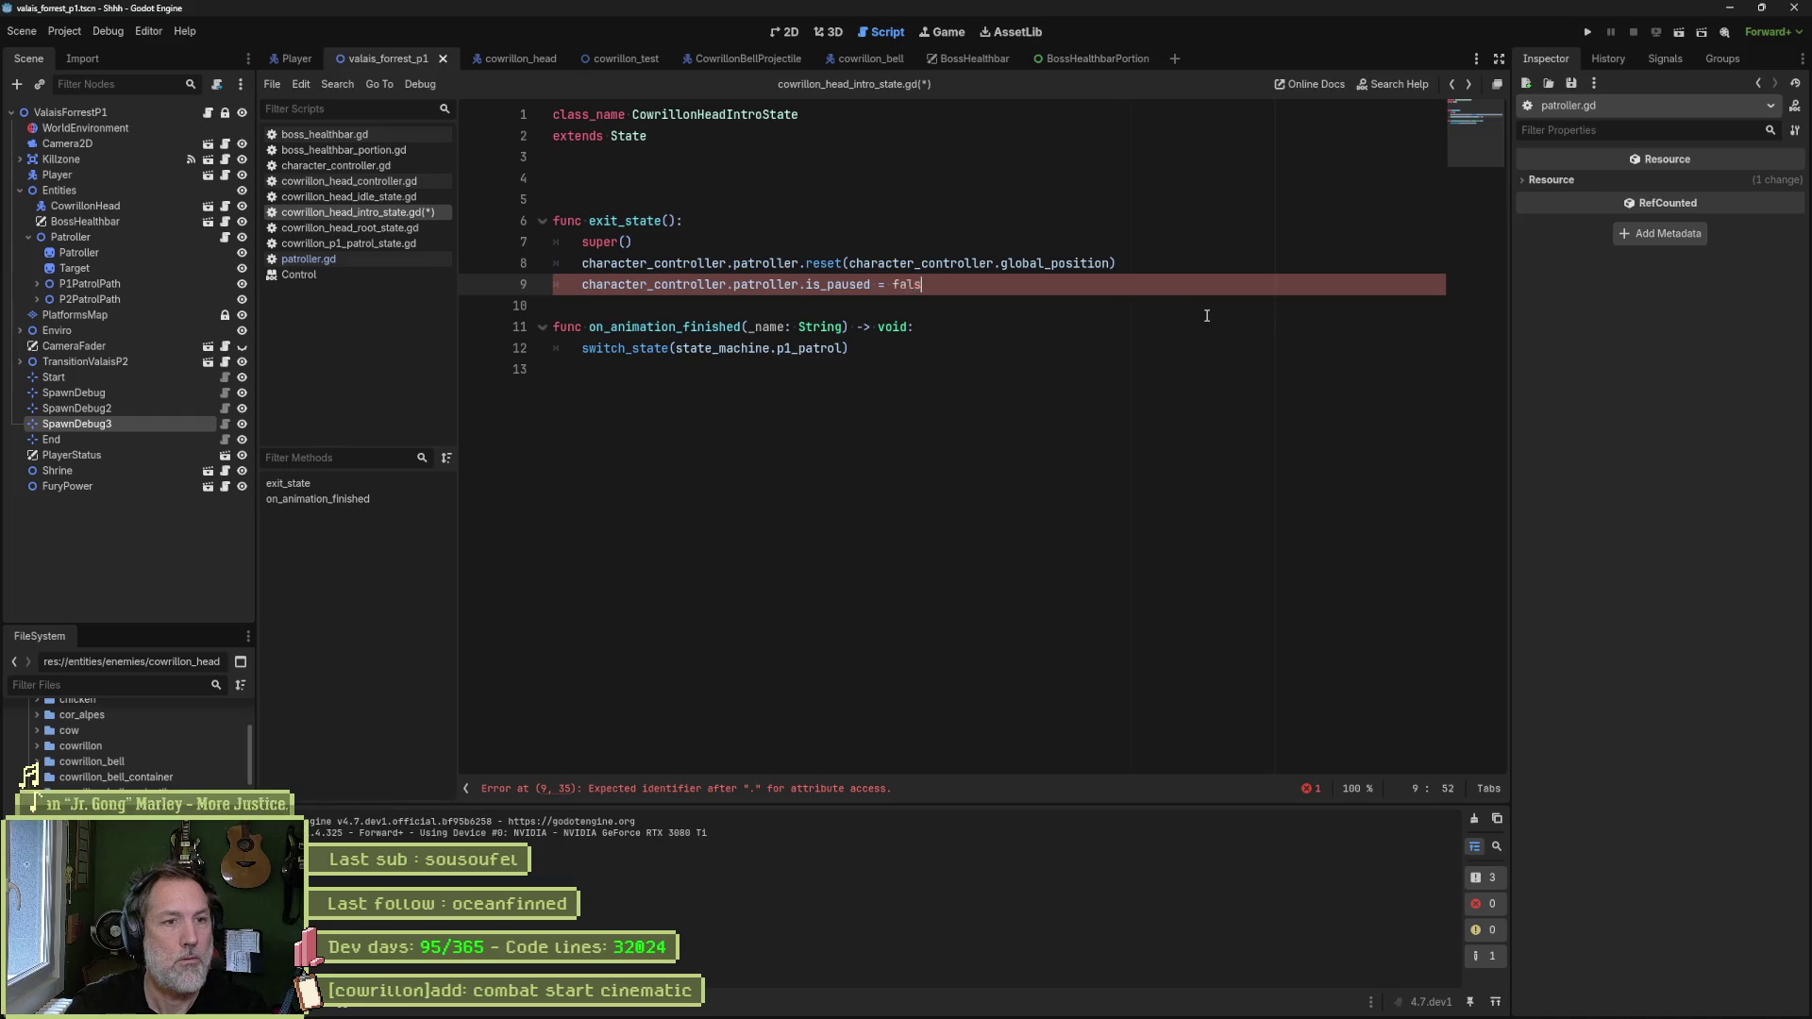
pyautogui.write('e')
pyautogui.press('Return')
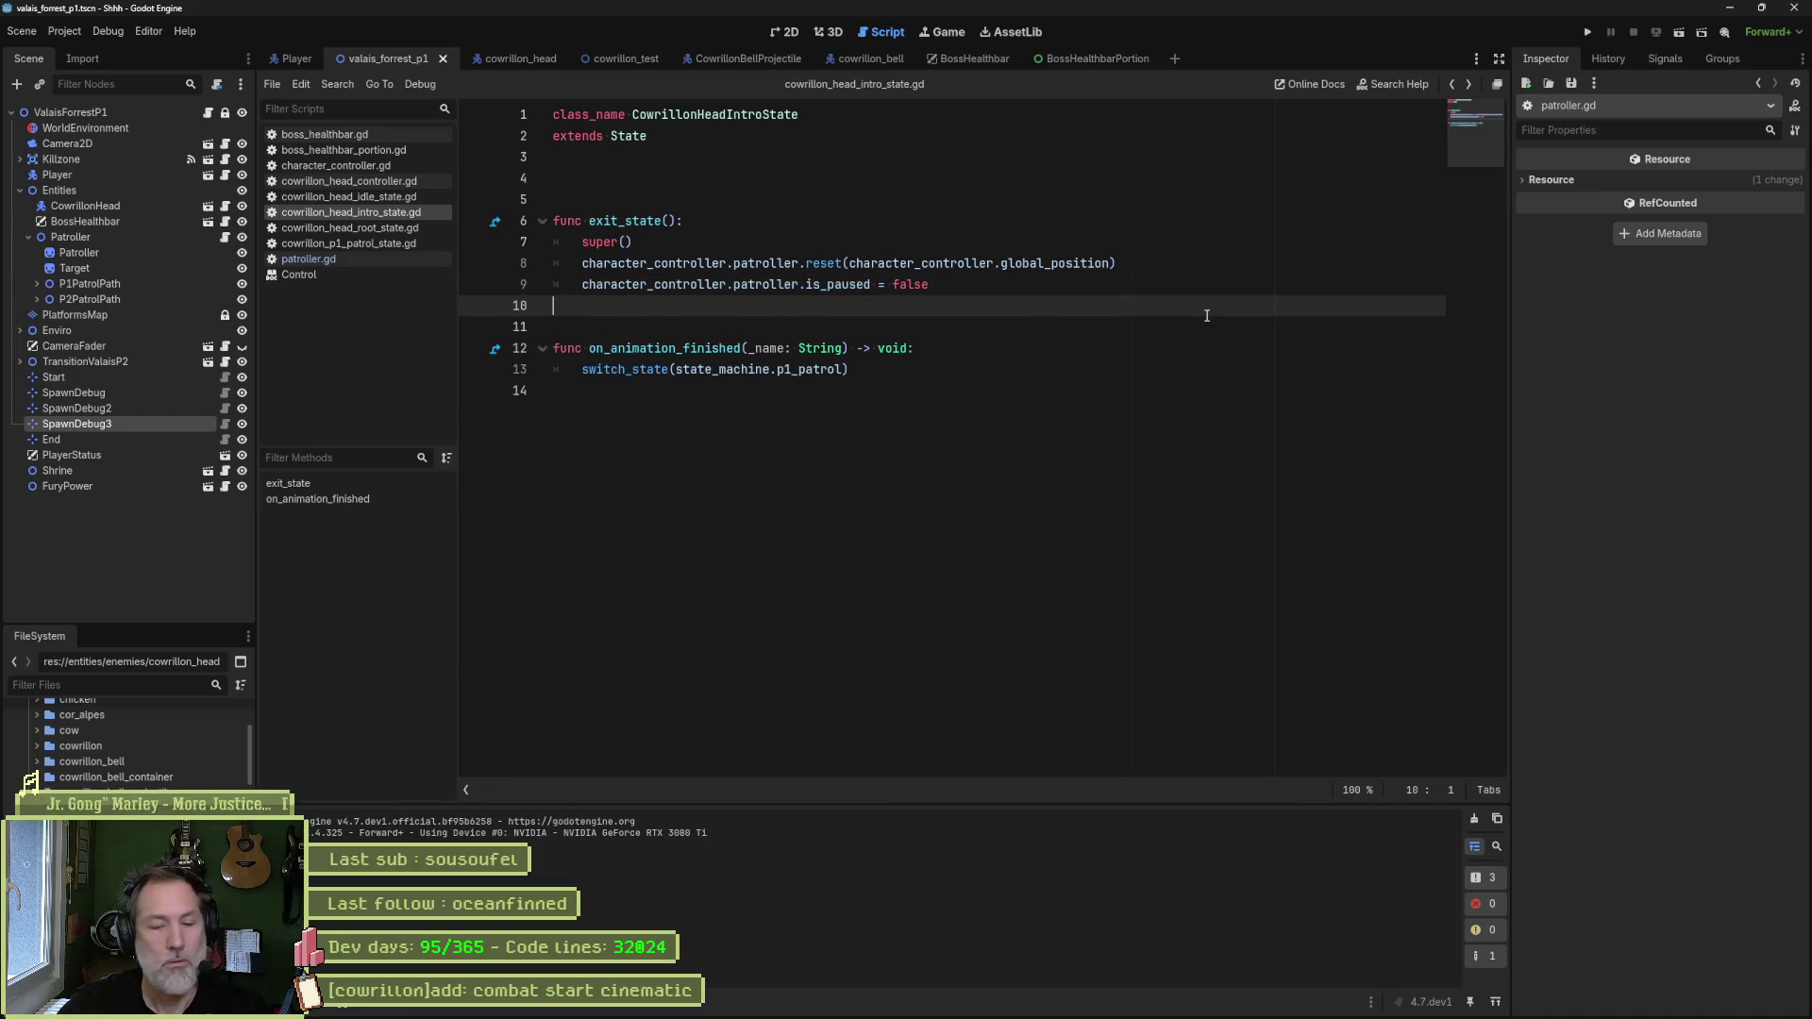
pyautogui.press('F6')
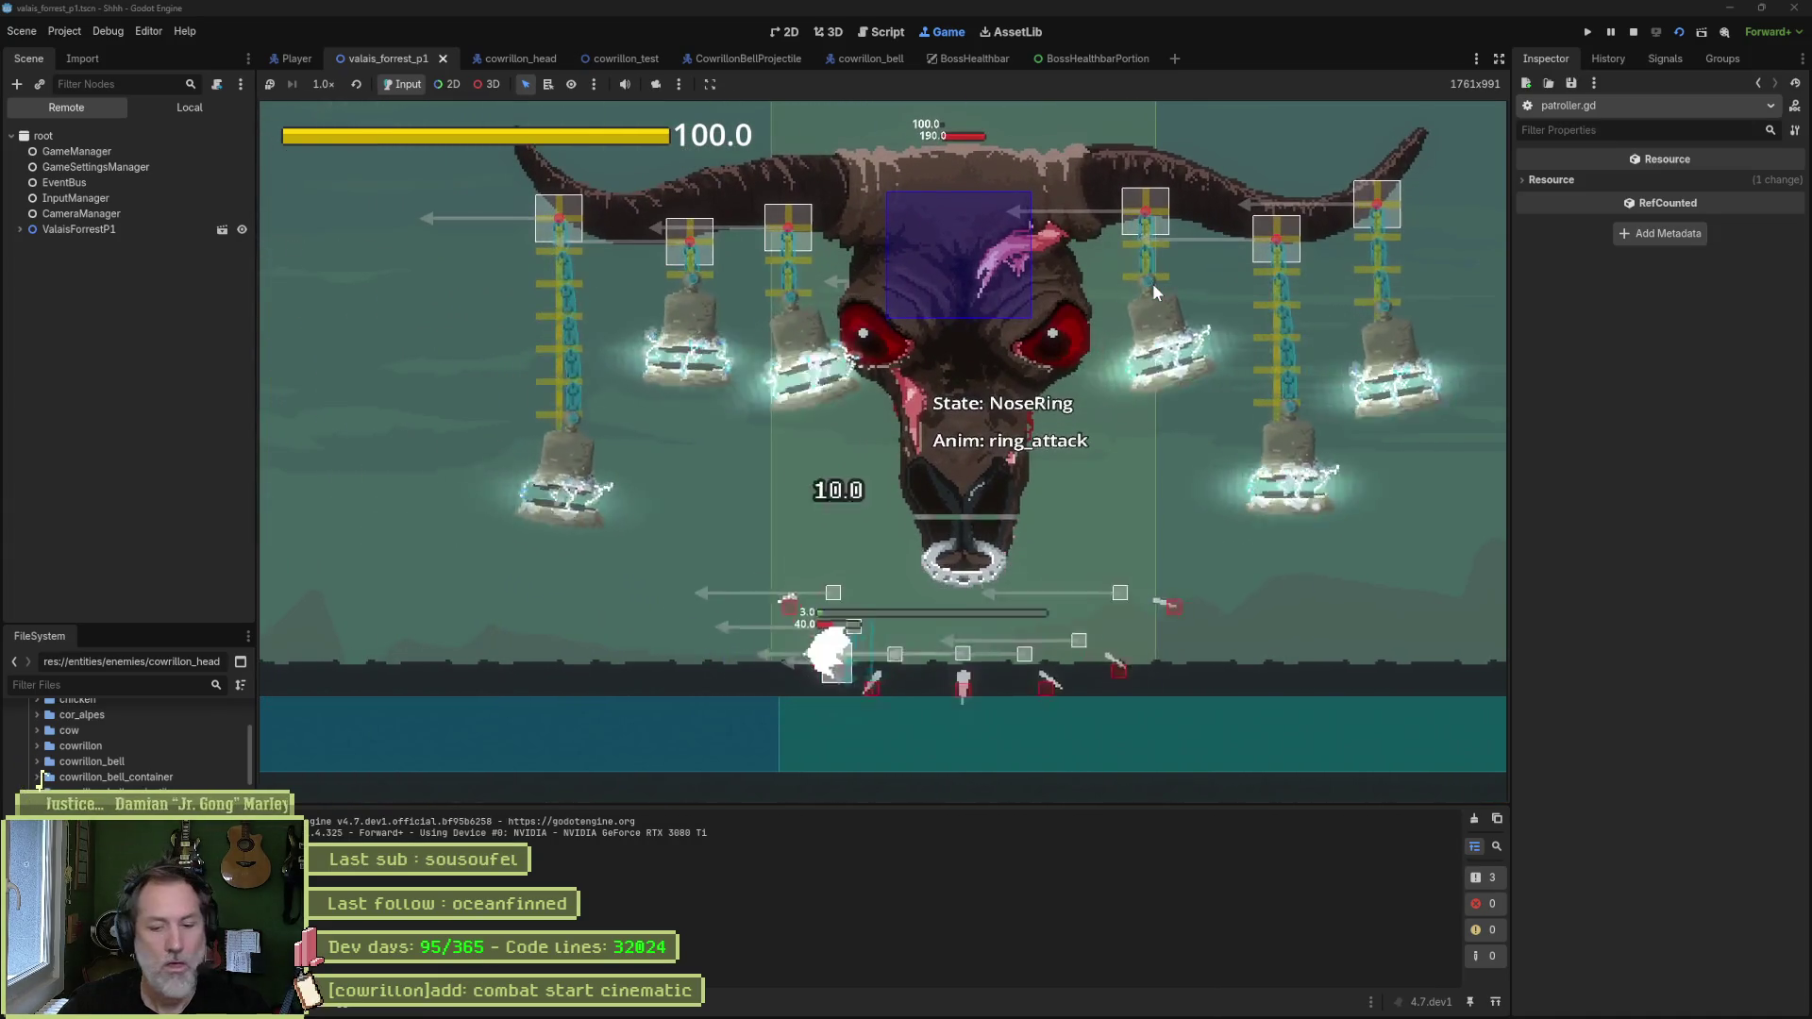
# - Stop the running game and return to the intro state script
pyautogui.press('F8')
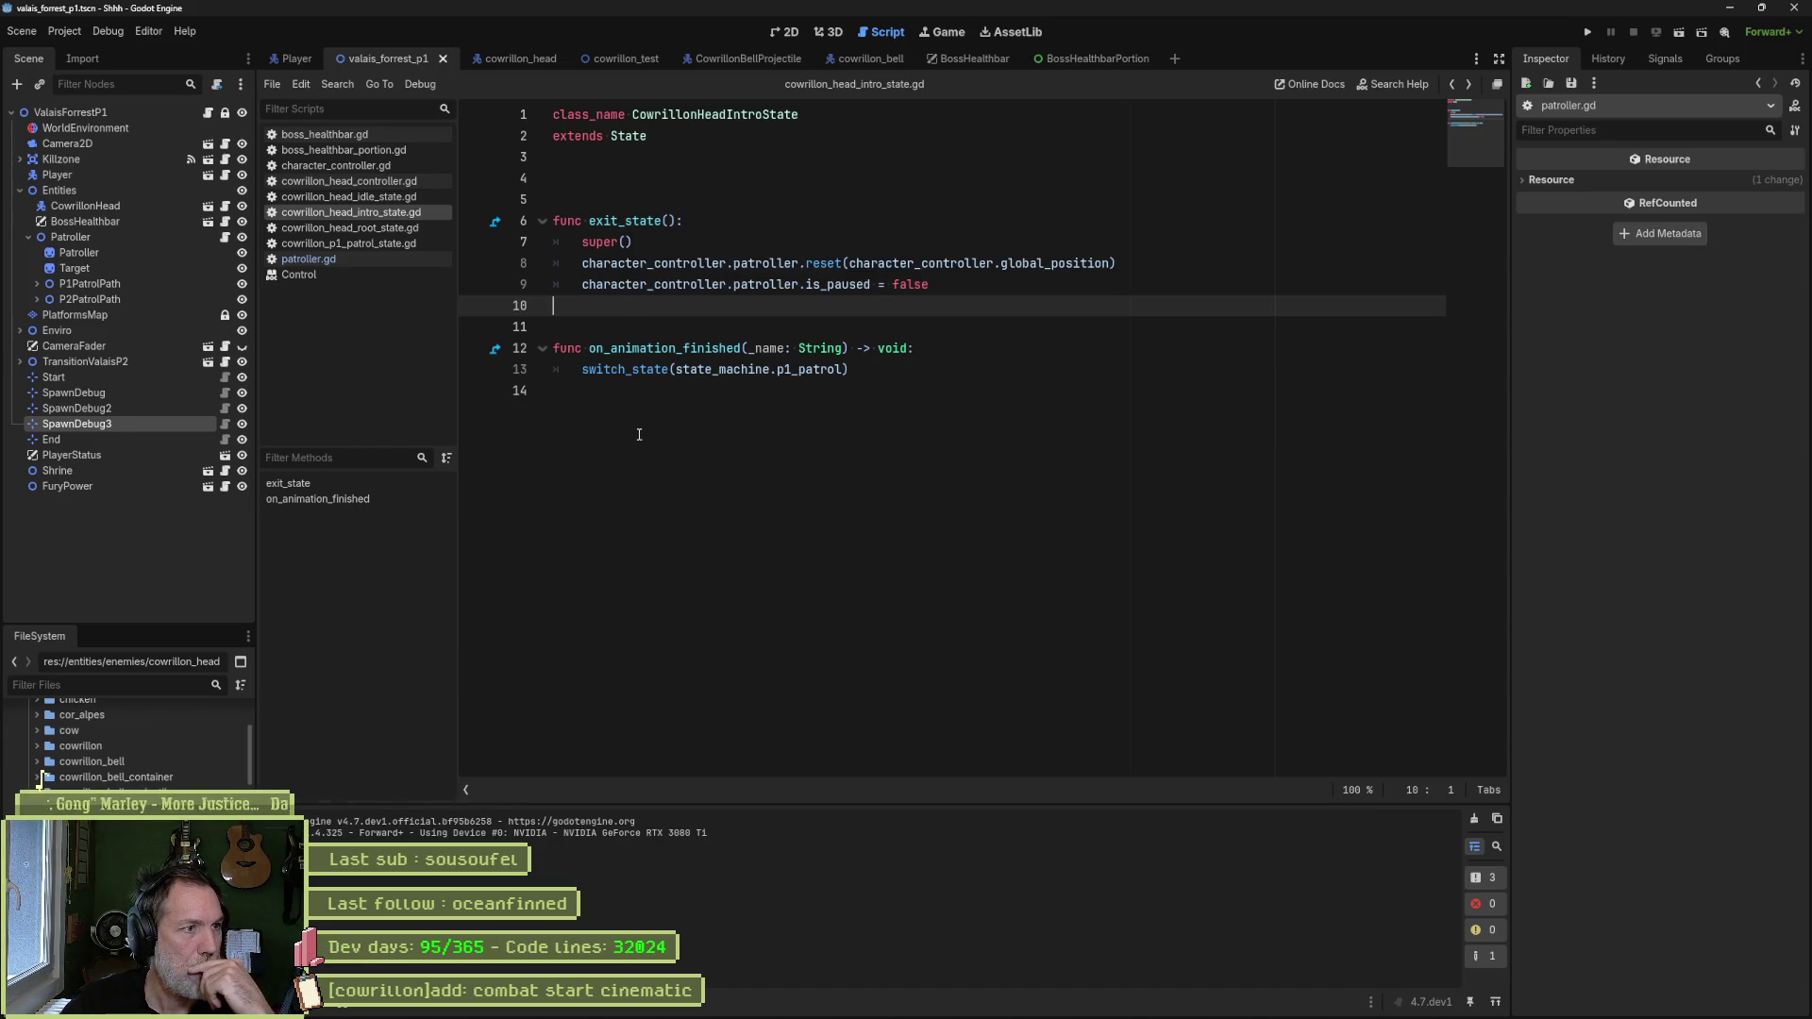
# - In valais_forrest_p1, confirm CowrillonHead's Boss Healthbar points to the BossHealthbar node
pyautogui.click(512, 60)
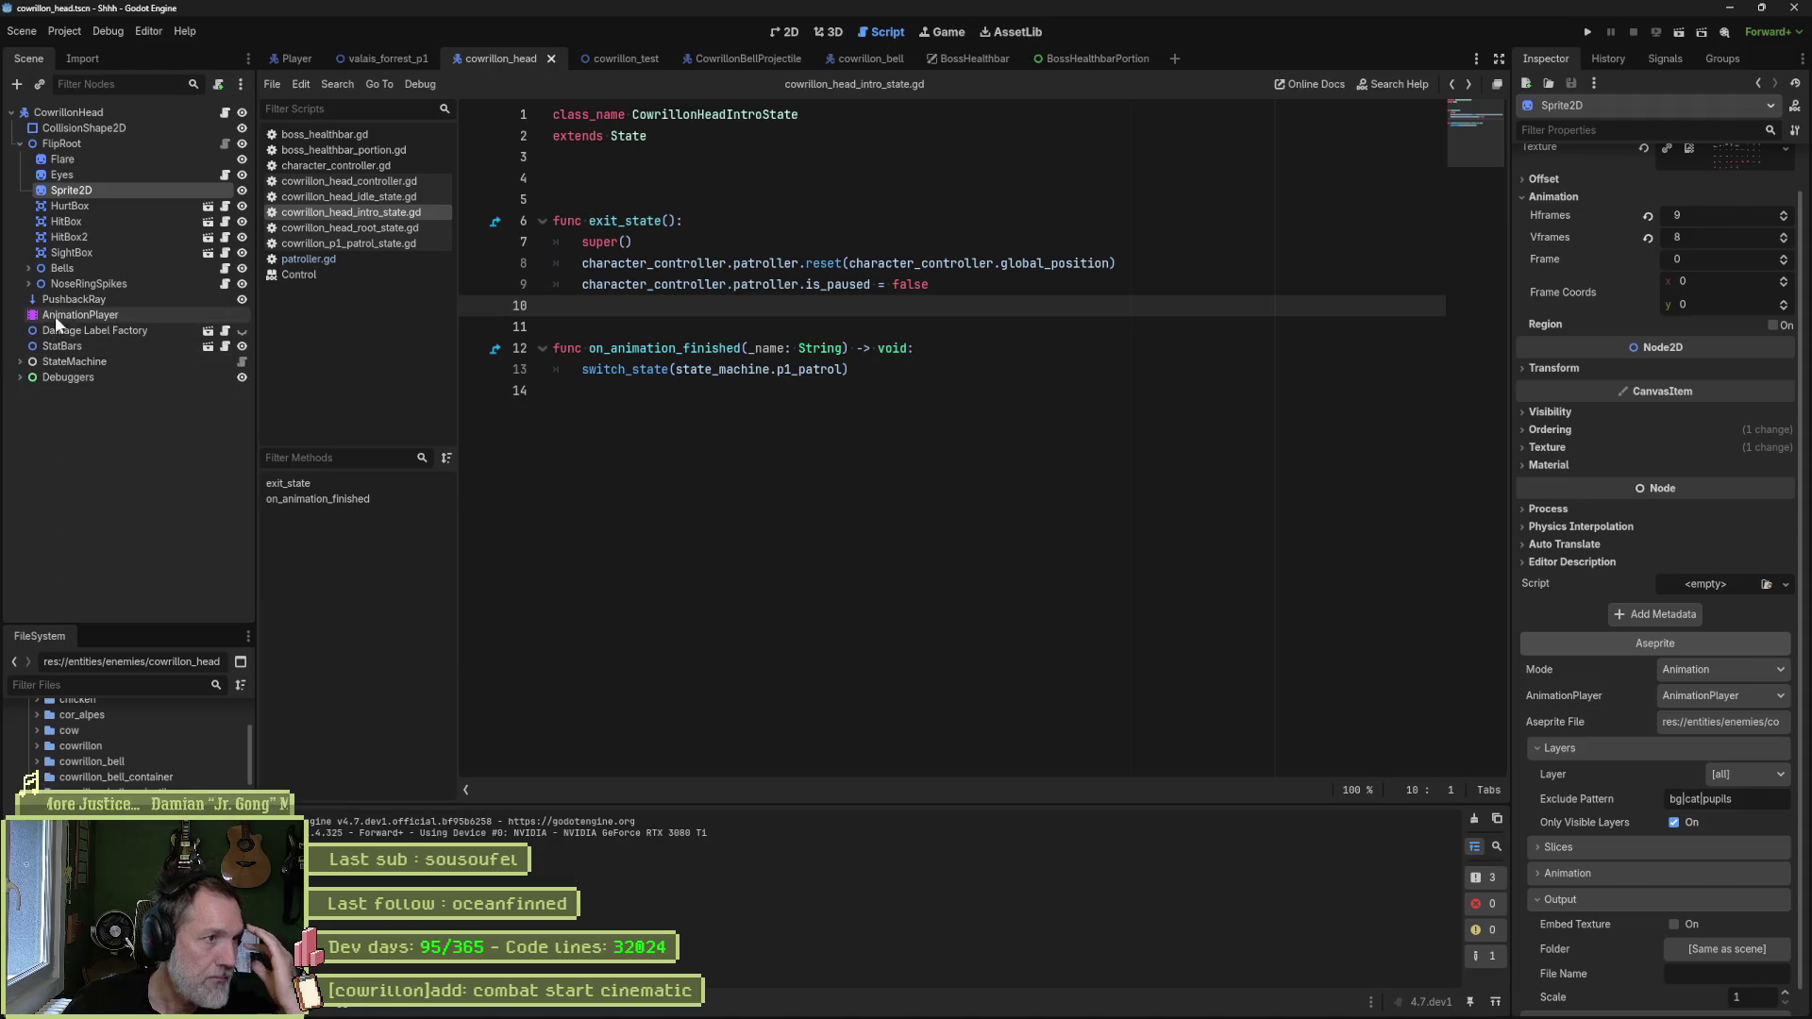
pyautogui.click(400, 54)
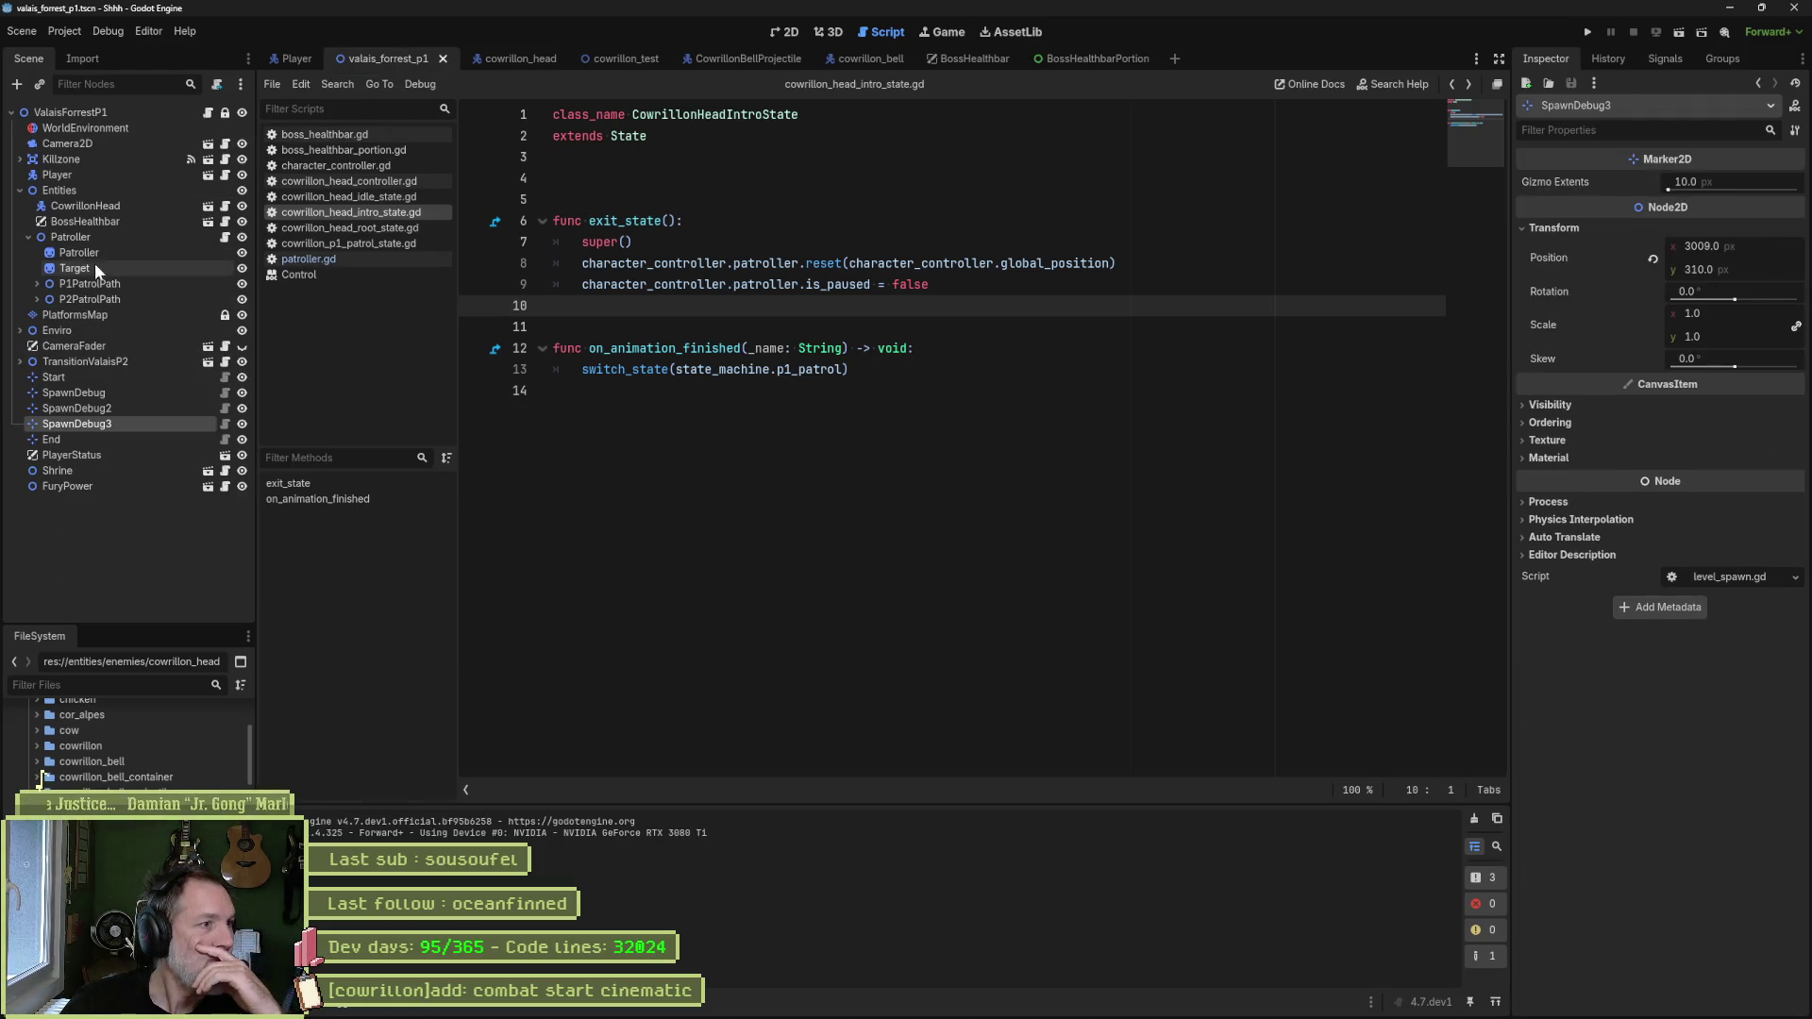
pyautogui.click(79, 224)
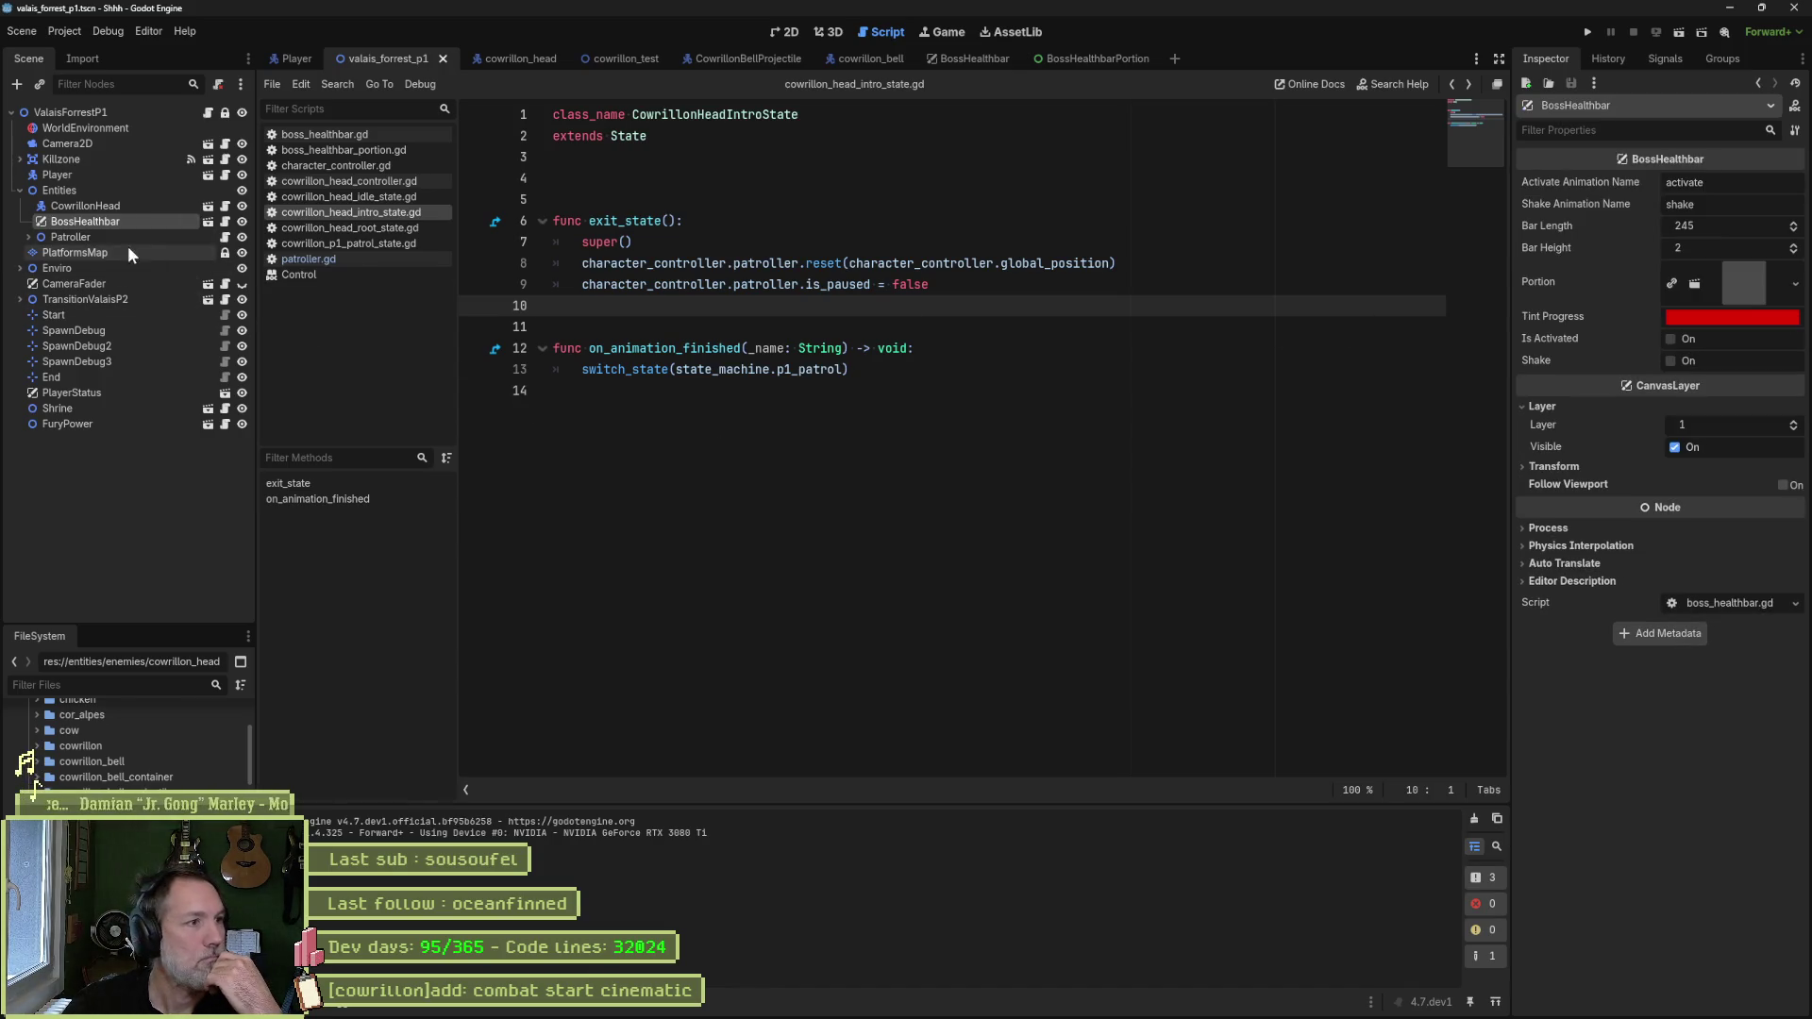
pyautogui.click(87, 208)
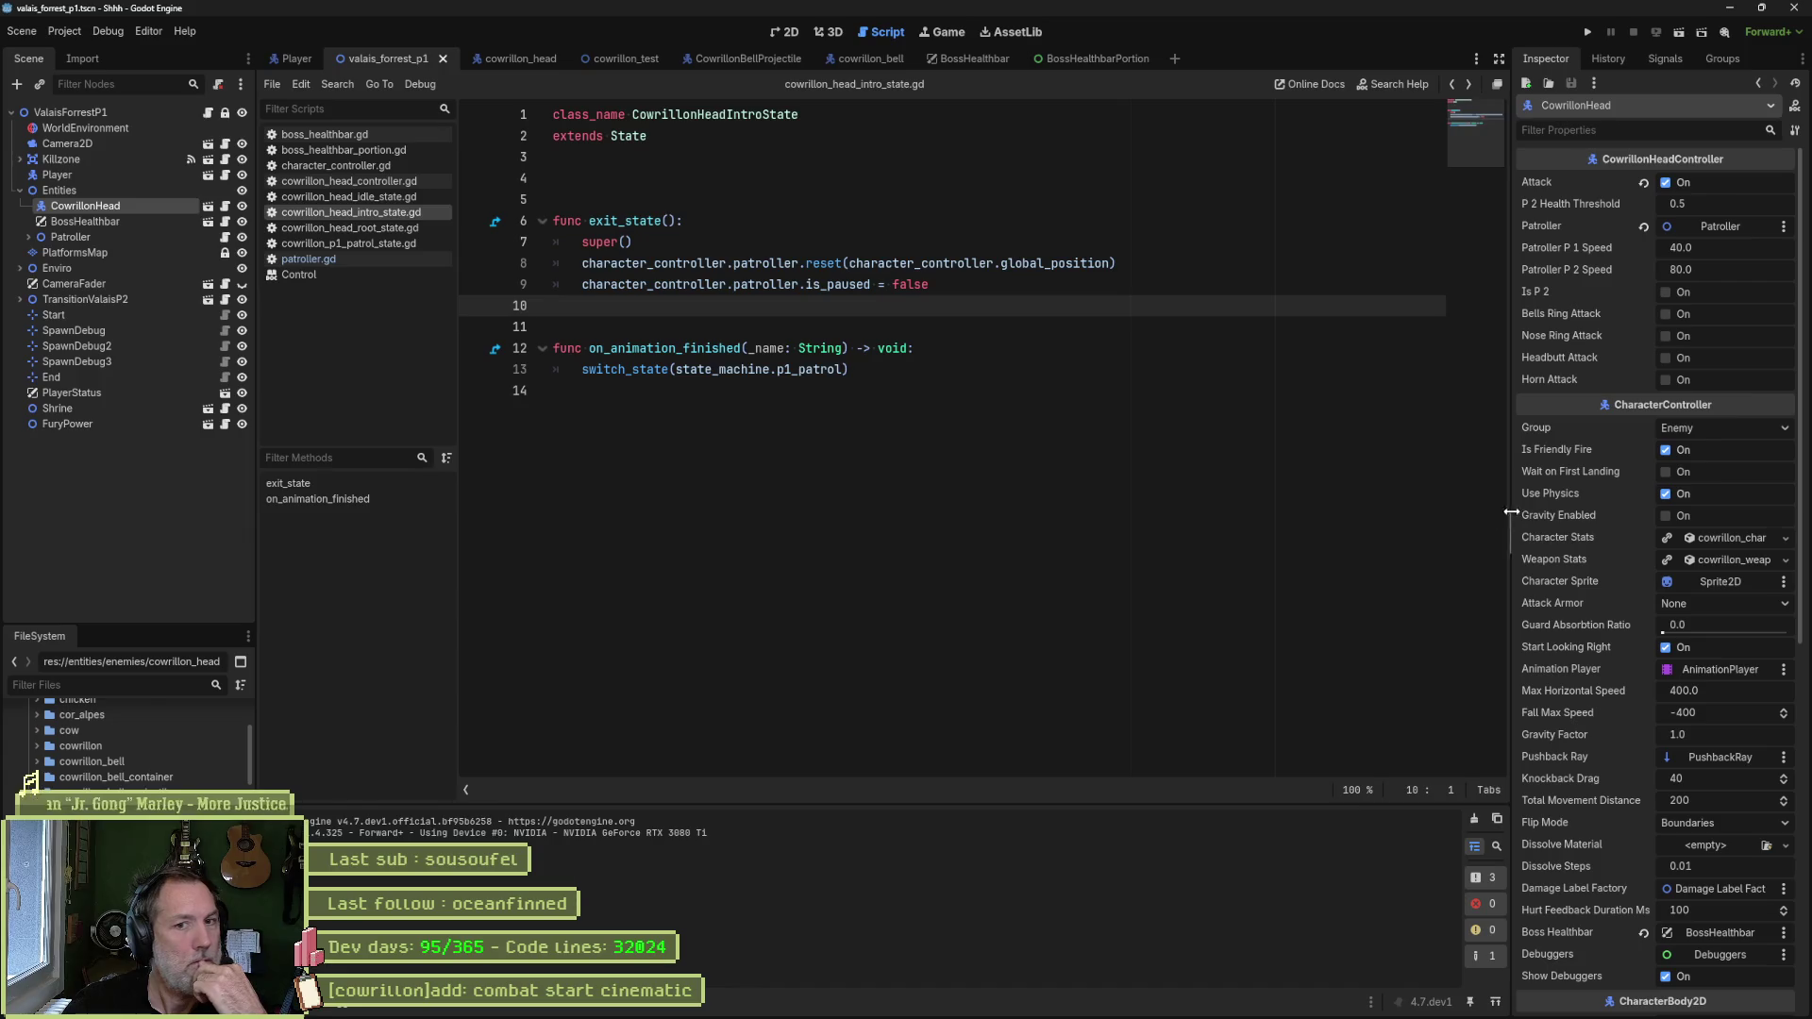
pyautogui.scroll(-3, 1610, 842)
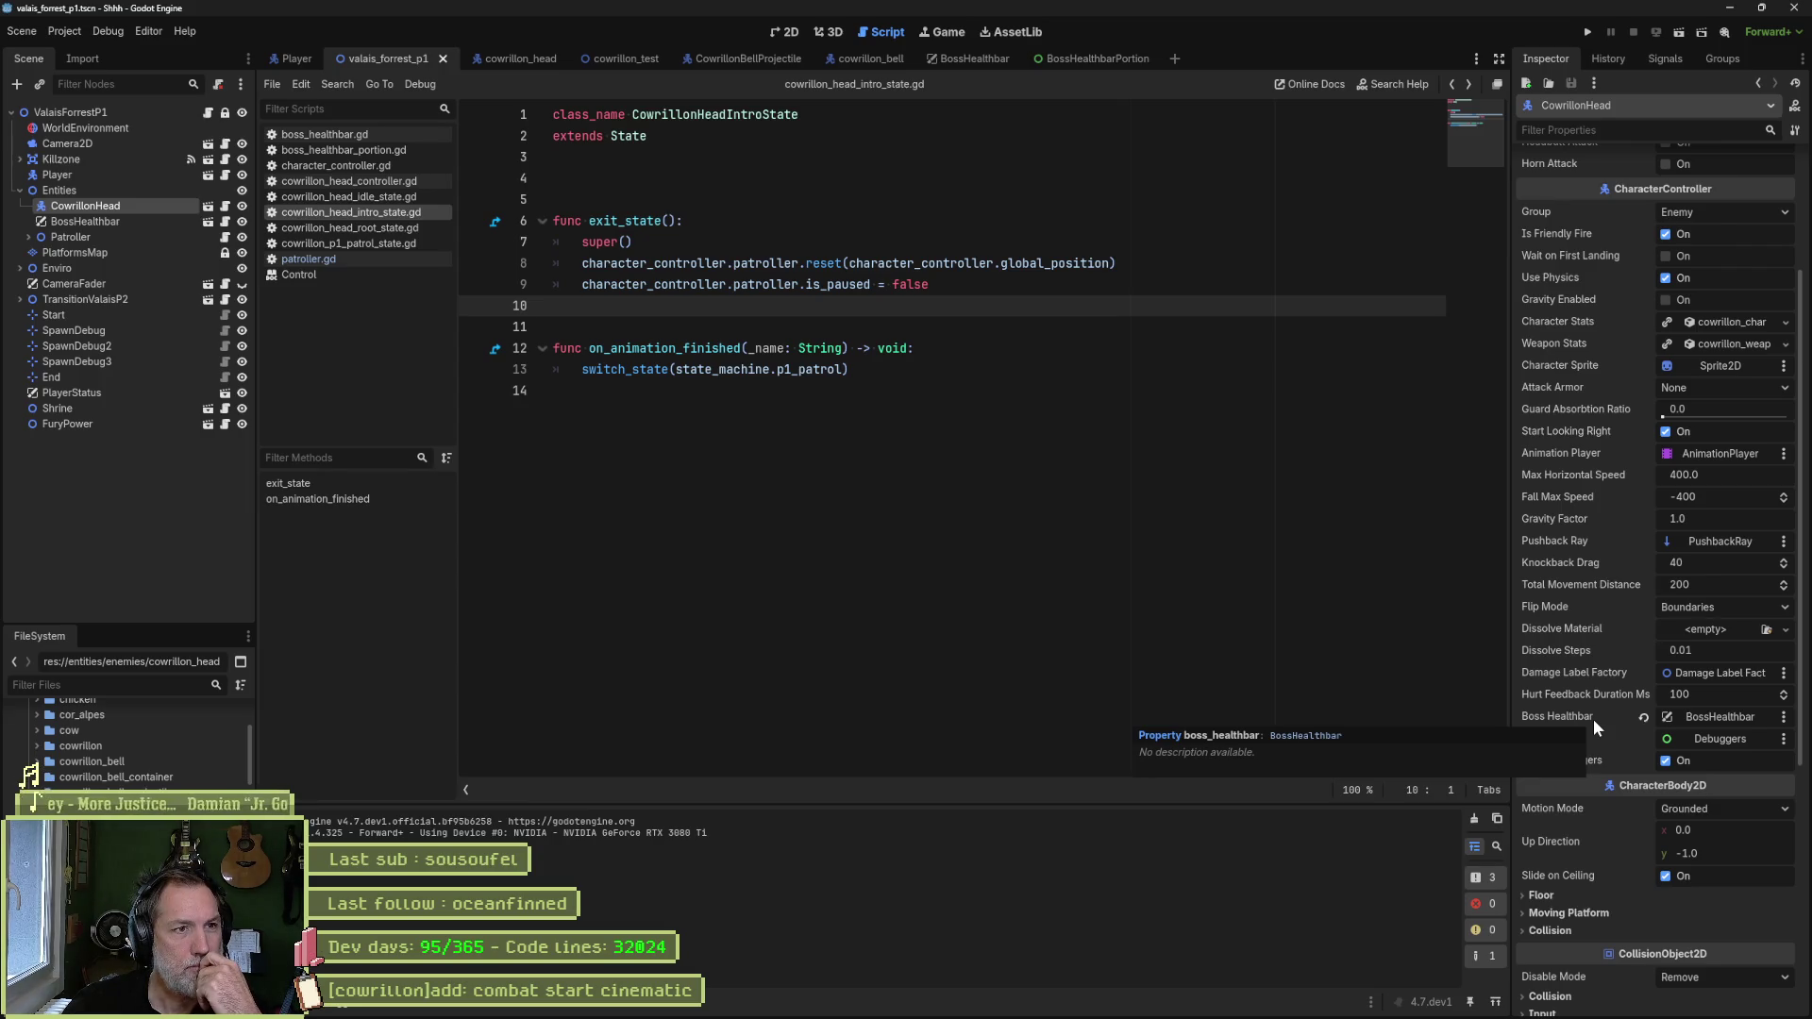
pyautogui.click(818, 201)
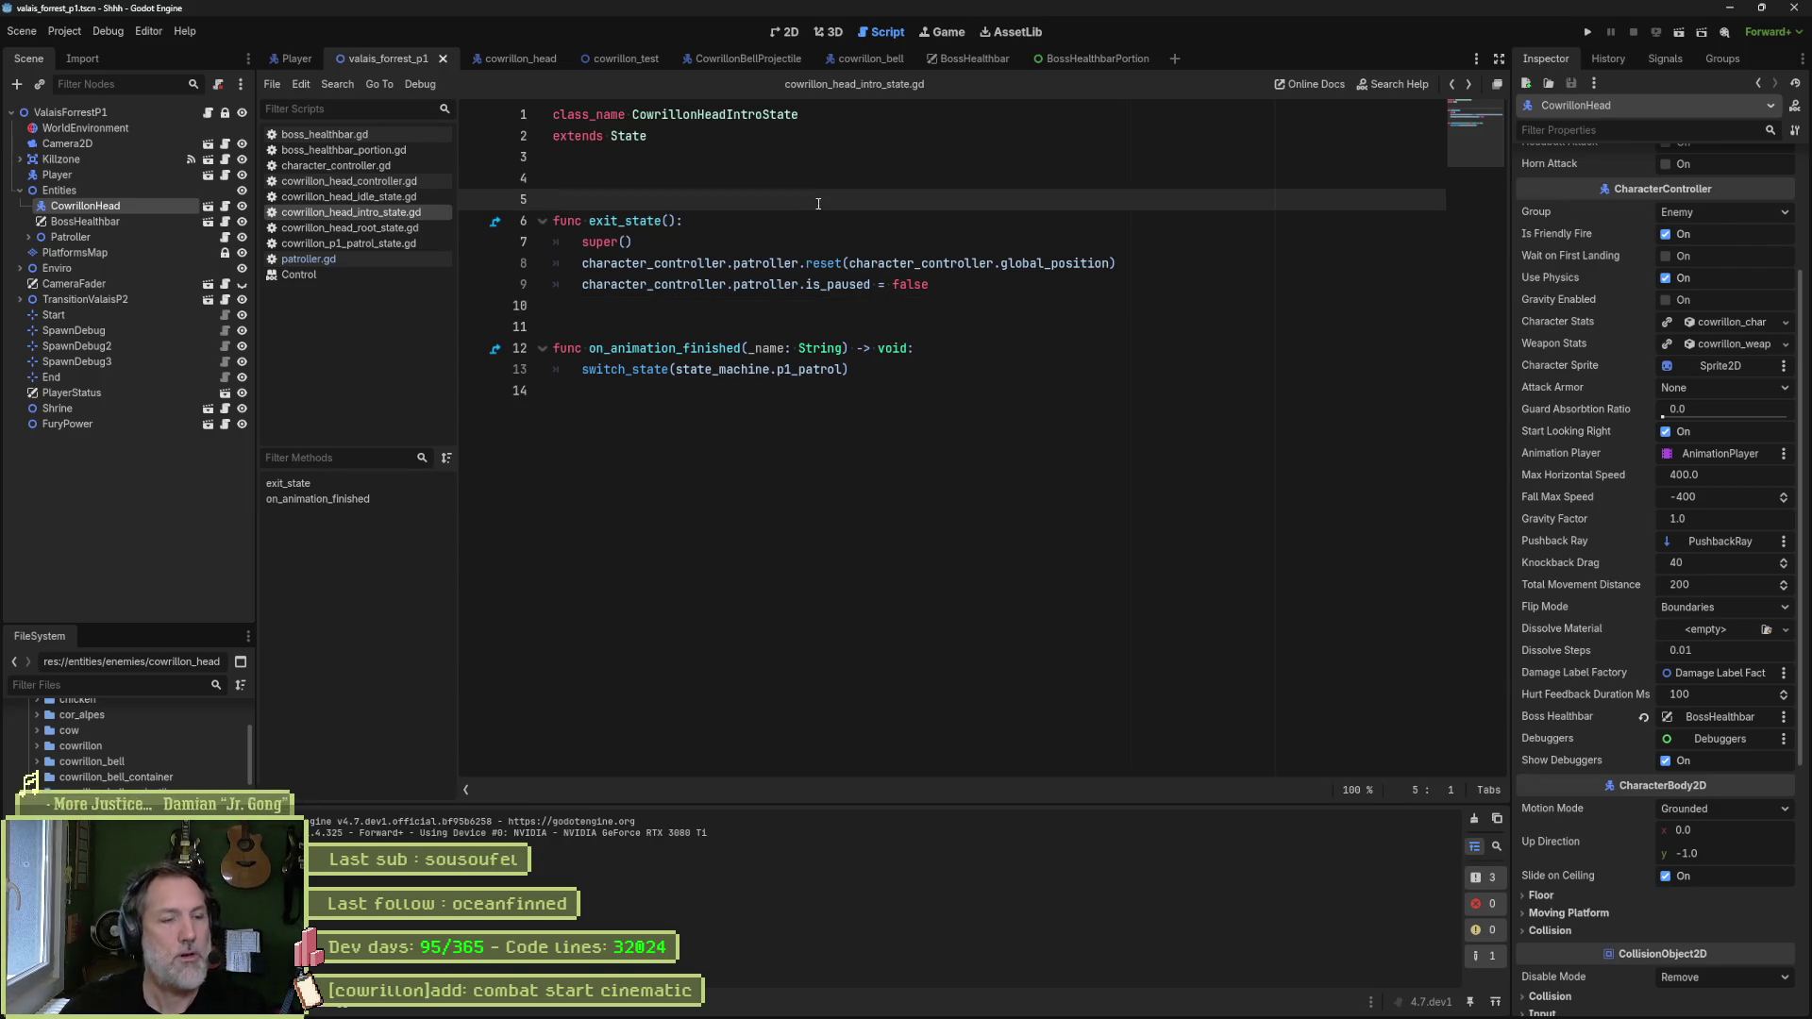
# - Add an enter_state function calling super() above exit_state
pyautogui.press('Return')
pyautogui.press('Return')
pyautogui.press('Return')
pyautogui.press('Up')
pyautogui.press('Up')
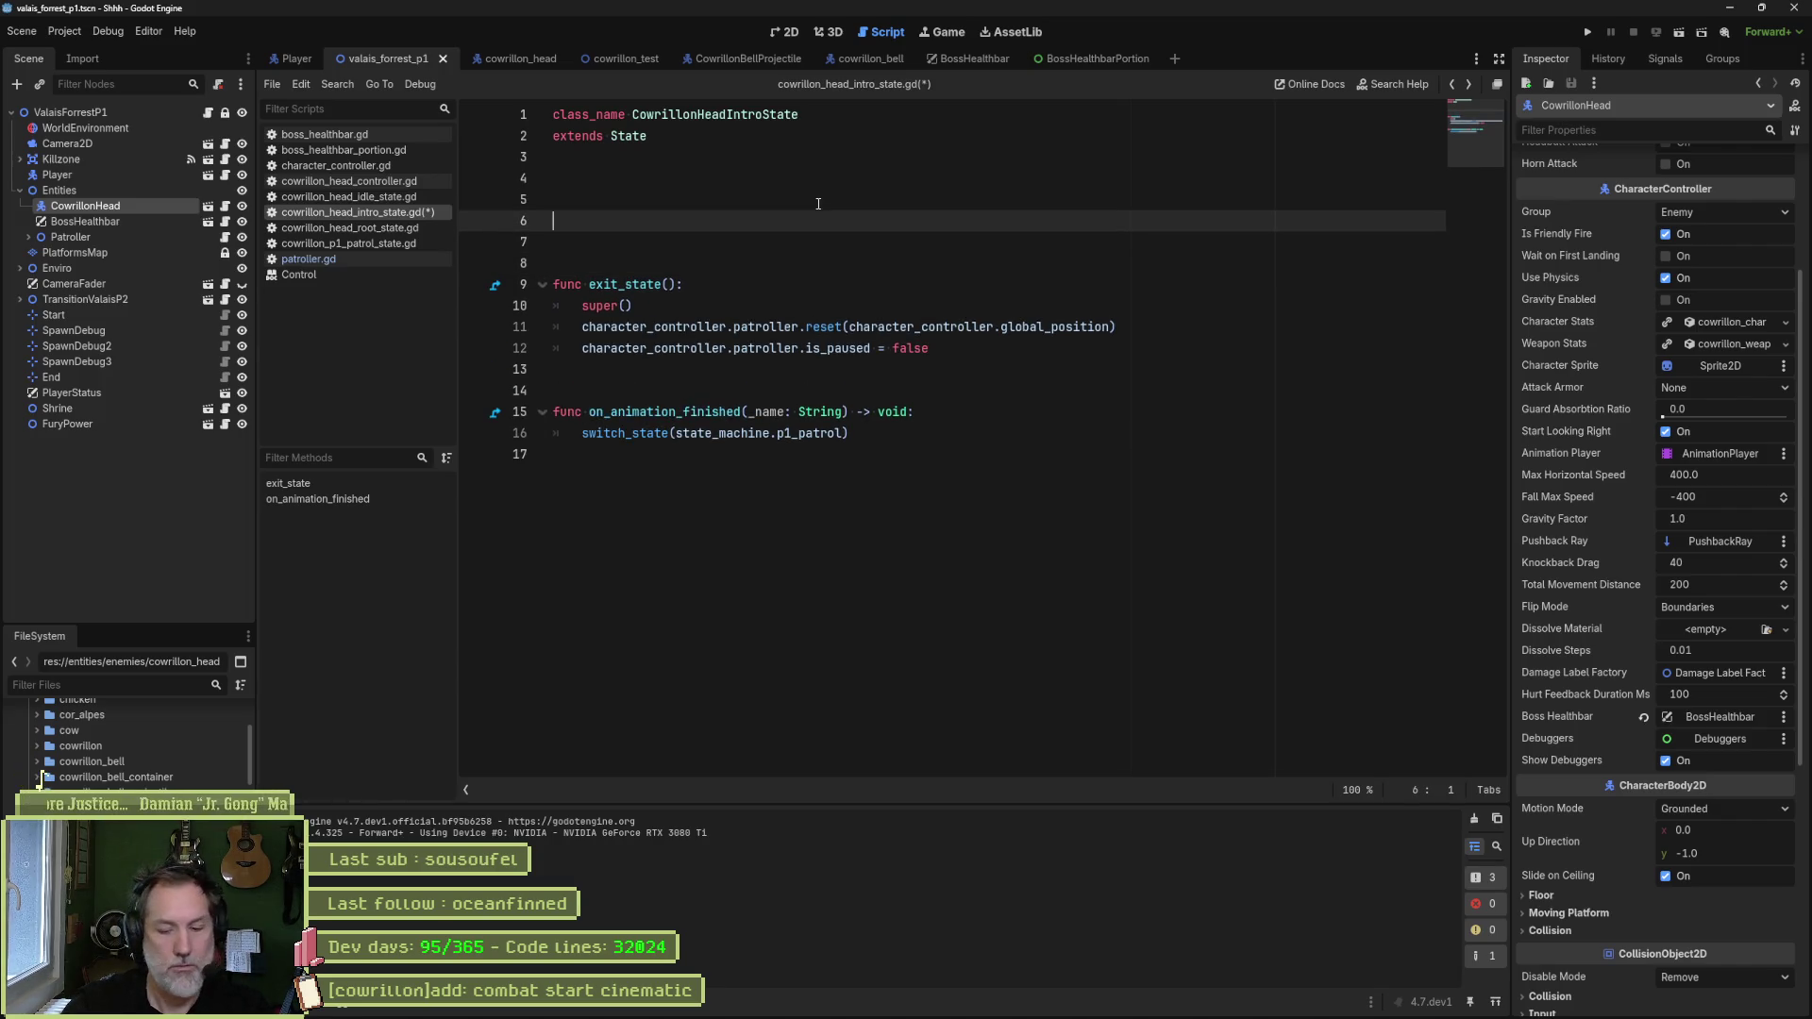
pyautogui.write('fnc')
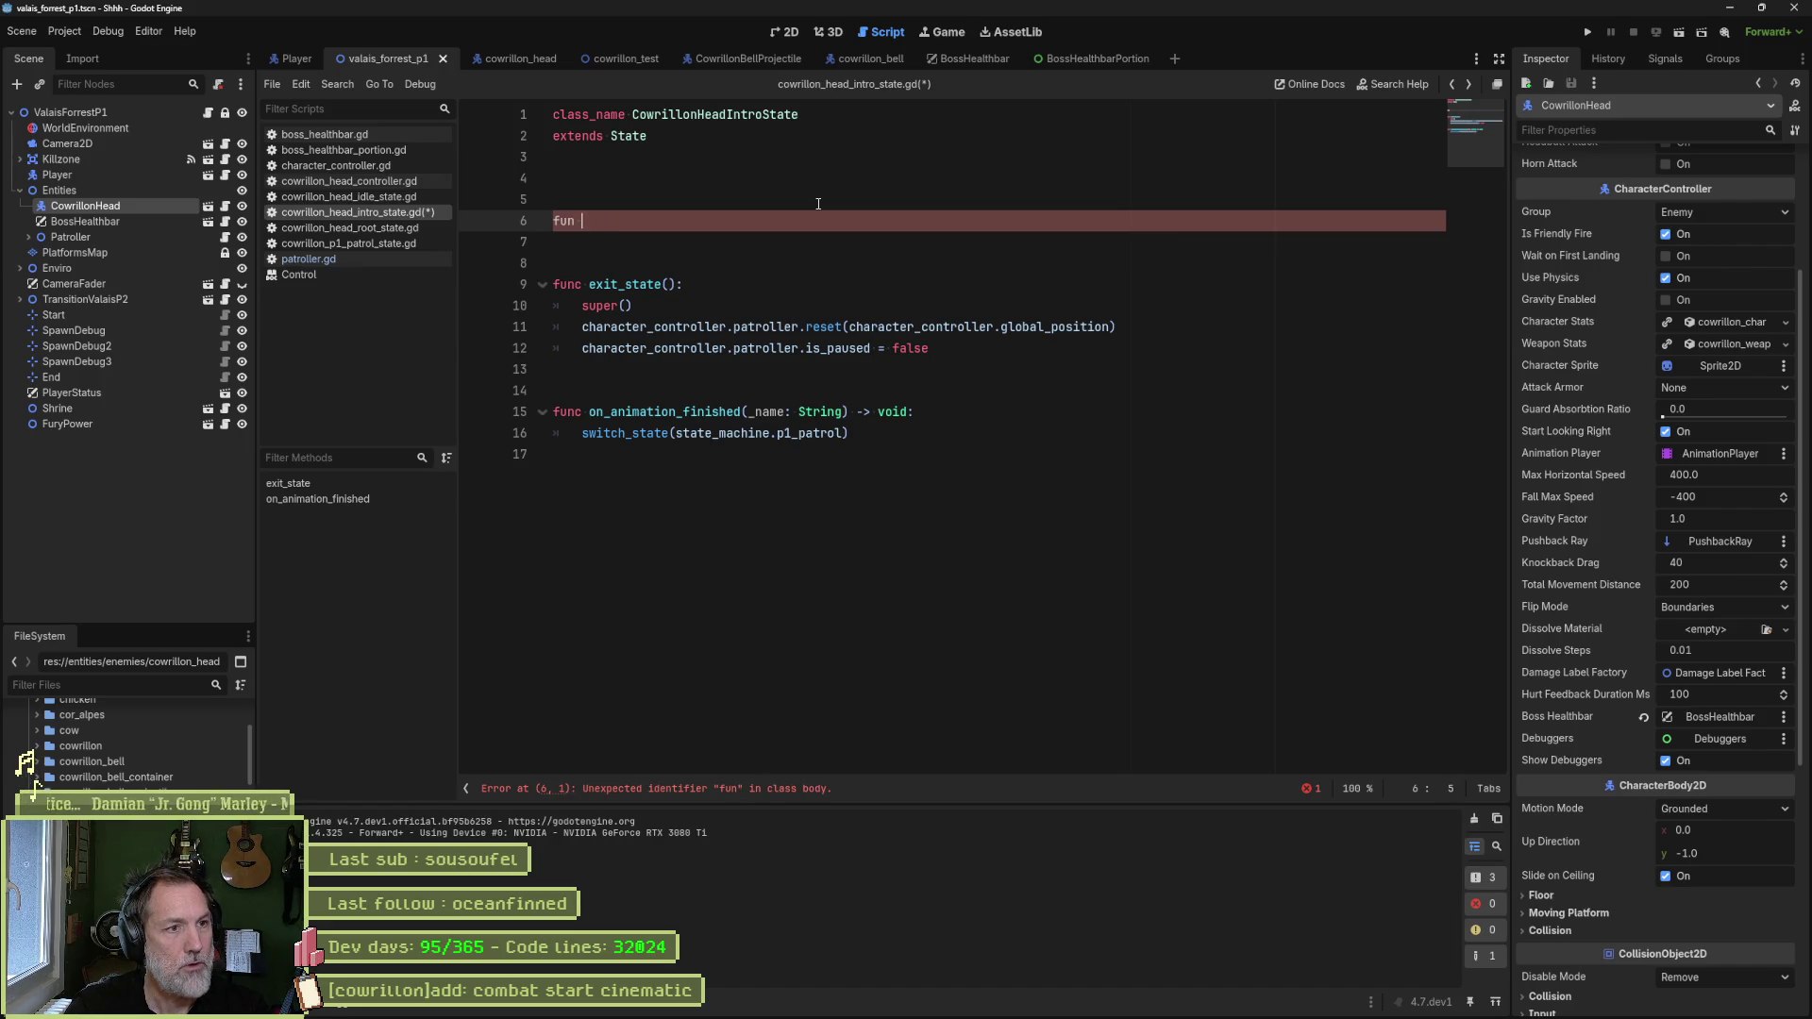
pyautogui.press('Return')
pyautogui.press('Return')
pyautogui.write('super()')
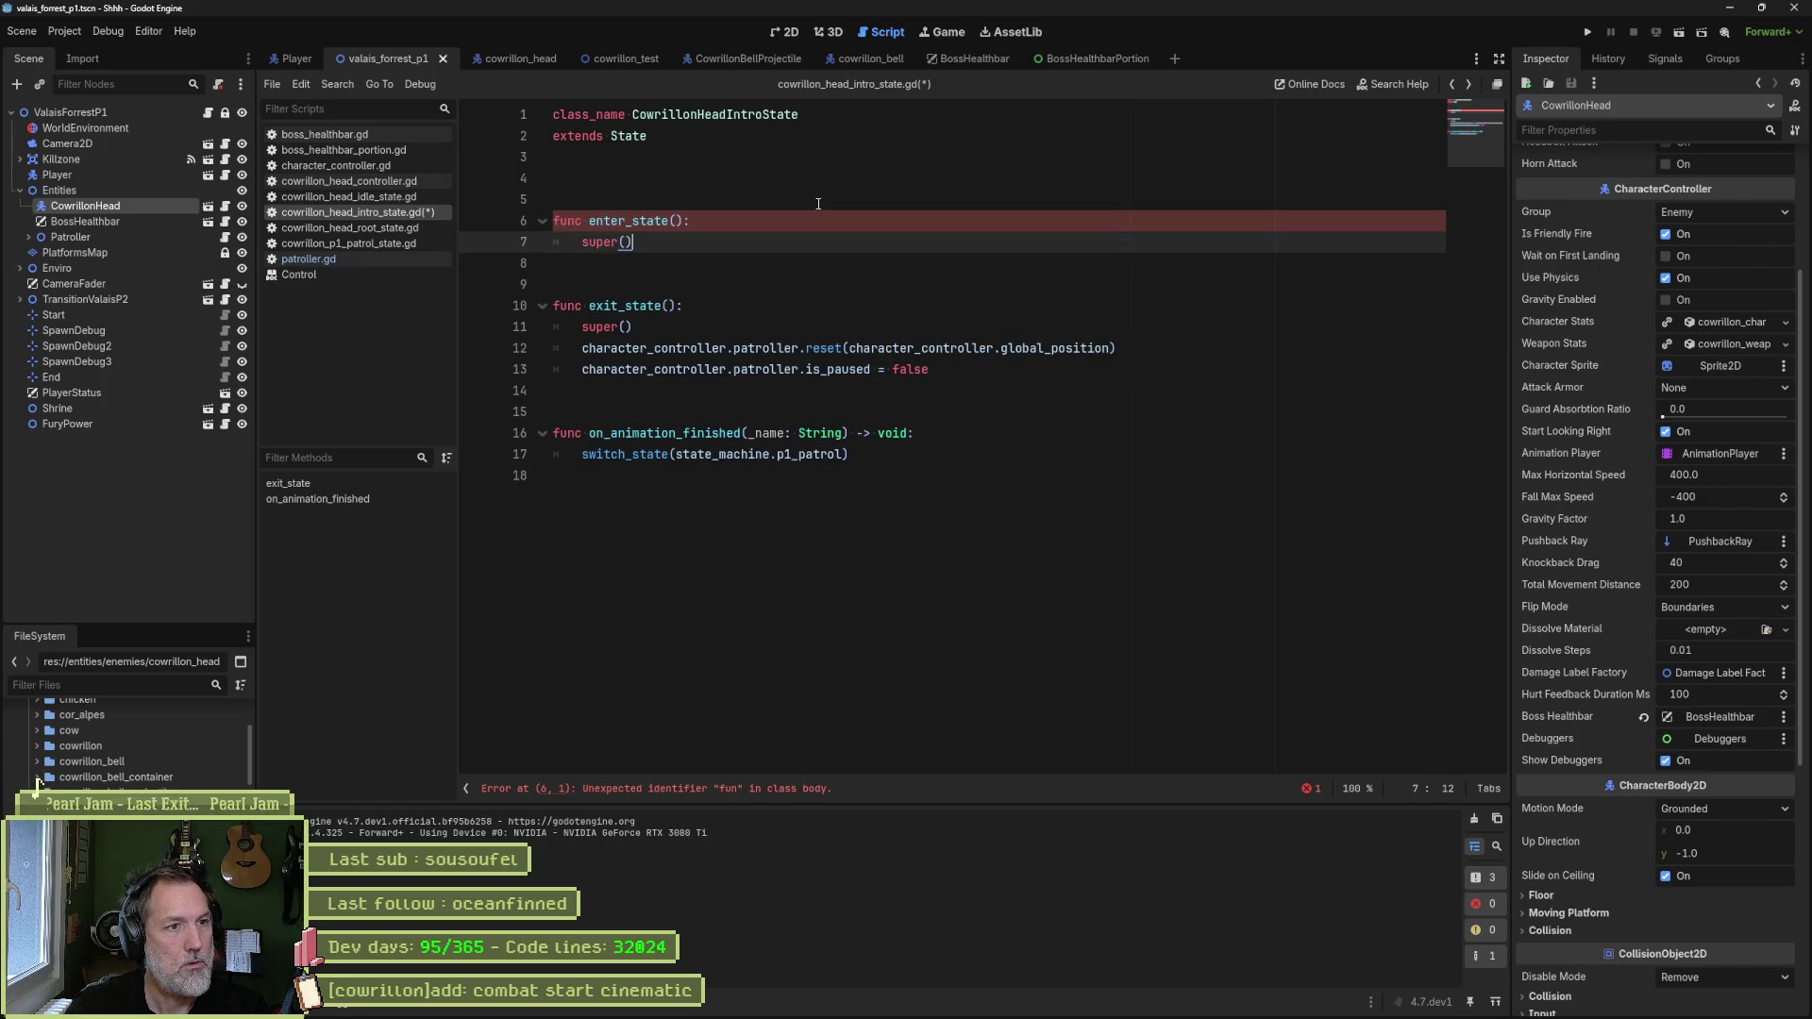
pyautogui.press('Return')
pyautogui.write('char')
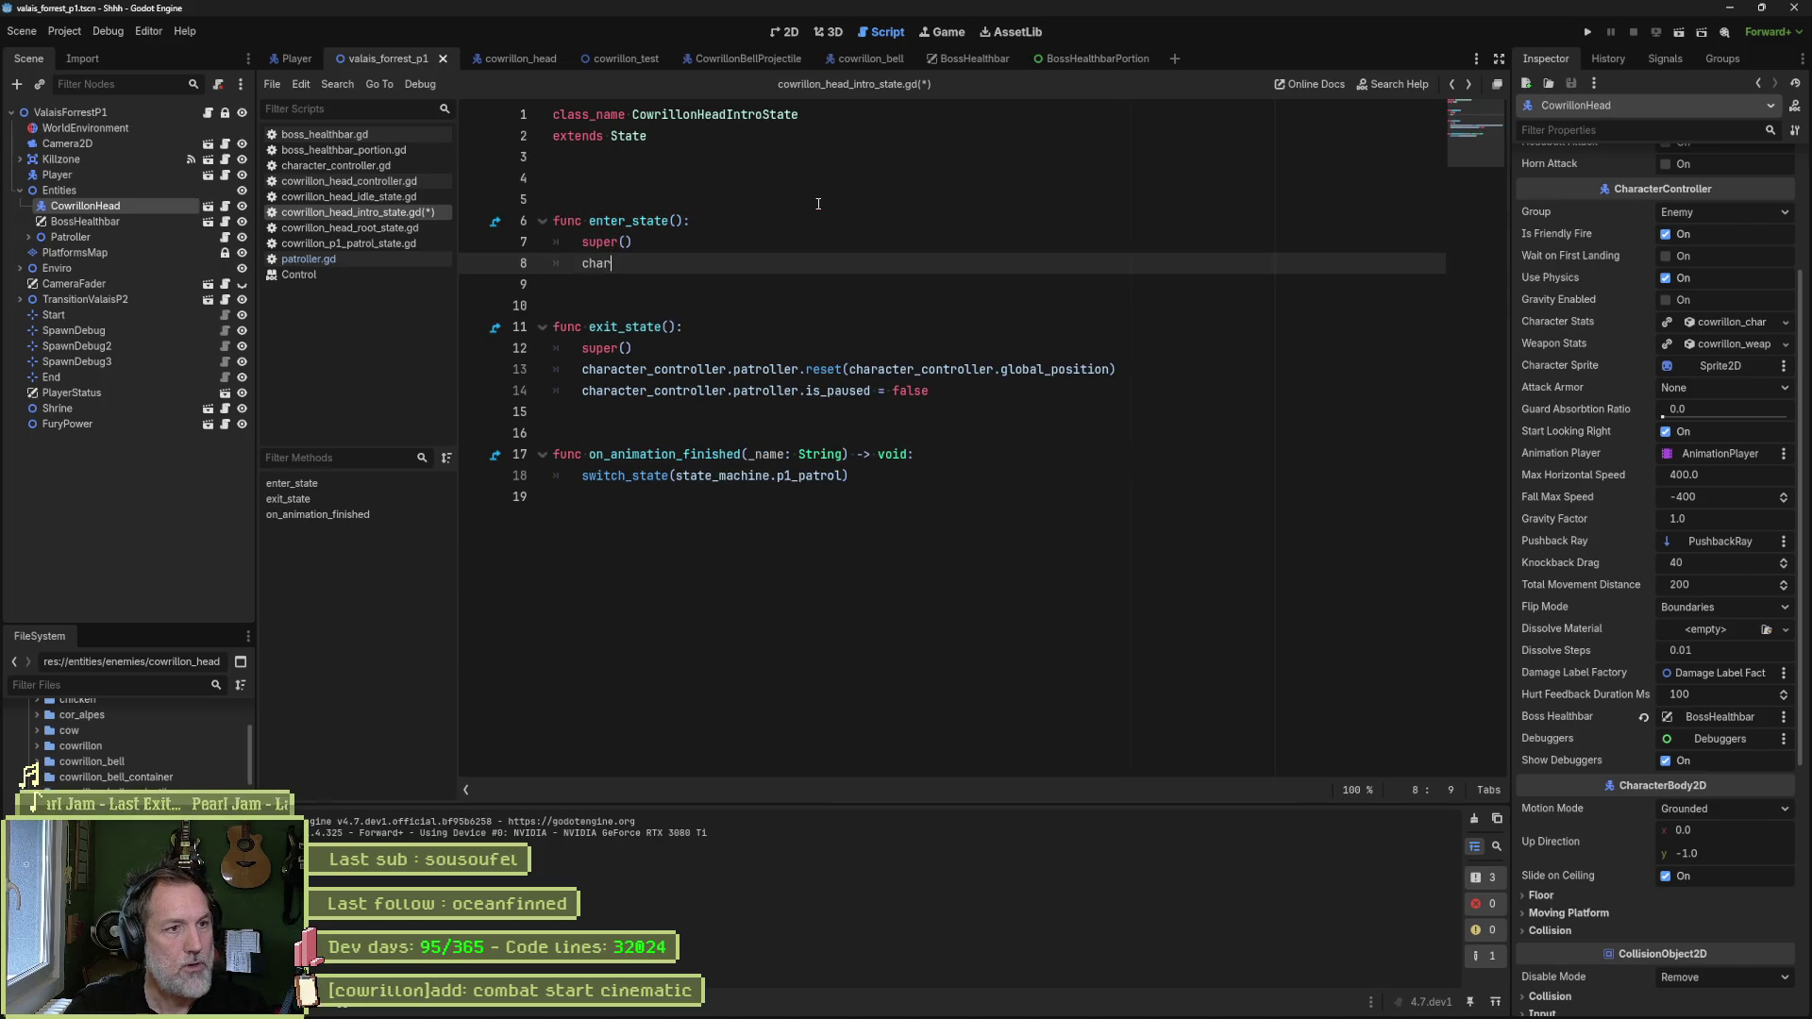
# - Make enter_state call character_controller.boss_healthbar.activate(), then run the game
pyautogui.press('Return')
pyautogui.press('BackSpace')
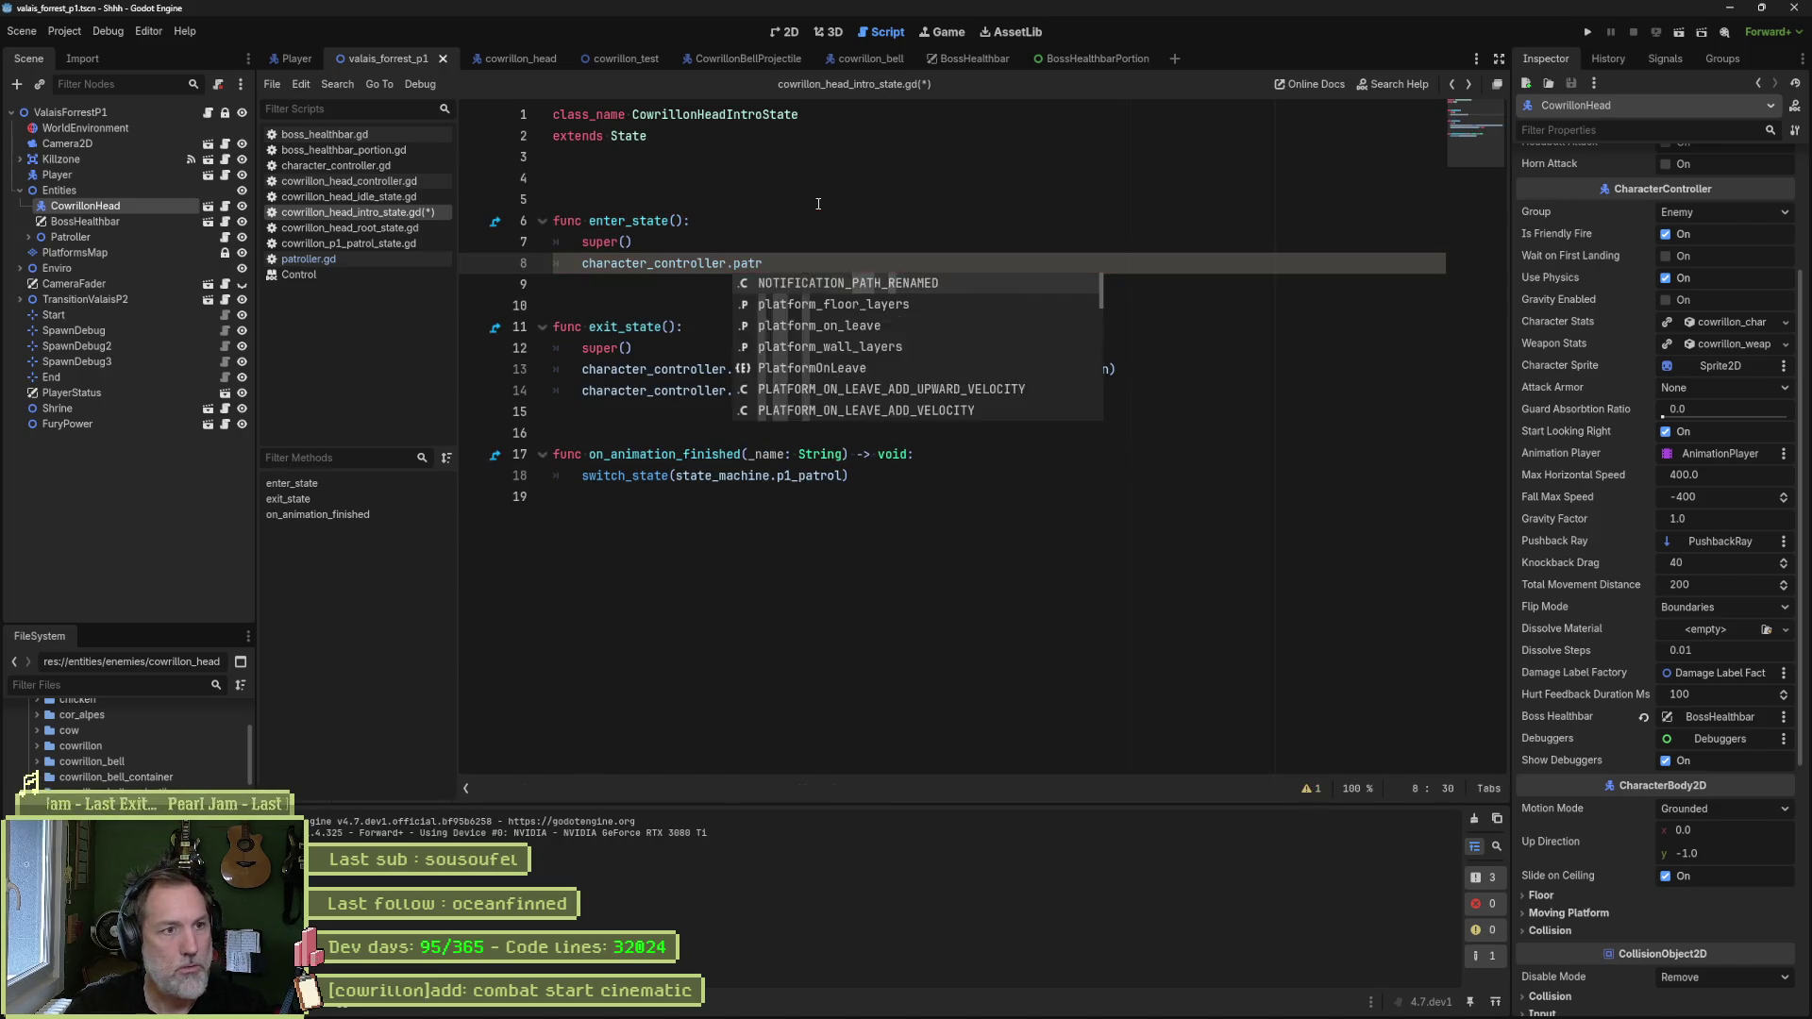
pyautogui.press('BackSpace')
pyautogui.write('boss')
pyautogui.press('Return')
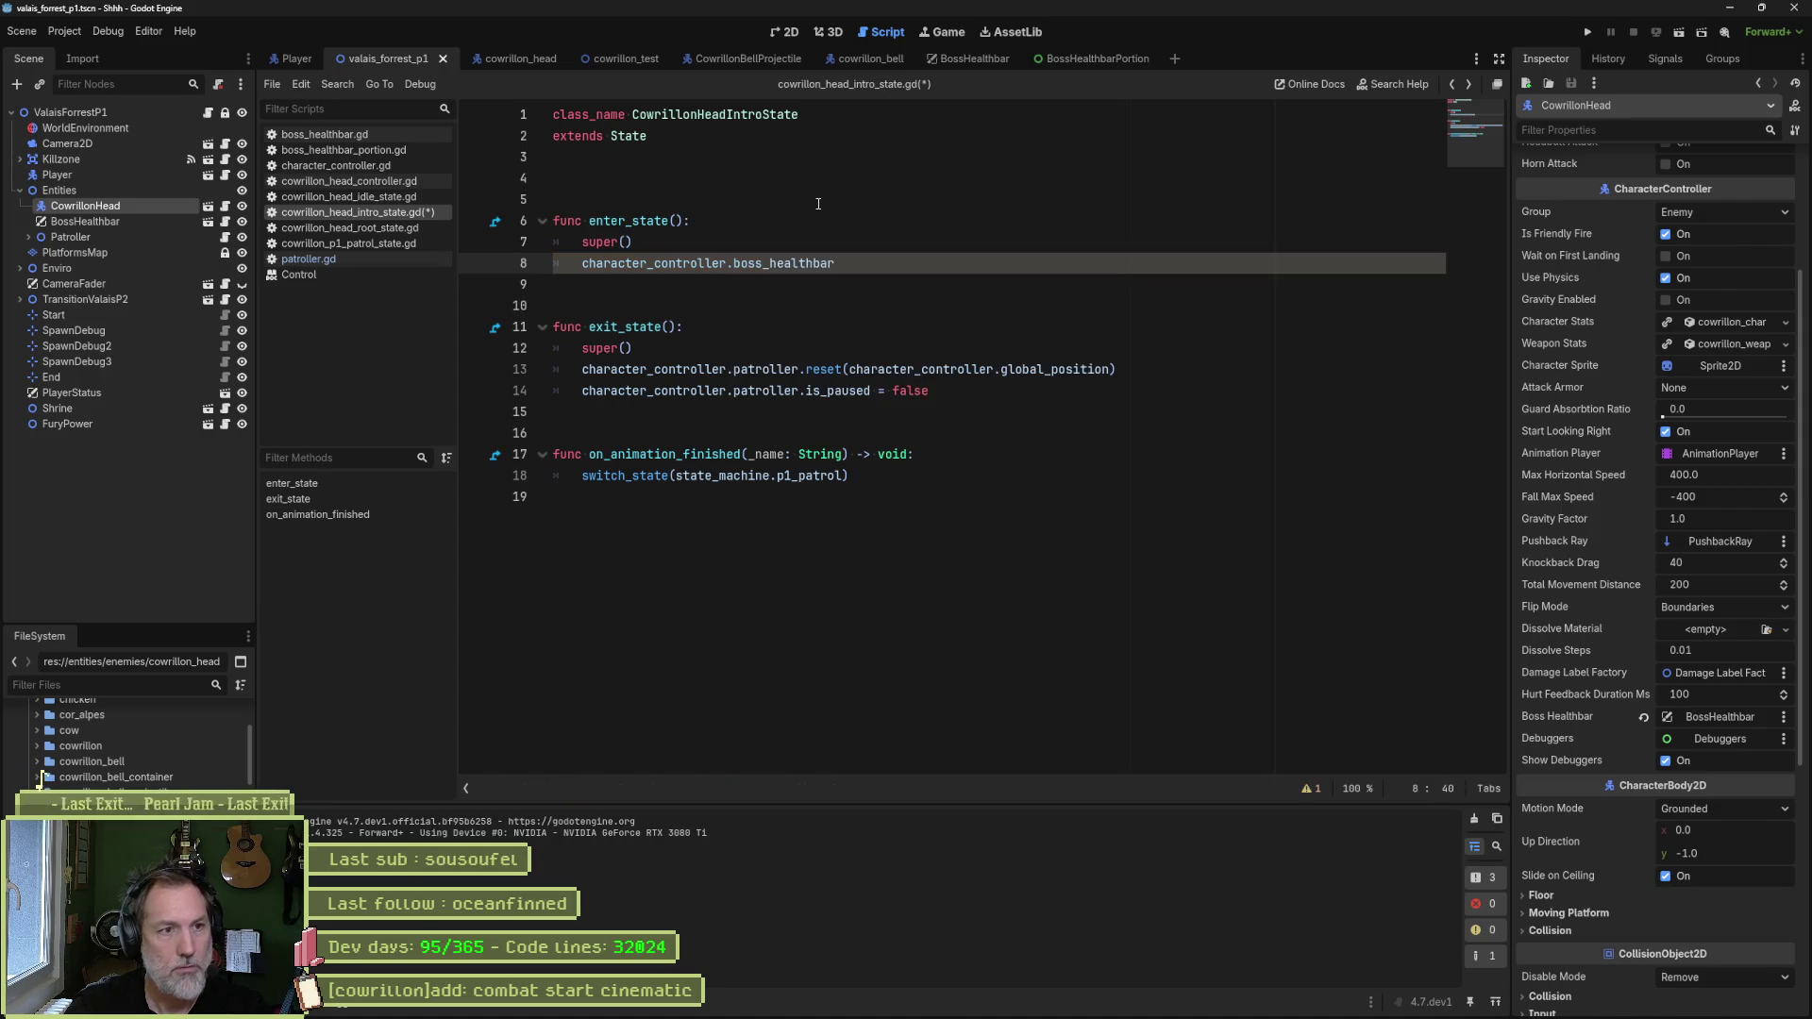
pyautogui.write('.')
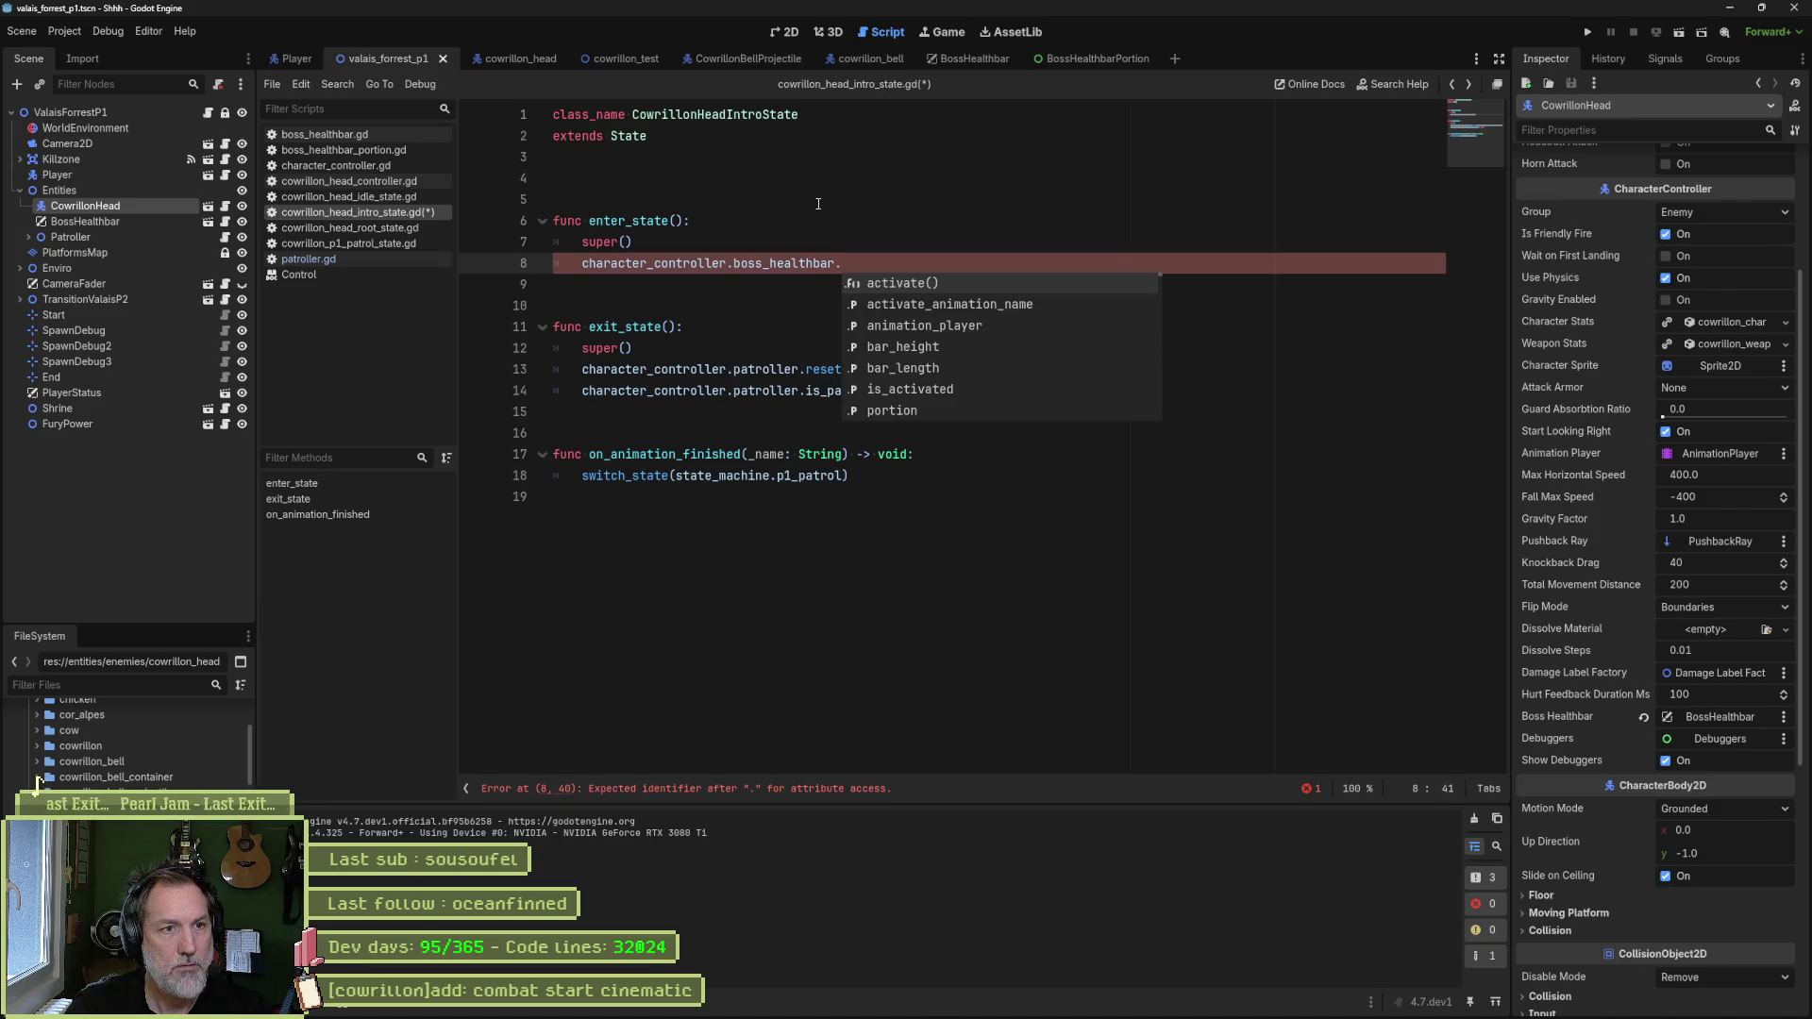
pyautogui.press('Return')
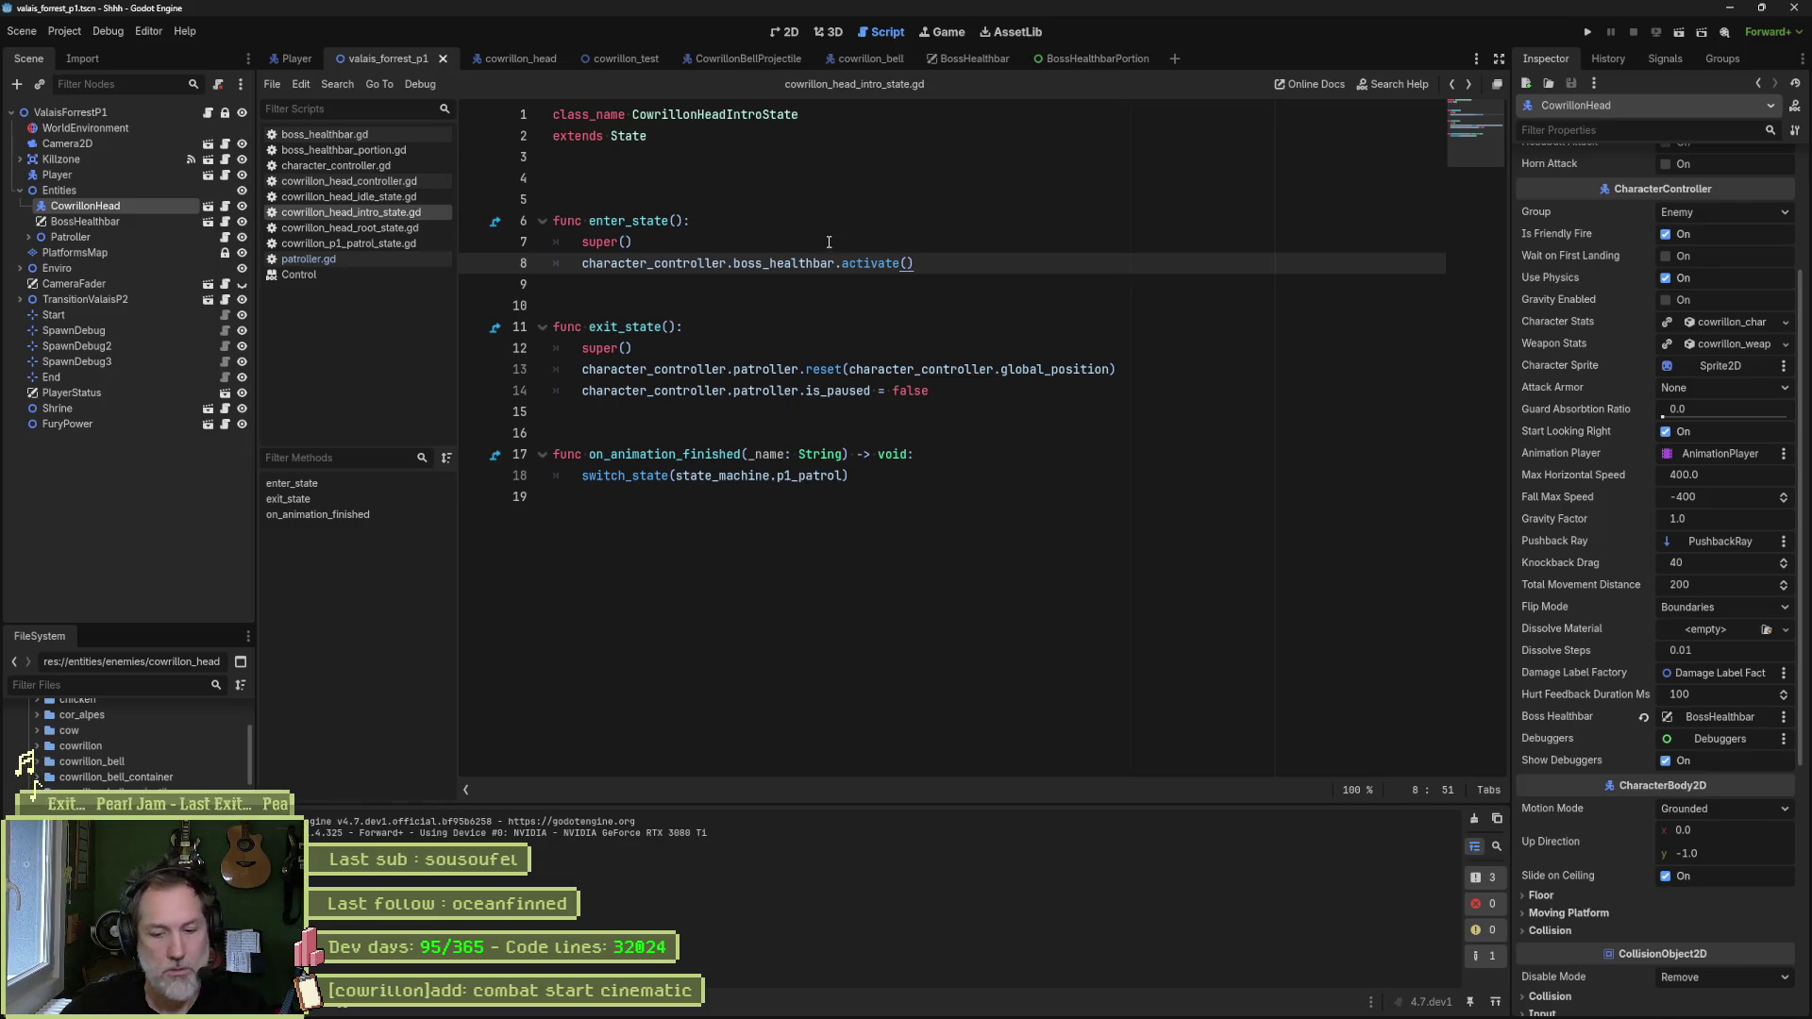
pyautogui.press('F6')
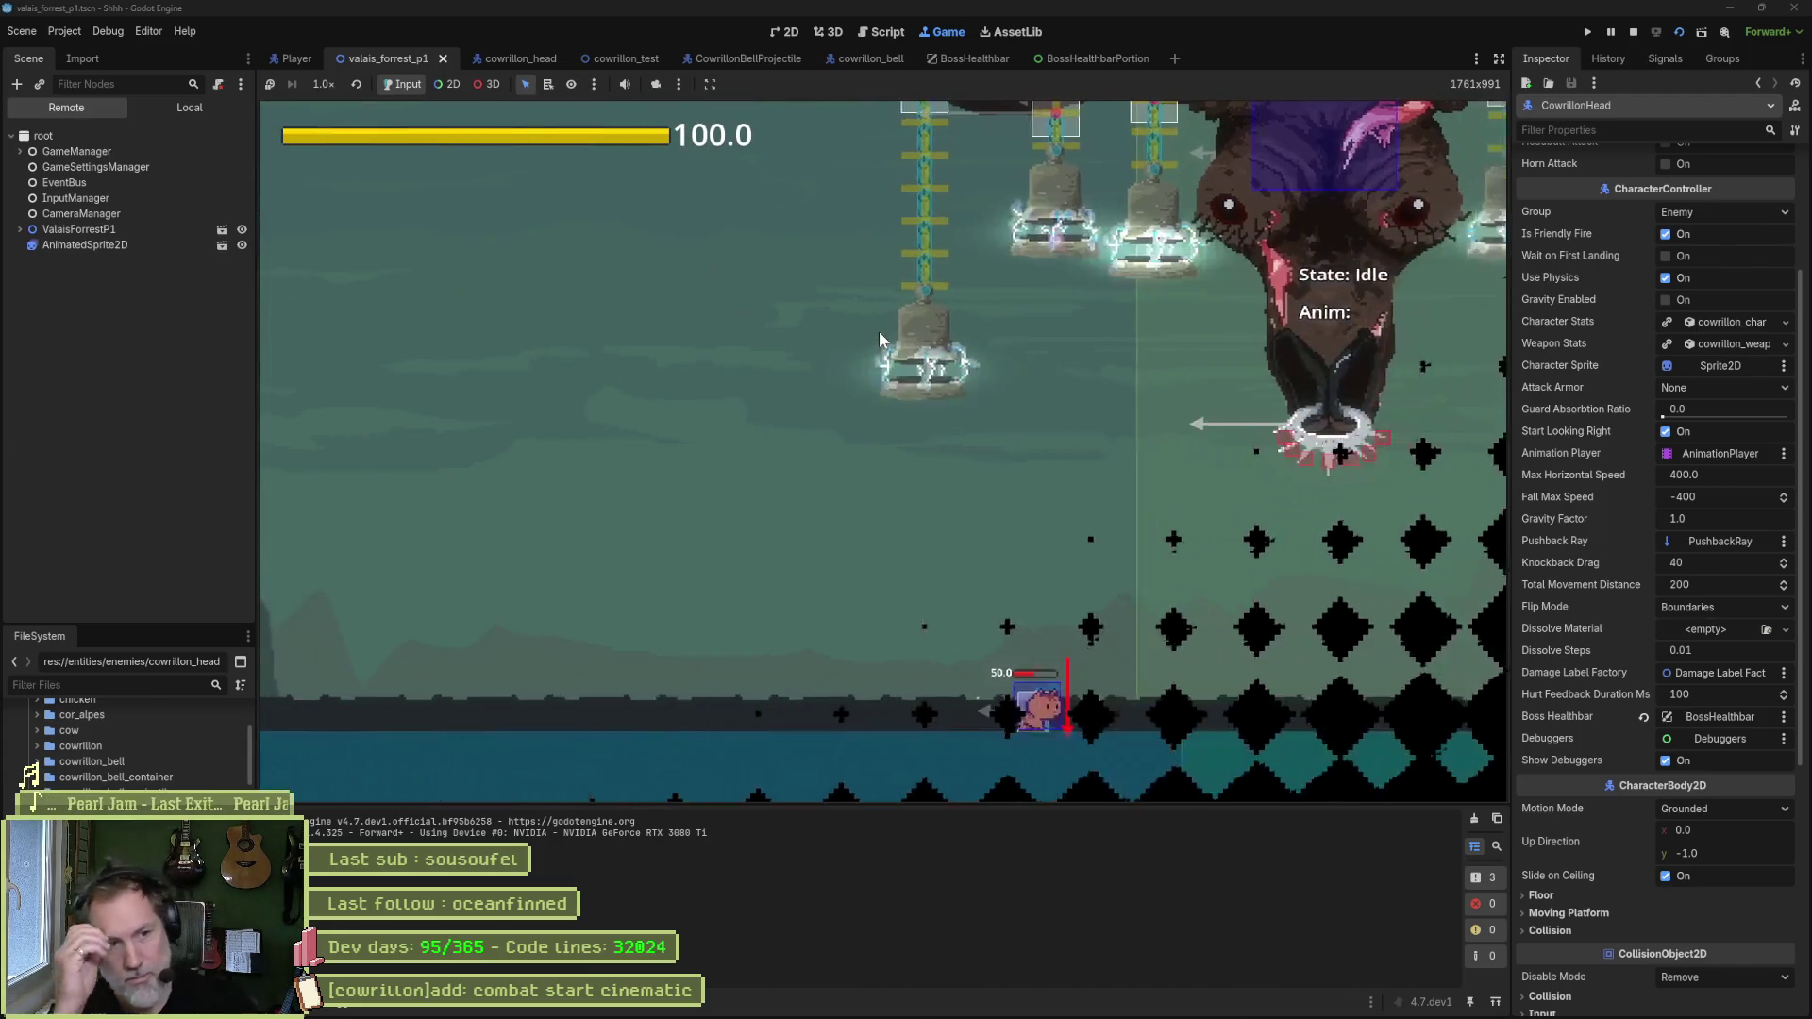
# - Play-test the boss intro with its healthbar, then stop the game
pyautogui.press('F8')
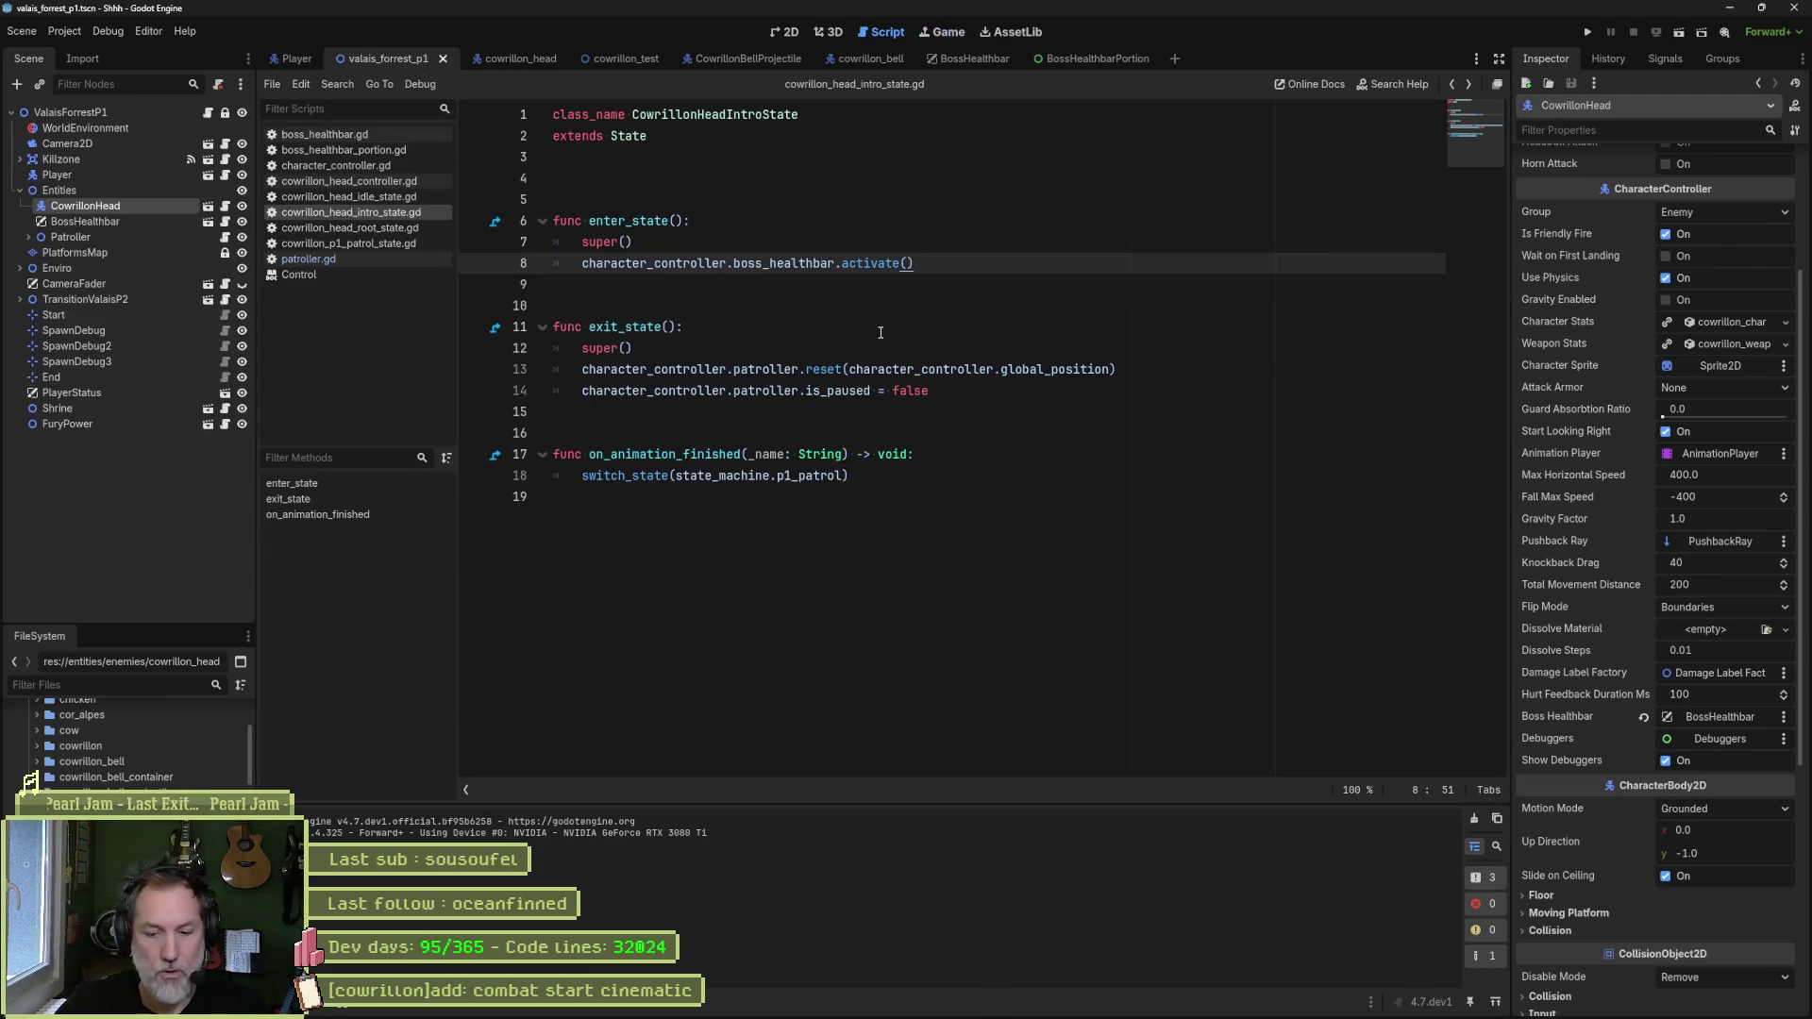
# - Revert the Patroller's Is Paused setting to off, then test-run and stop the game
pyautogui.click(112, 34)
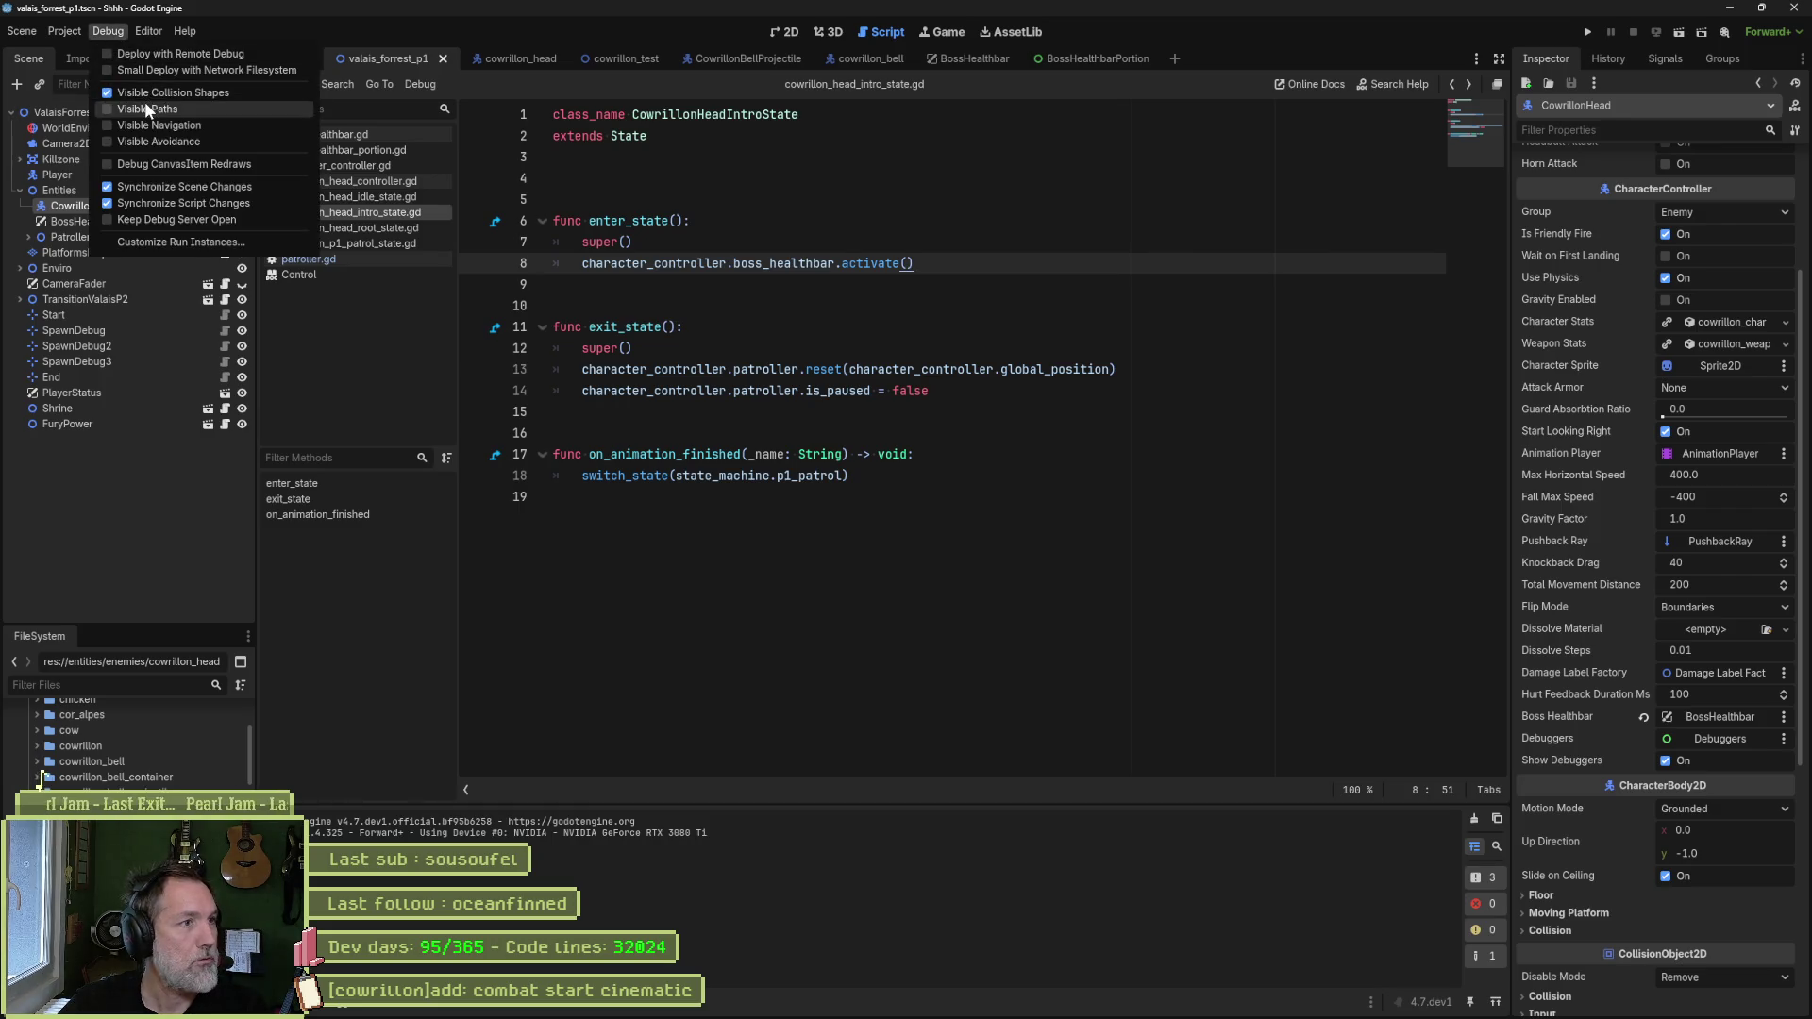
pyautogui.click(102, 36)
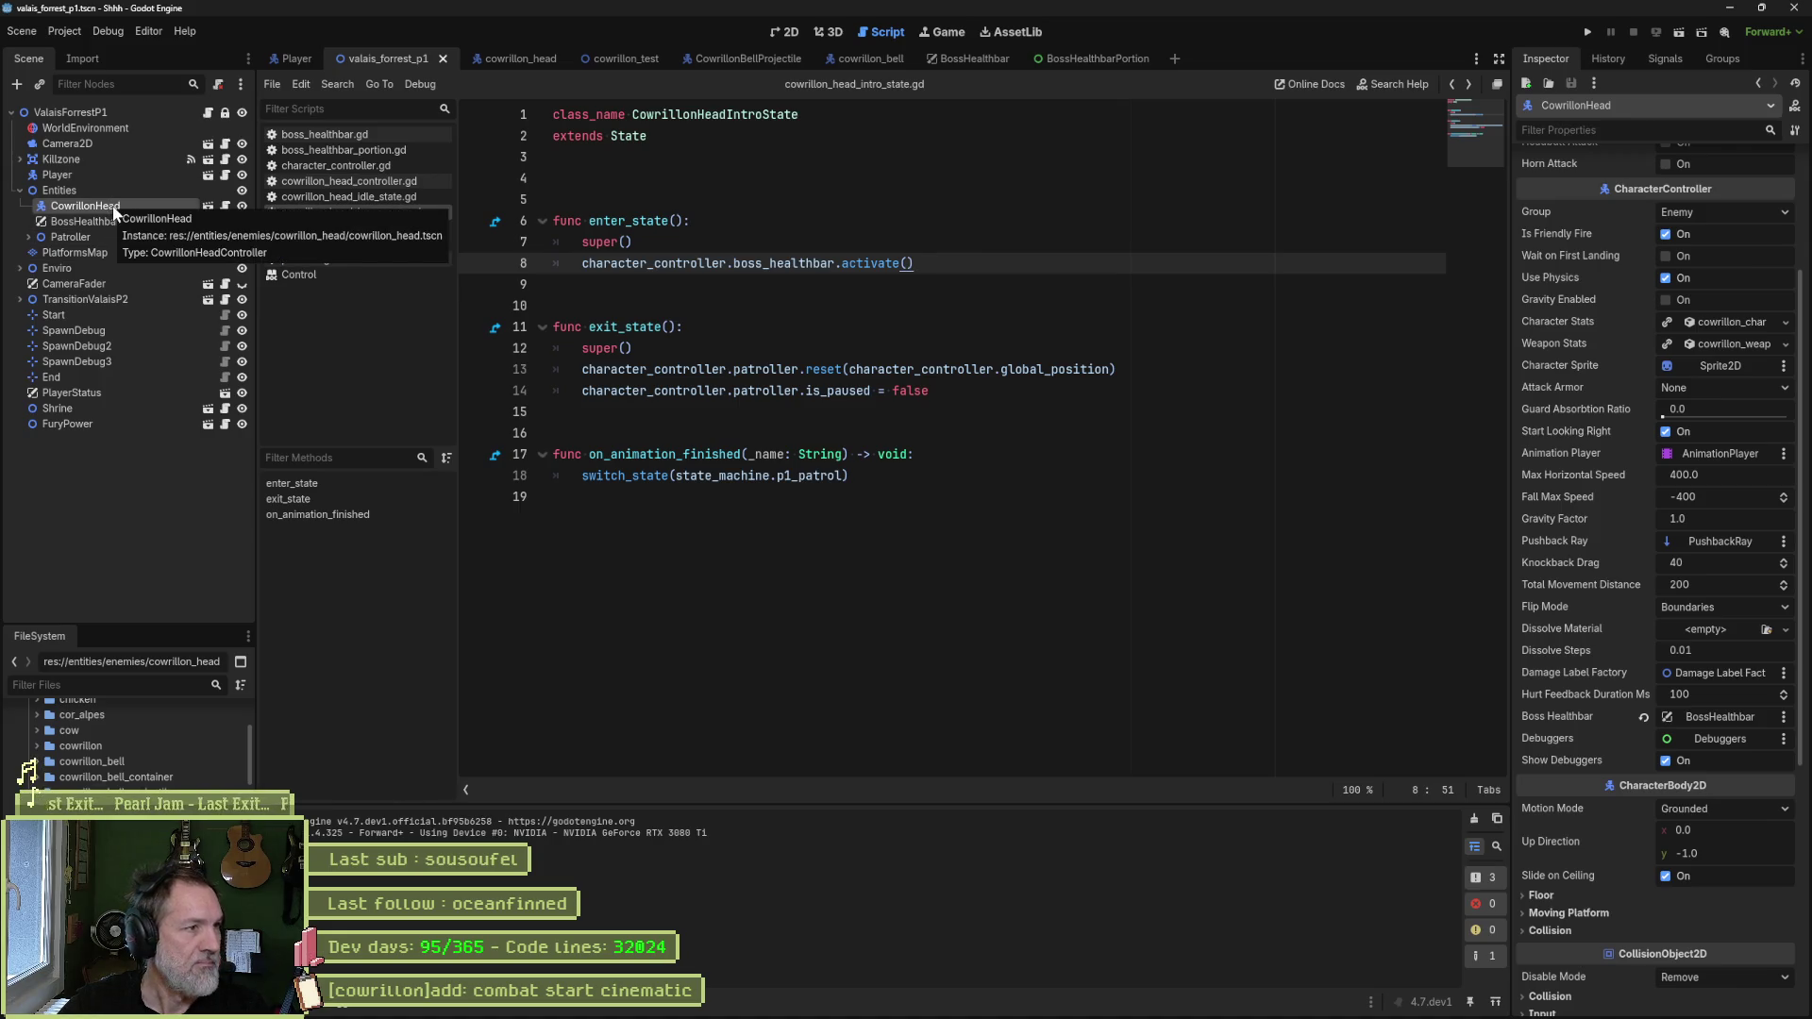
pyautogui.click(95, 236)
pyautogui.click(1648, 358)
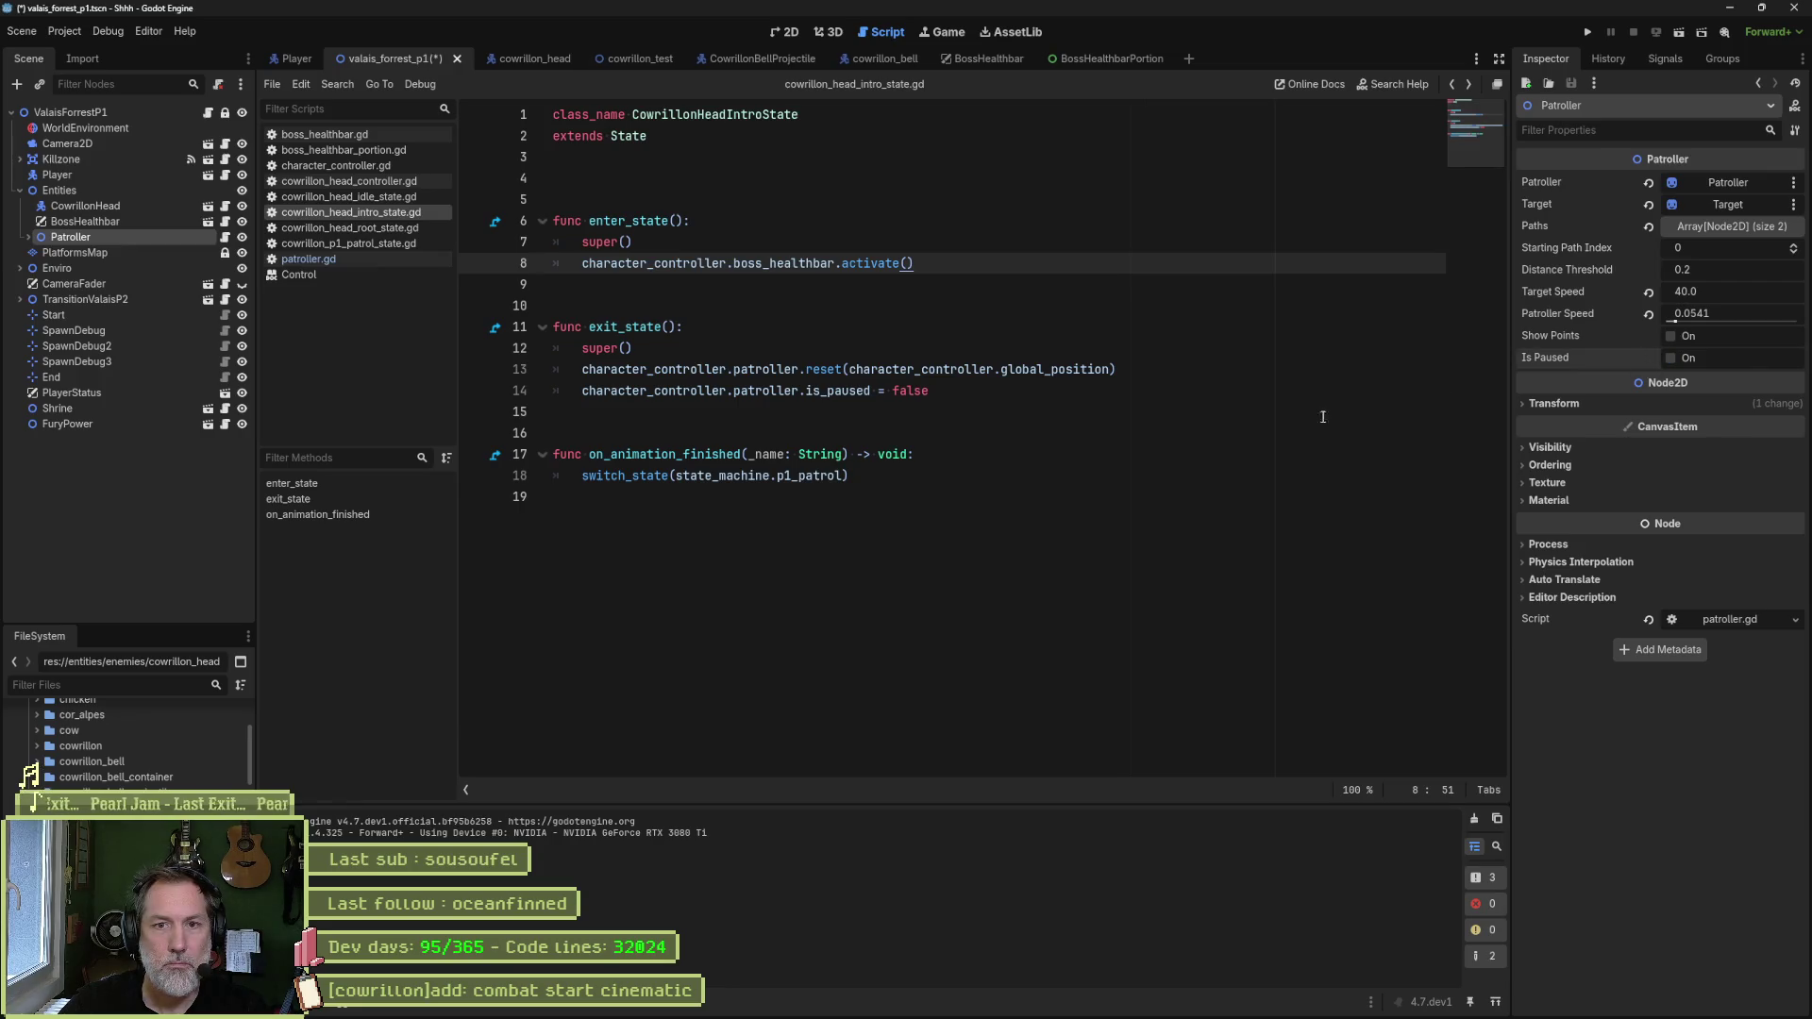
pyautogui.press('F6')
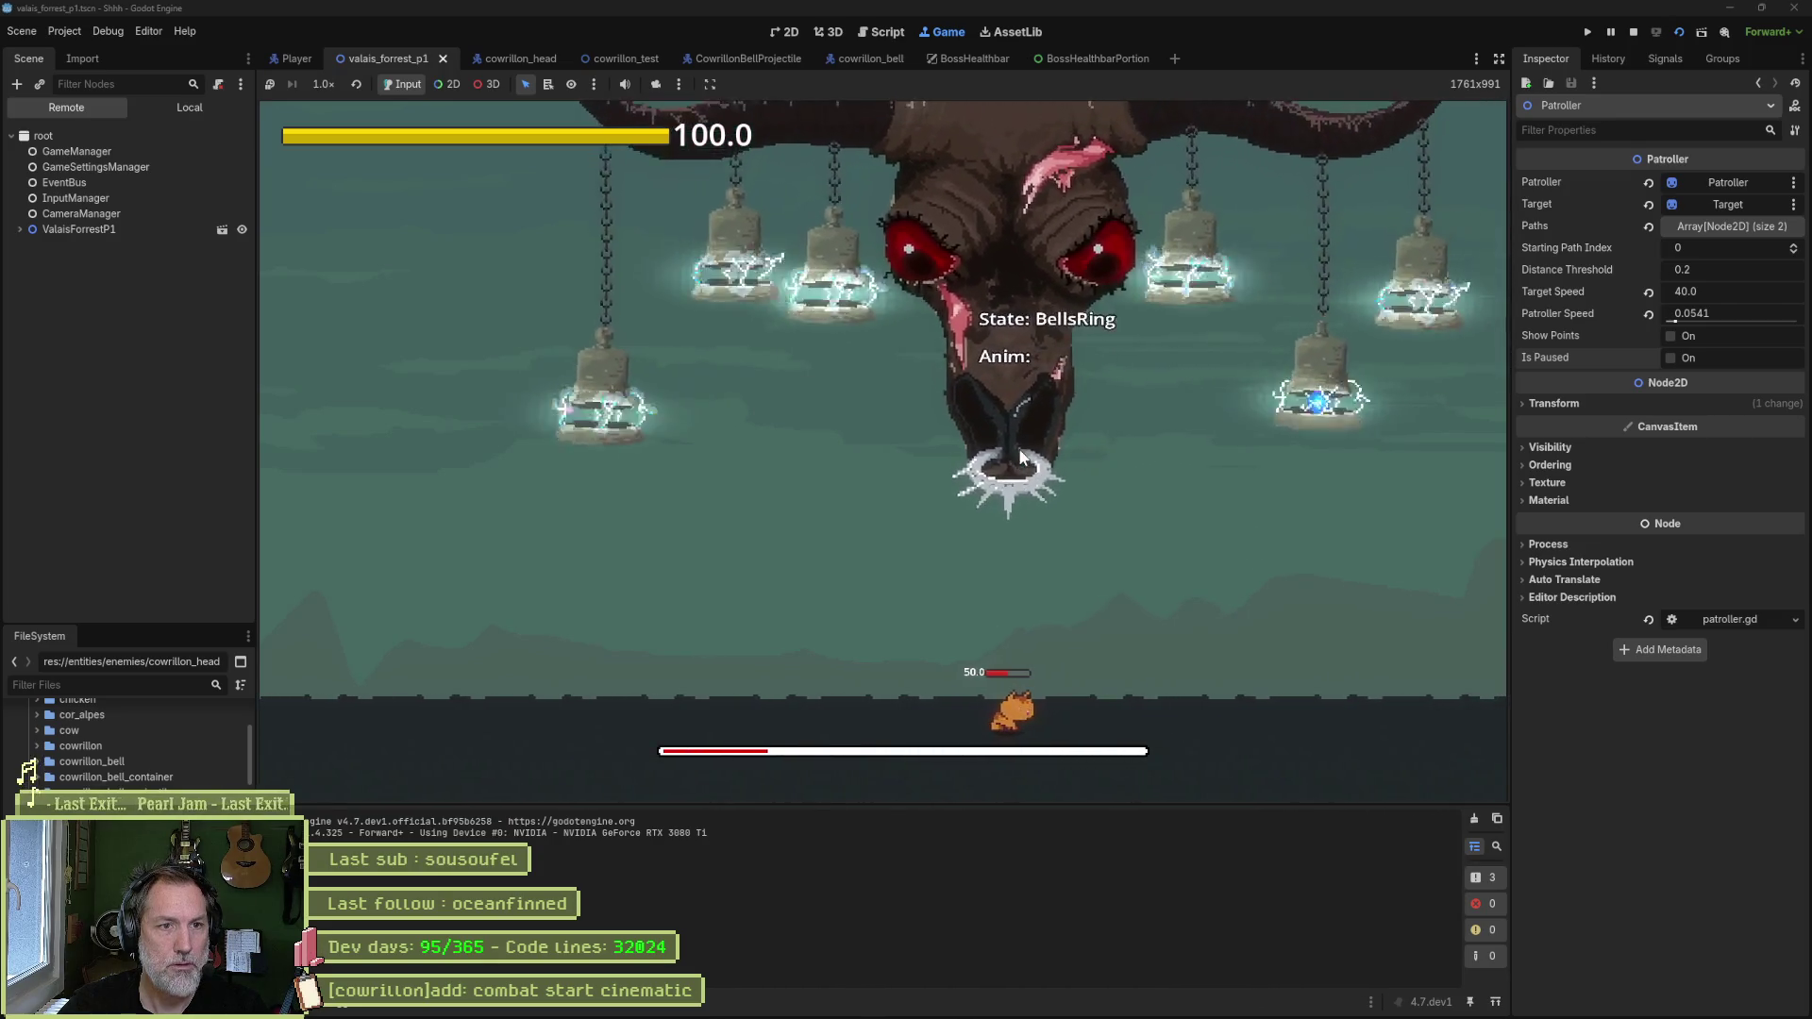
pyautogui.press('F8')
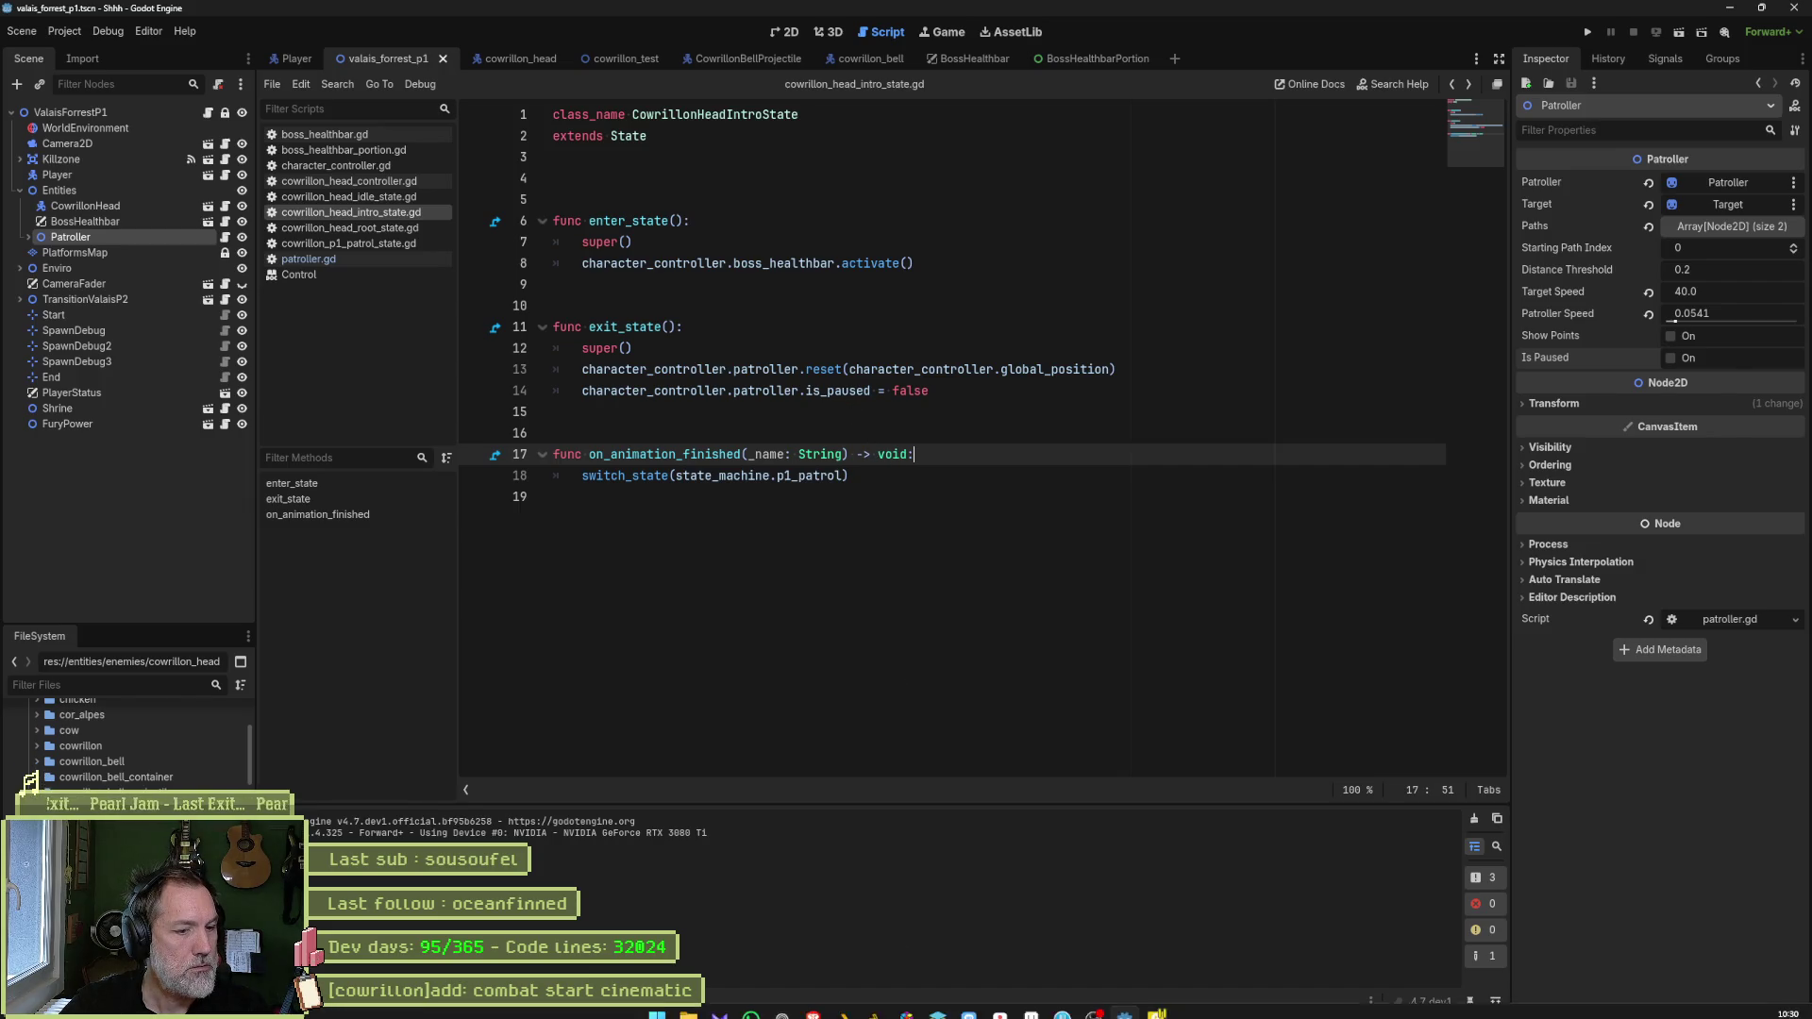
# - Switch to the cowrillon_head scene and open cowrillon_head_controller.gd from the script list
pyautogui.moveTo(1024, 1010)
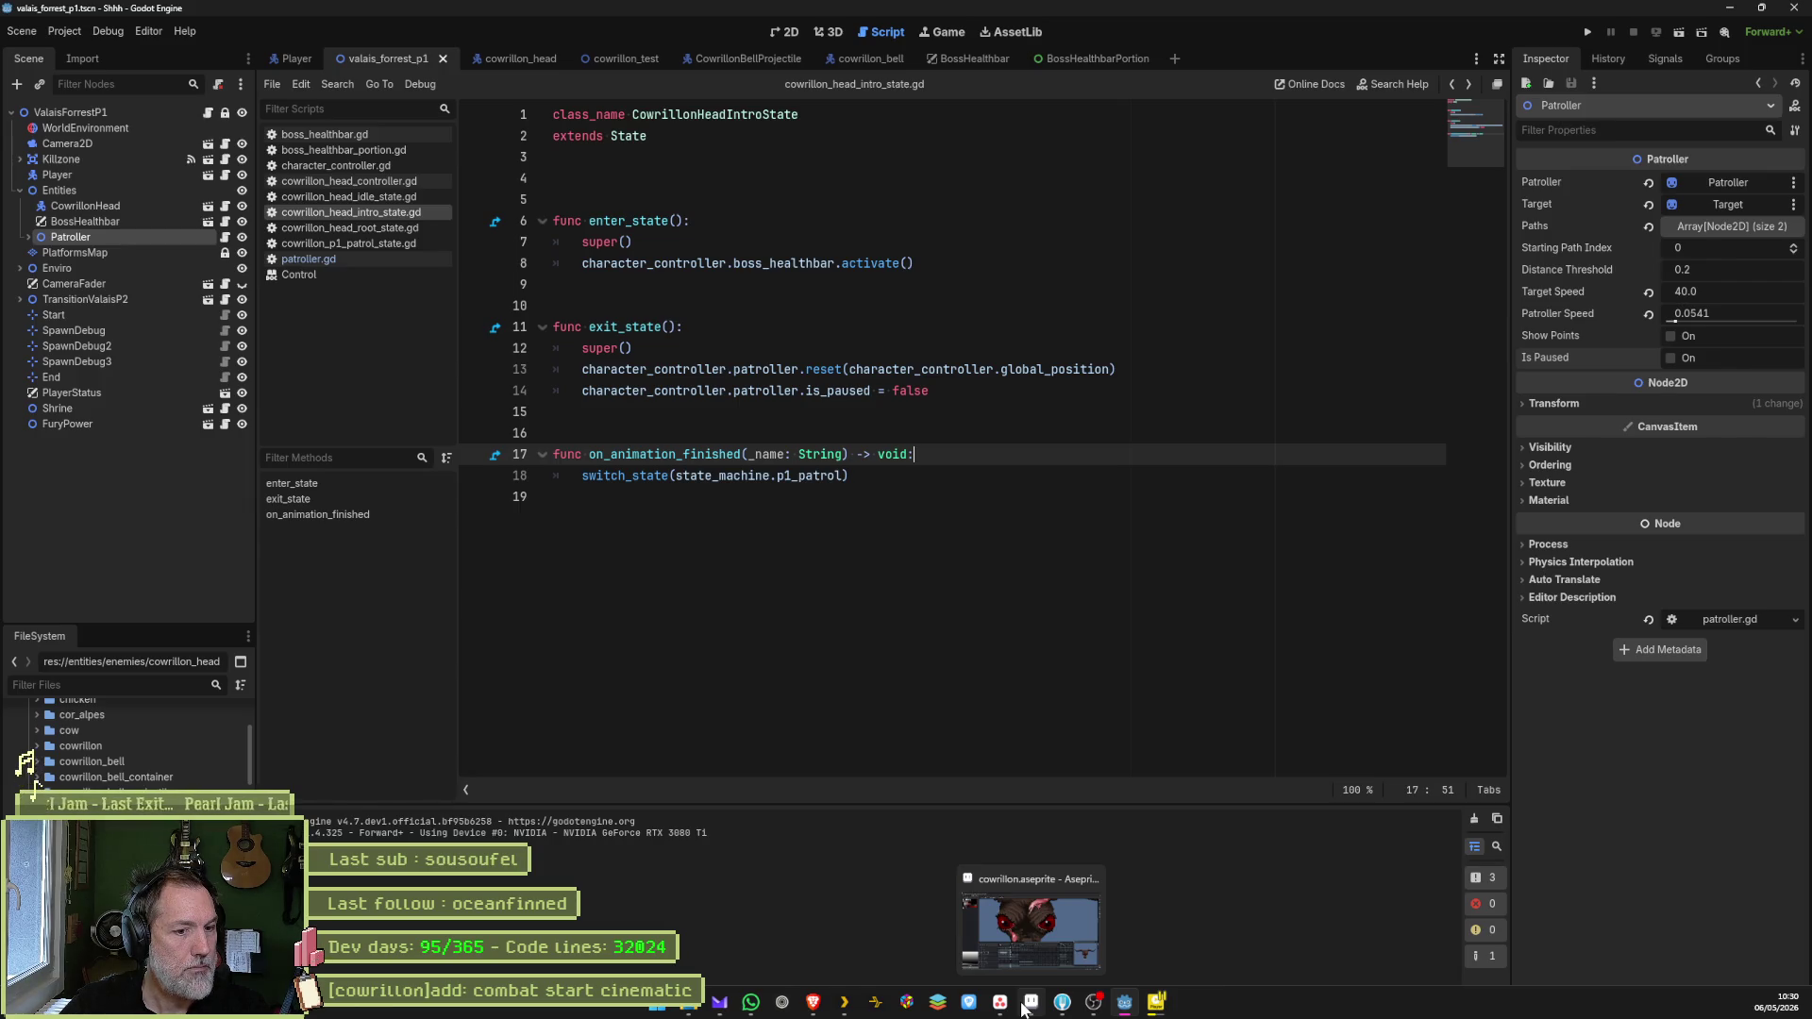
pyautogui.click(381, 200)
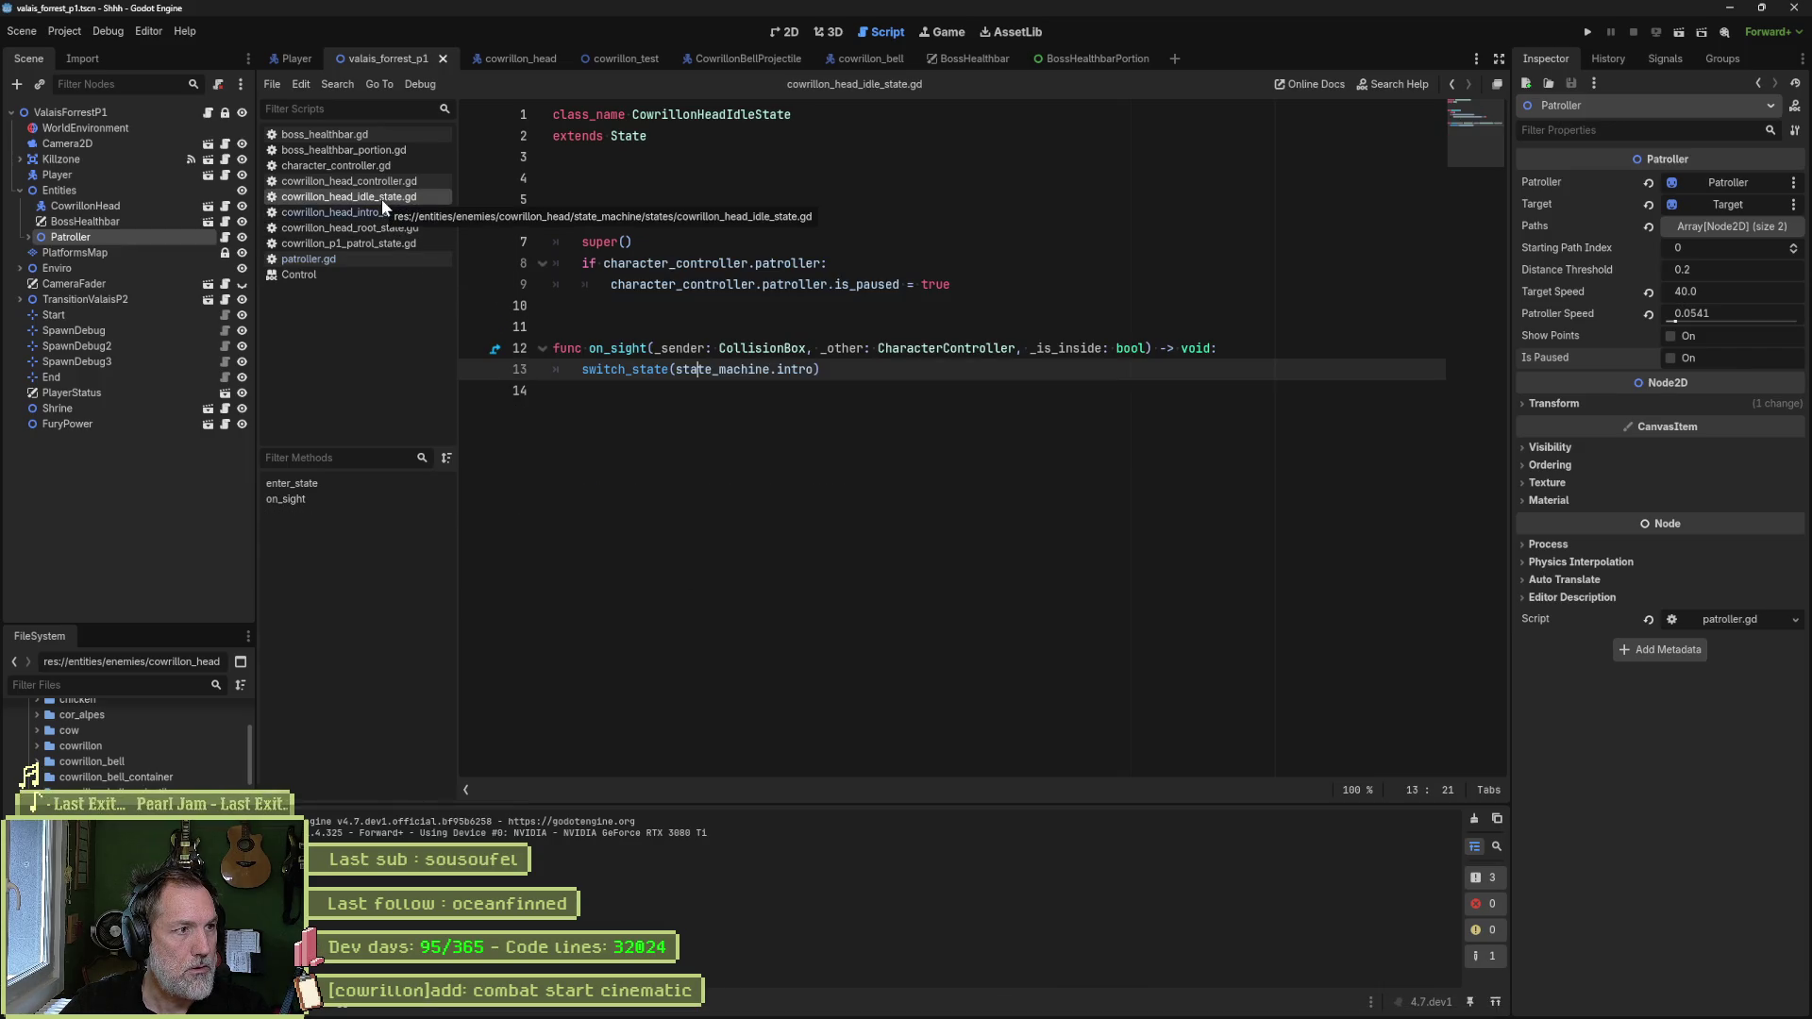
pyautogui.click(523, 60)
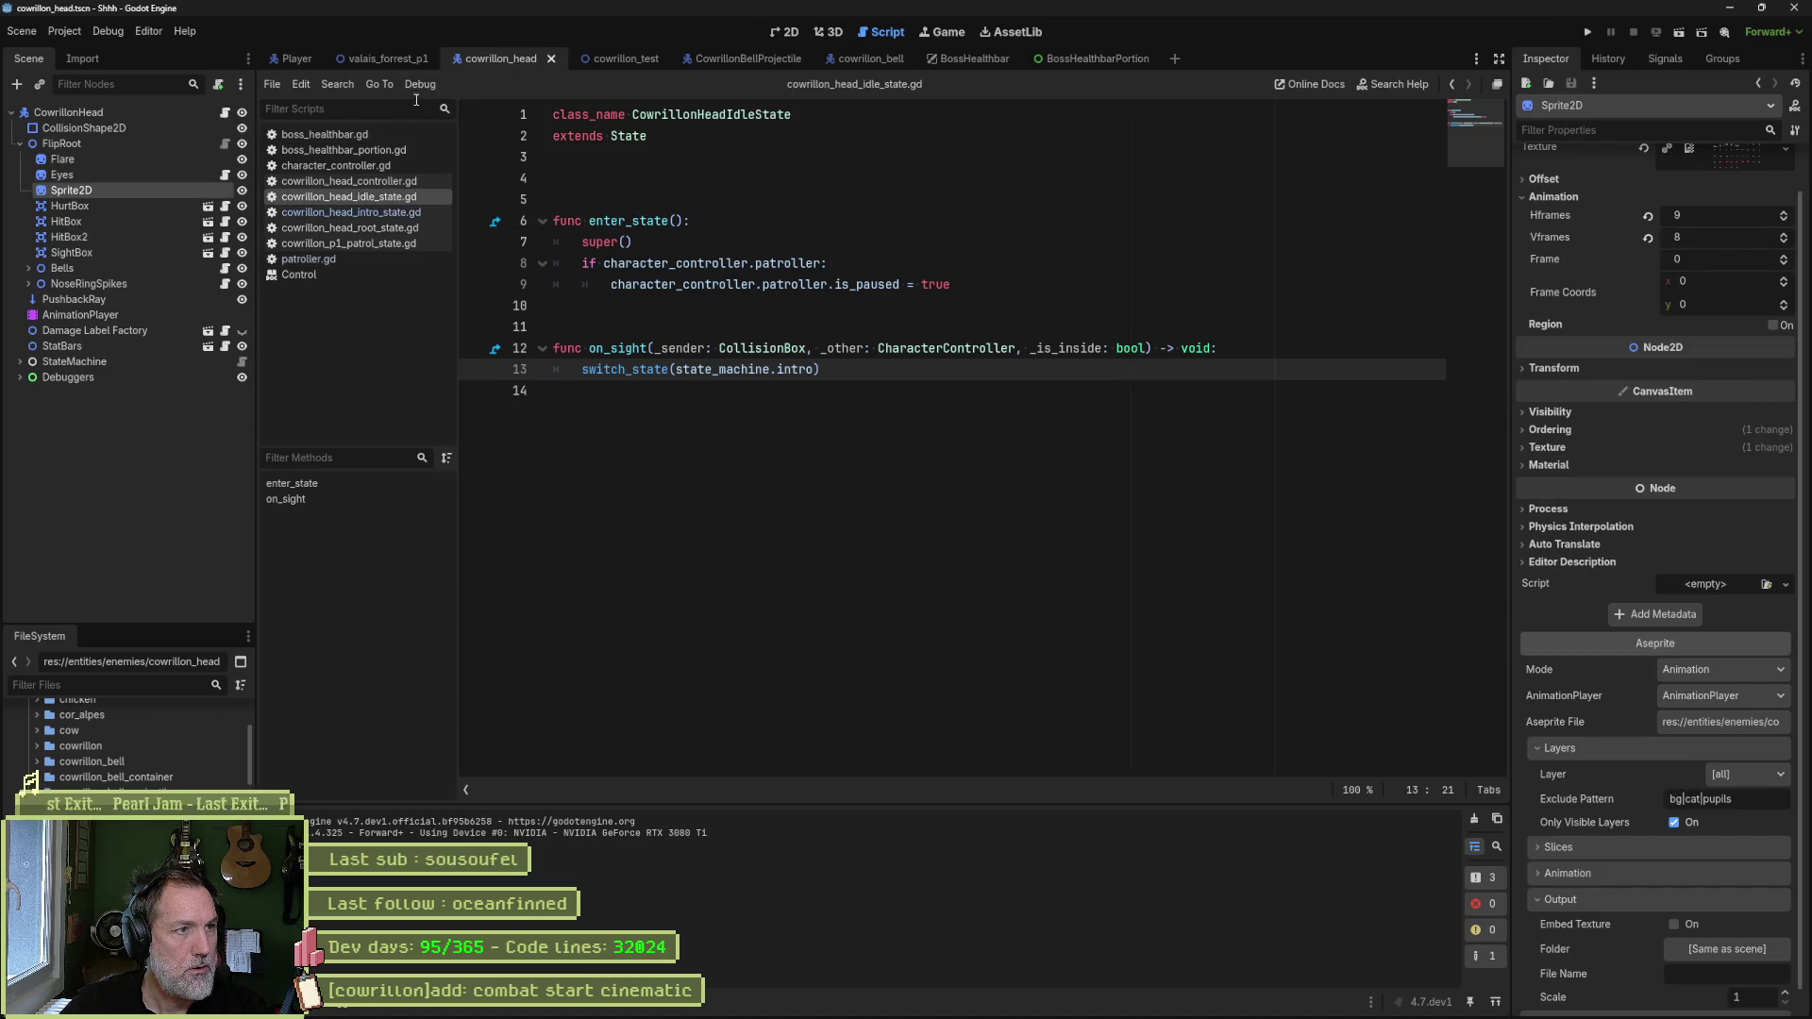
pyautogui.click(379, 166)
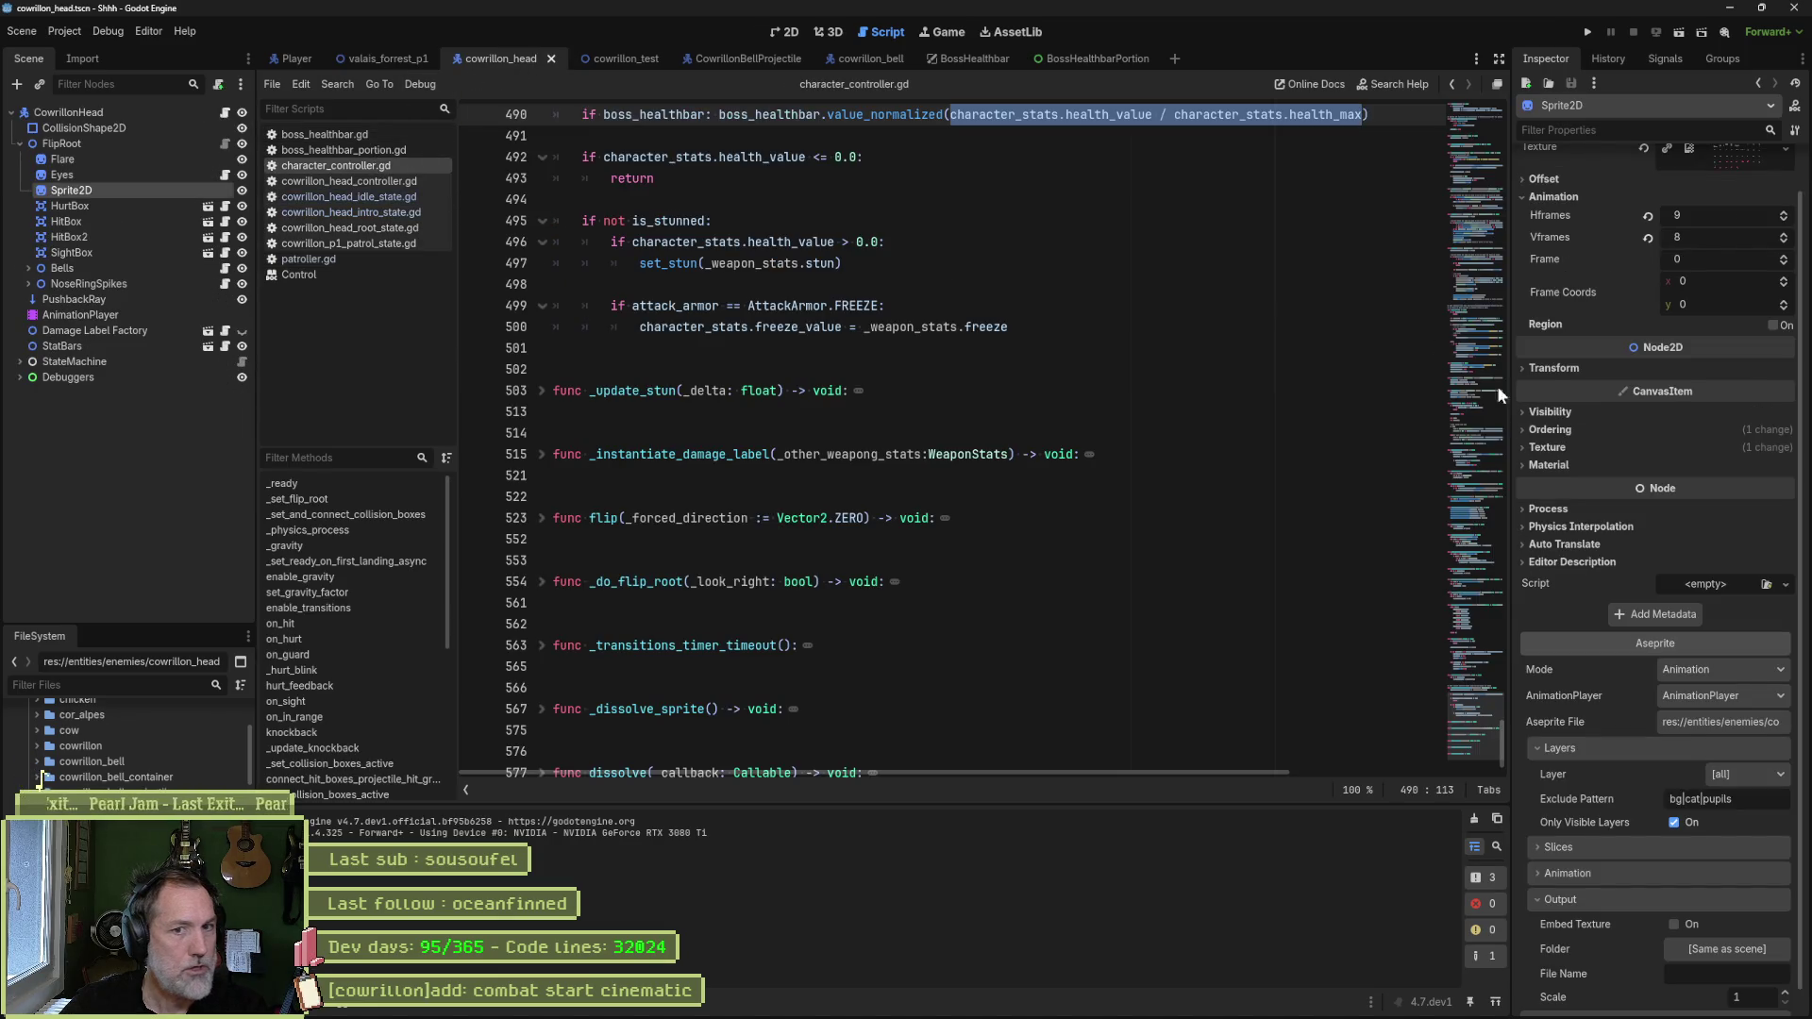
pyautogui.moveTo(1478, 710); pyautogui.dragTo(1482, 121)
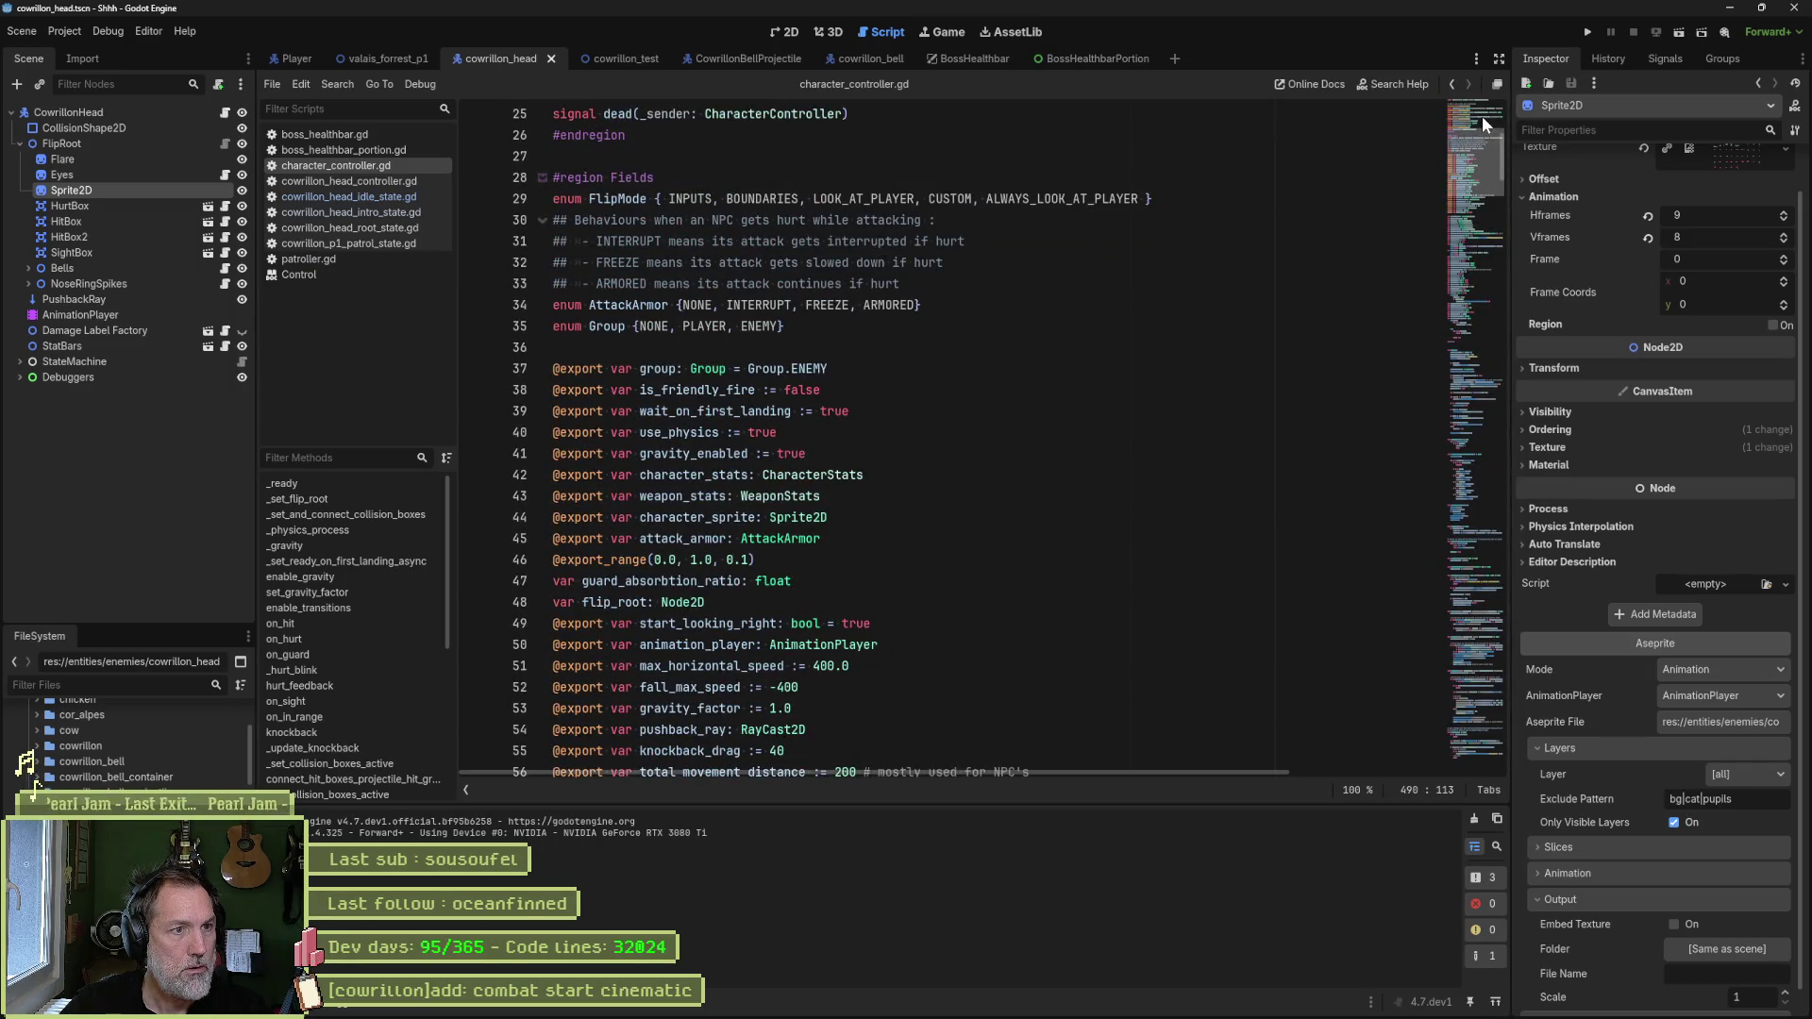
pyautogui.click(391, 181)
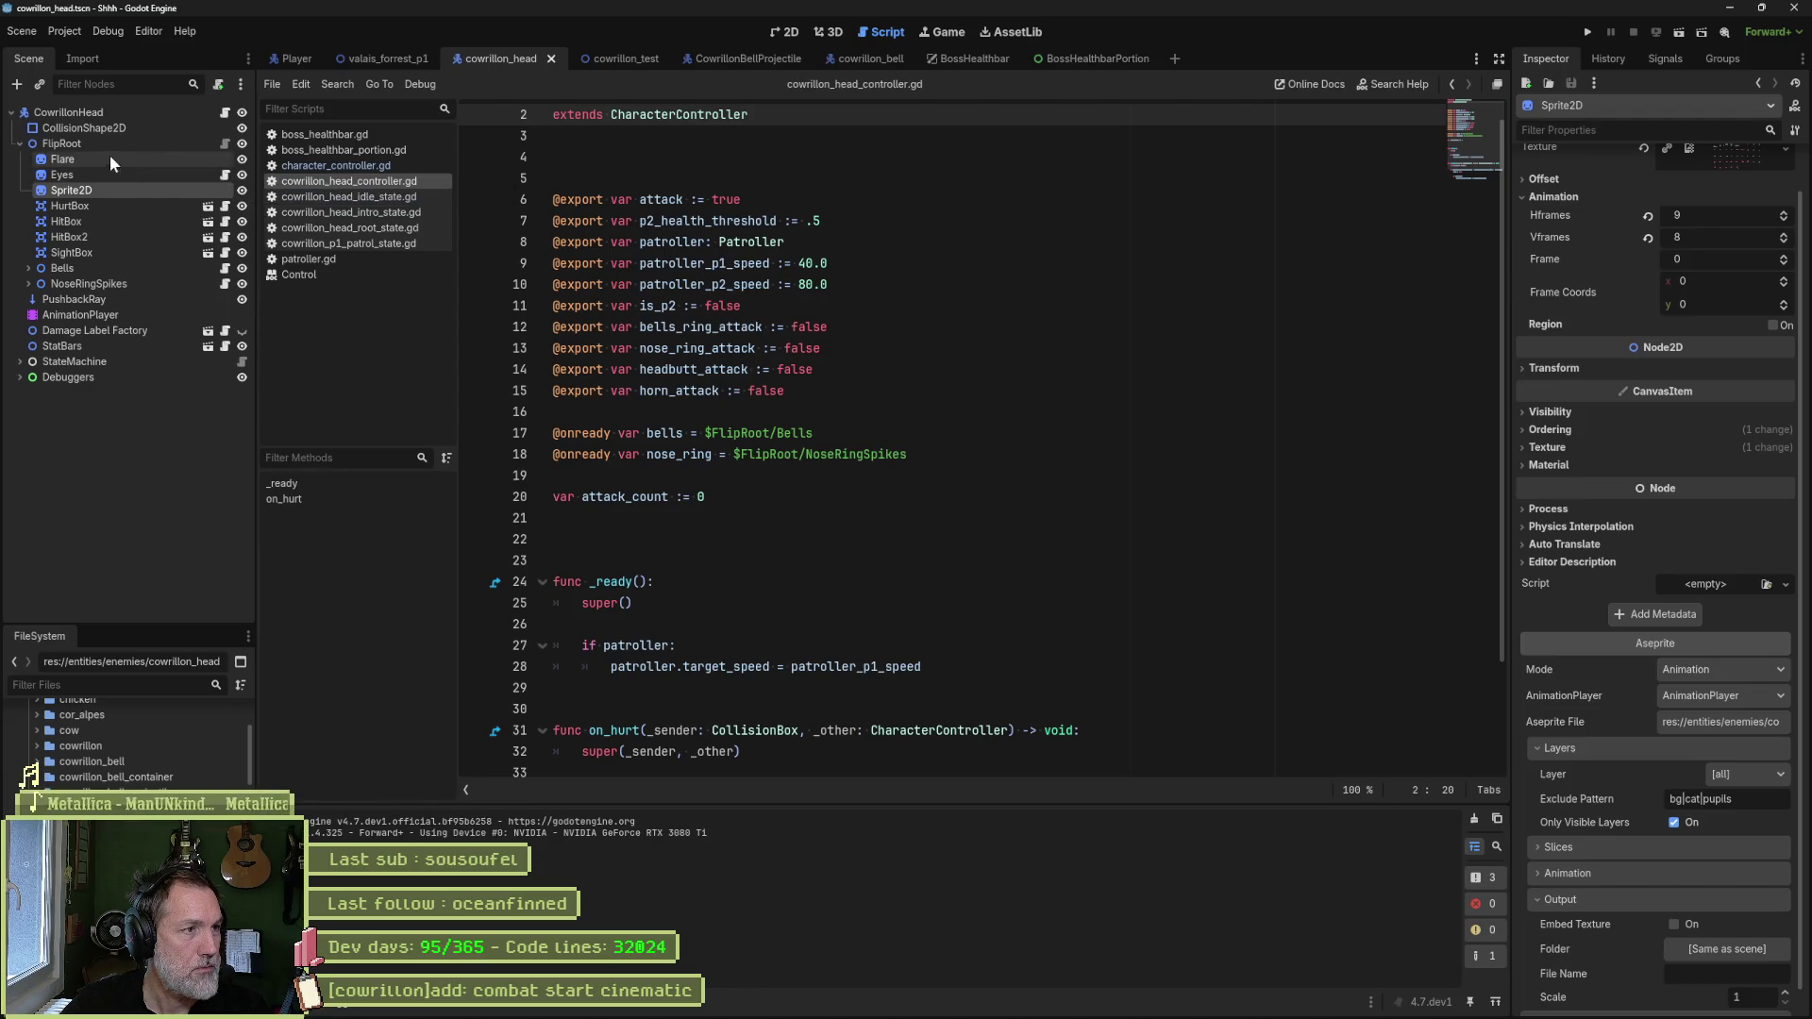
# - Add a Node2D child named Eyes2 under FlipRoot and group Flare and Eyes into it
pyautogui.click(80, 143)
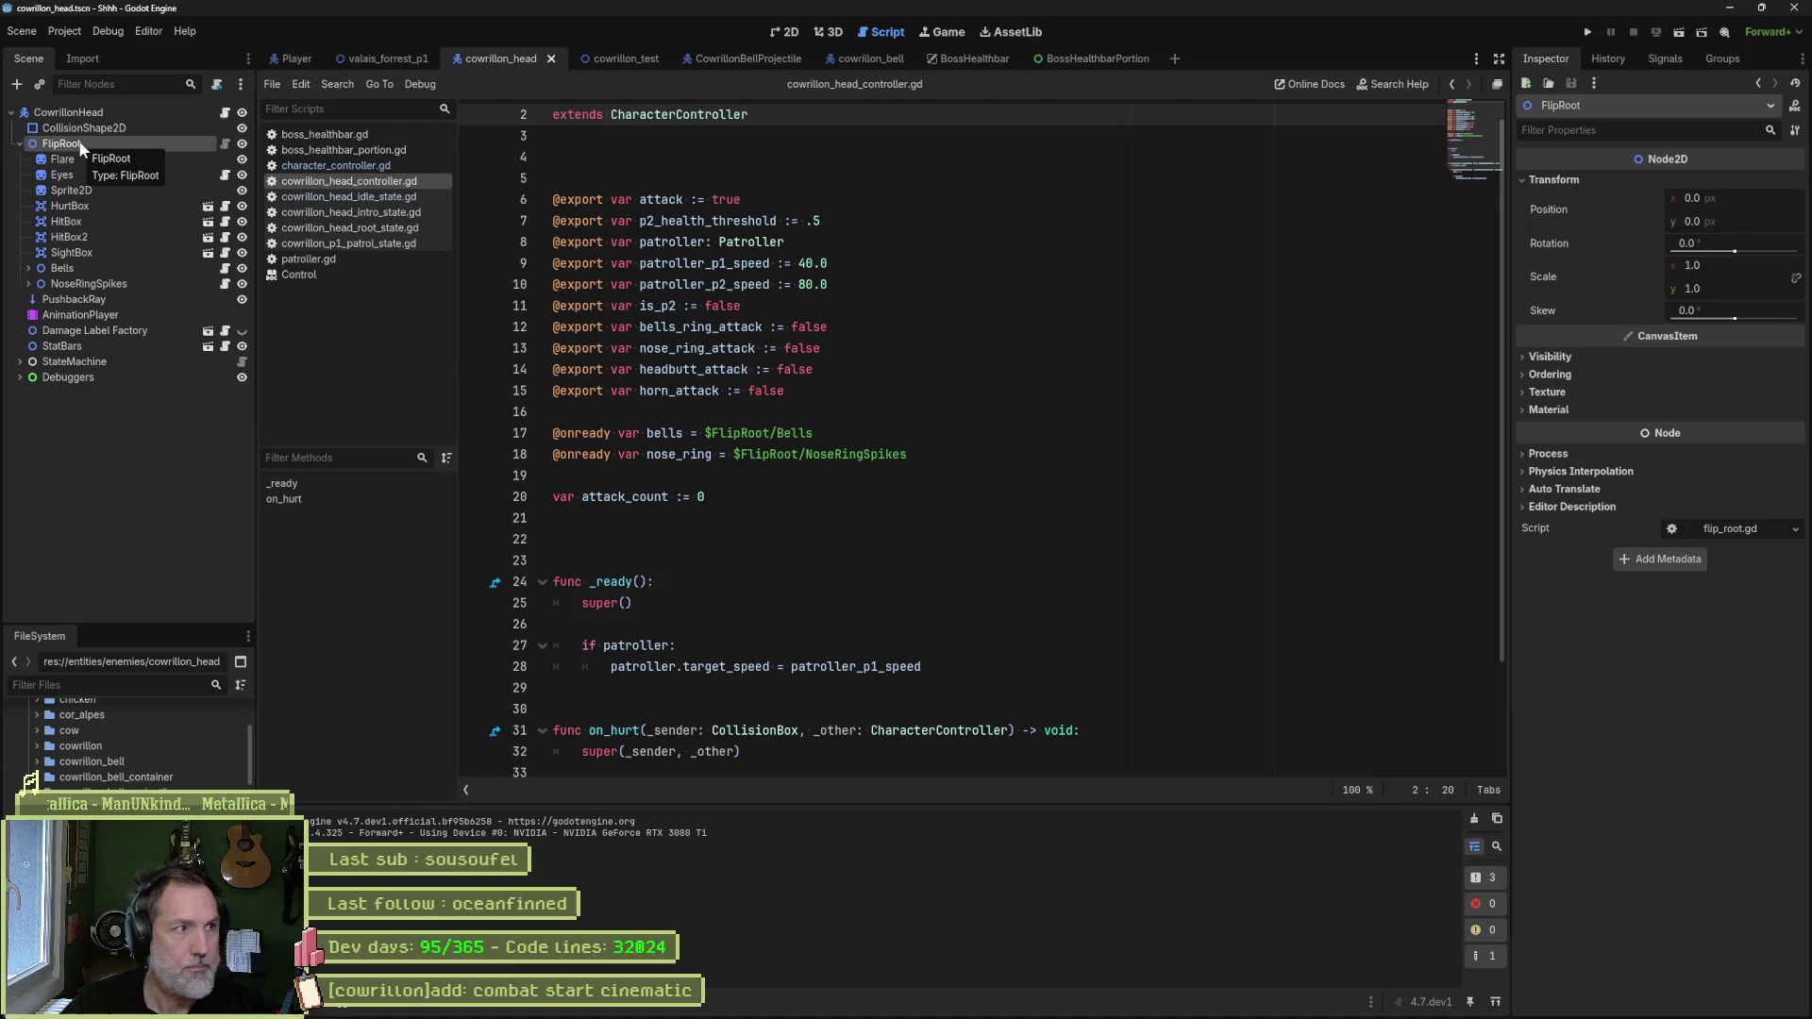
pyautogui.hotkey('ctrl', 'a')
pyautogui.write('node2d')
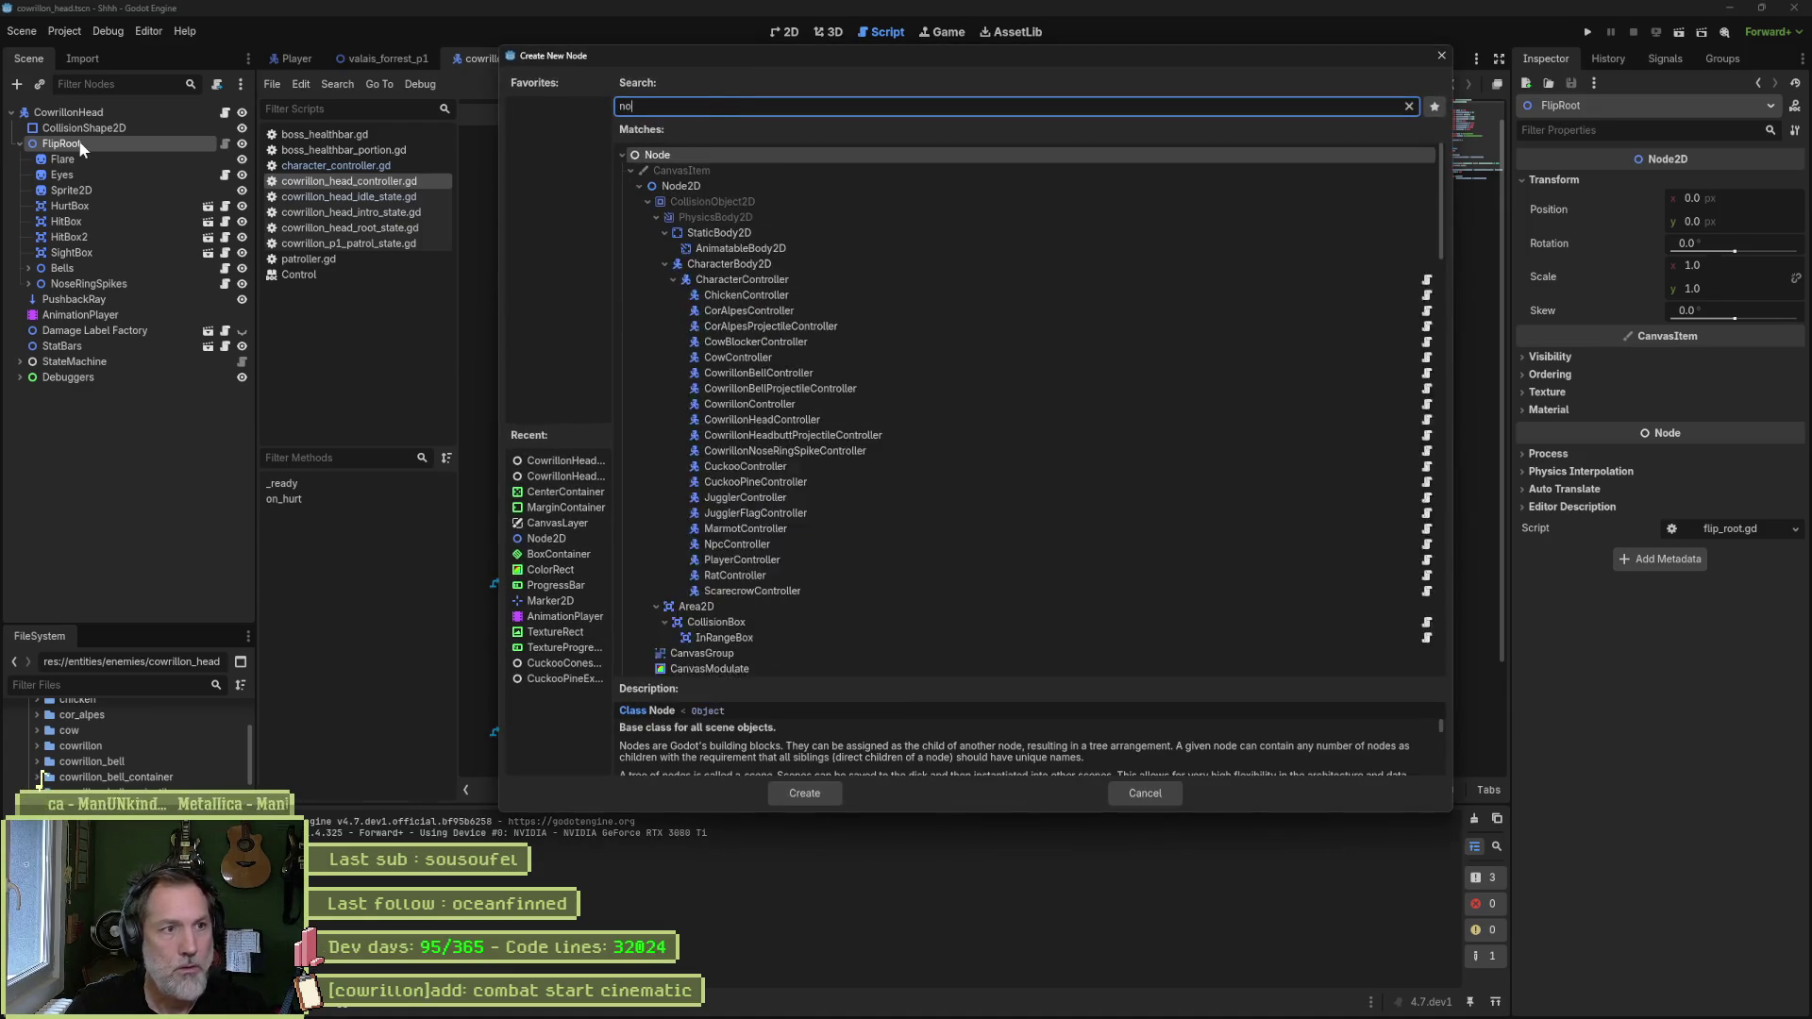
pyautogui.press('Return')
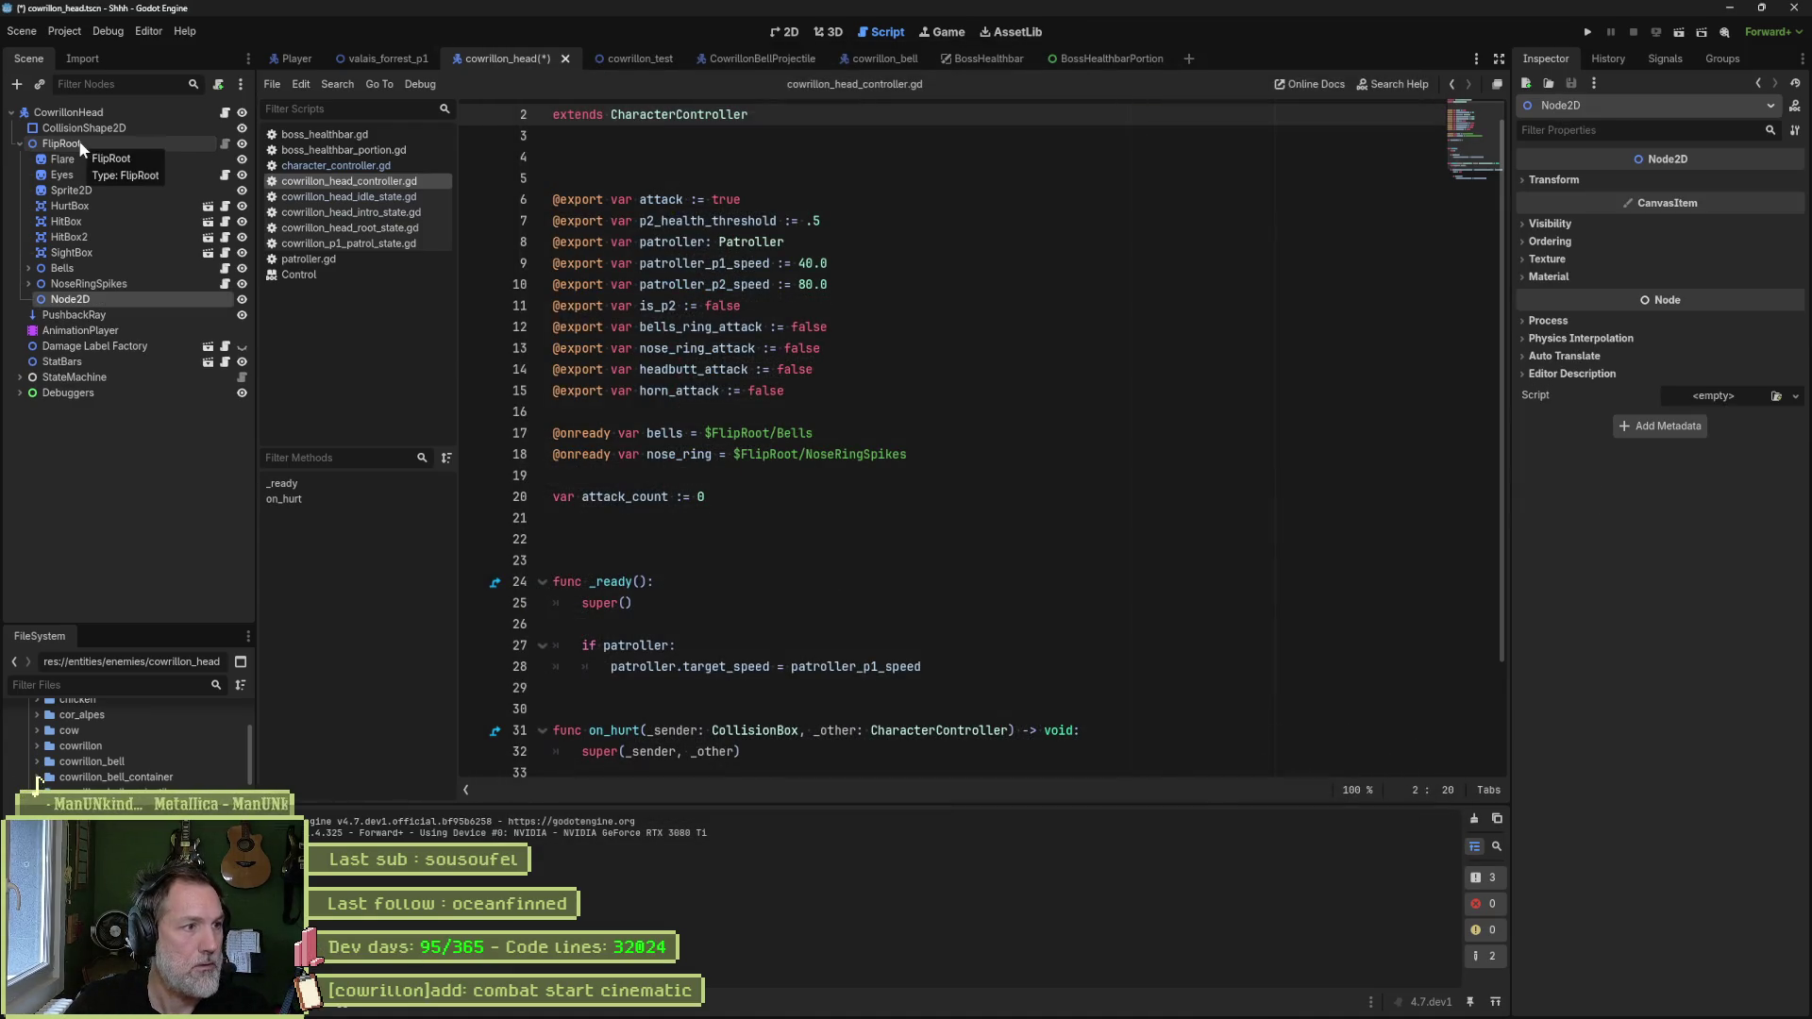
pyautogui.press('F2')
pyautogui.write('Eyes2')
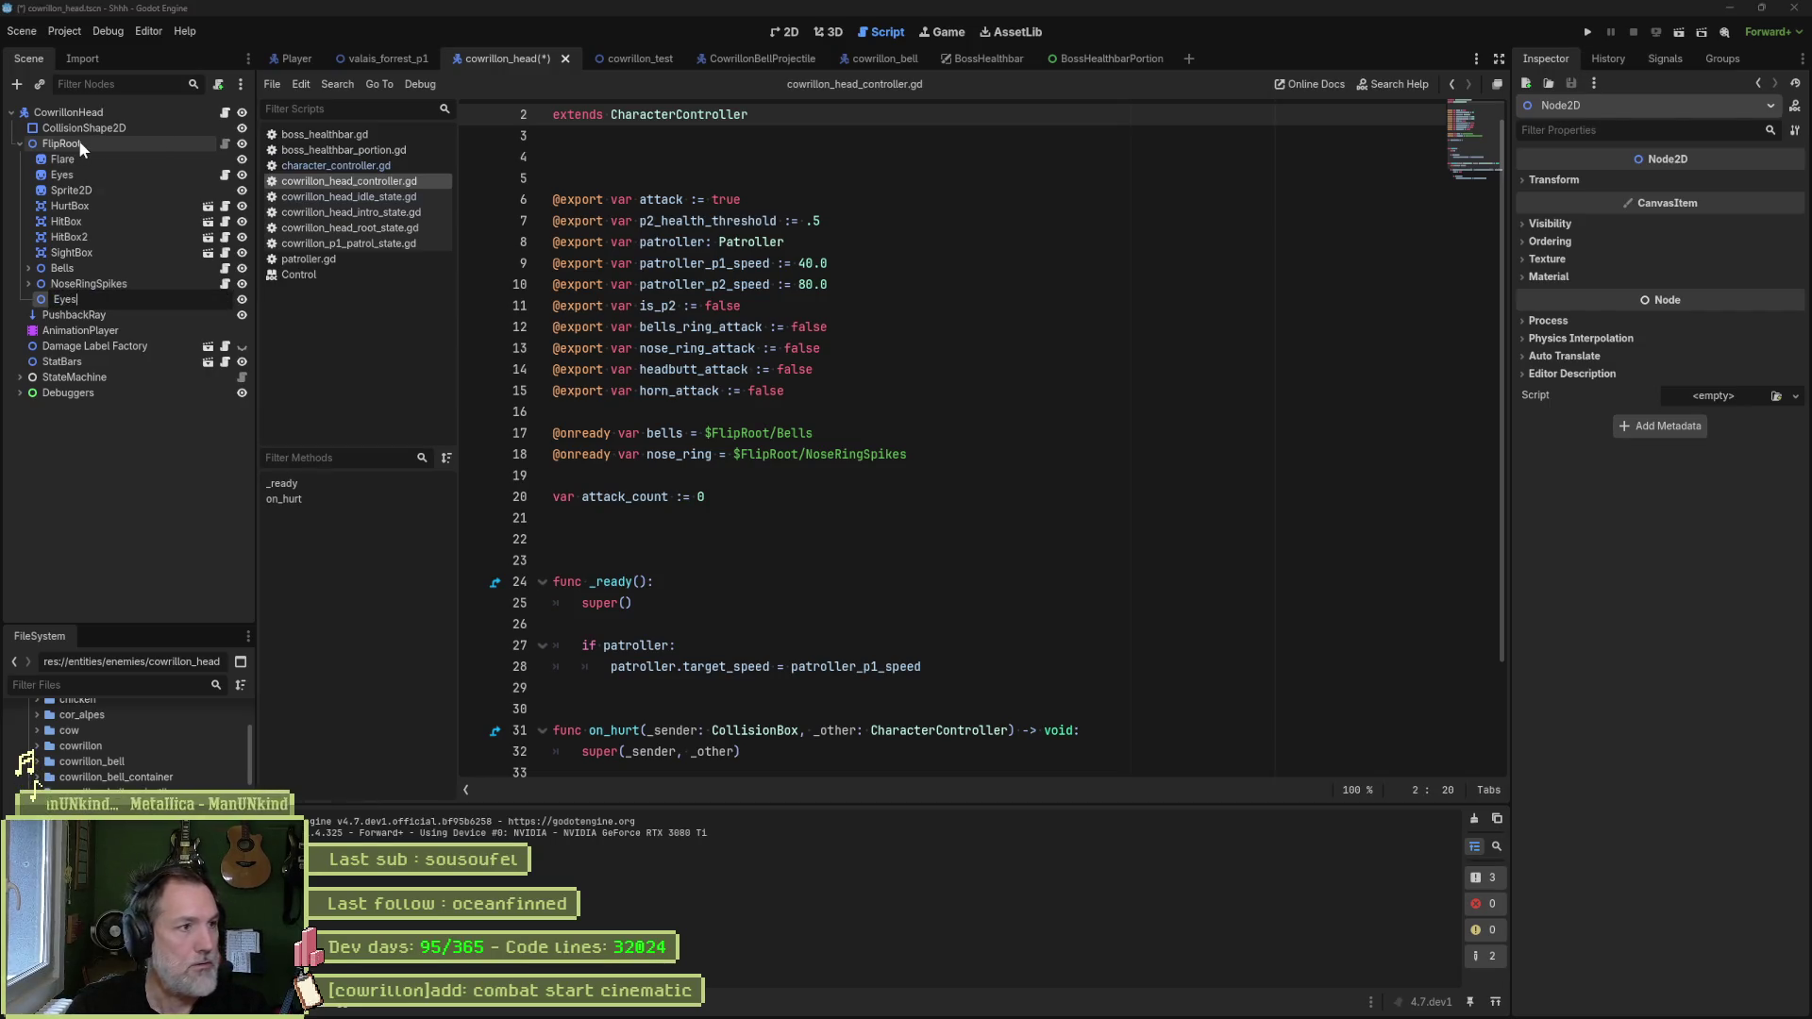
pyautogui.press('Return')
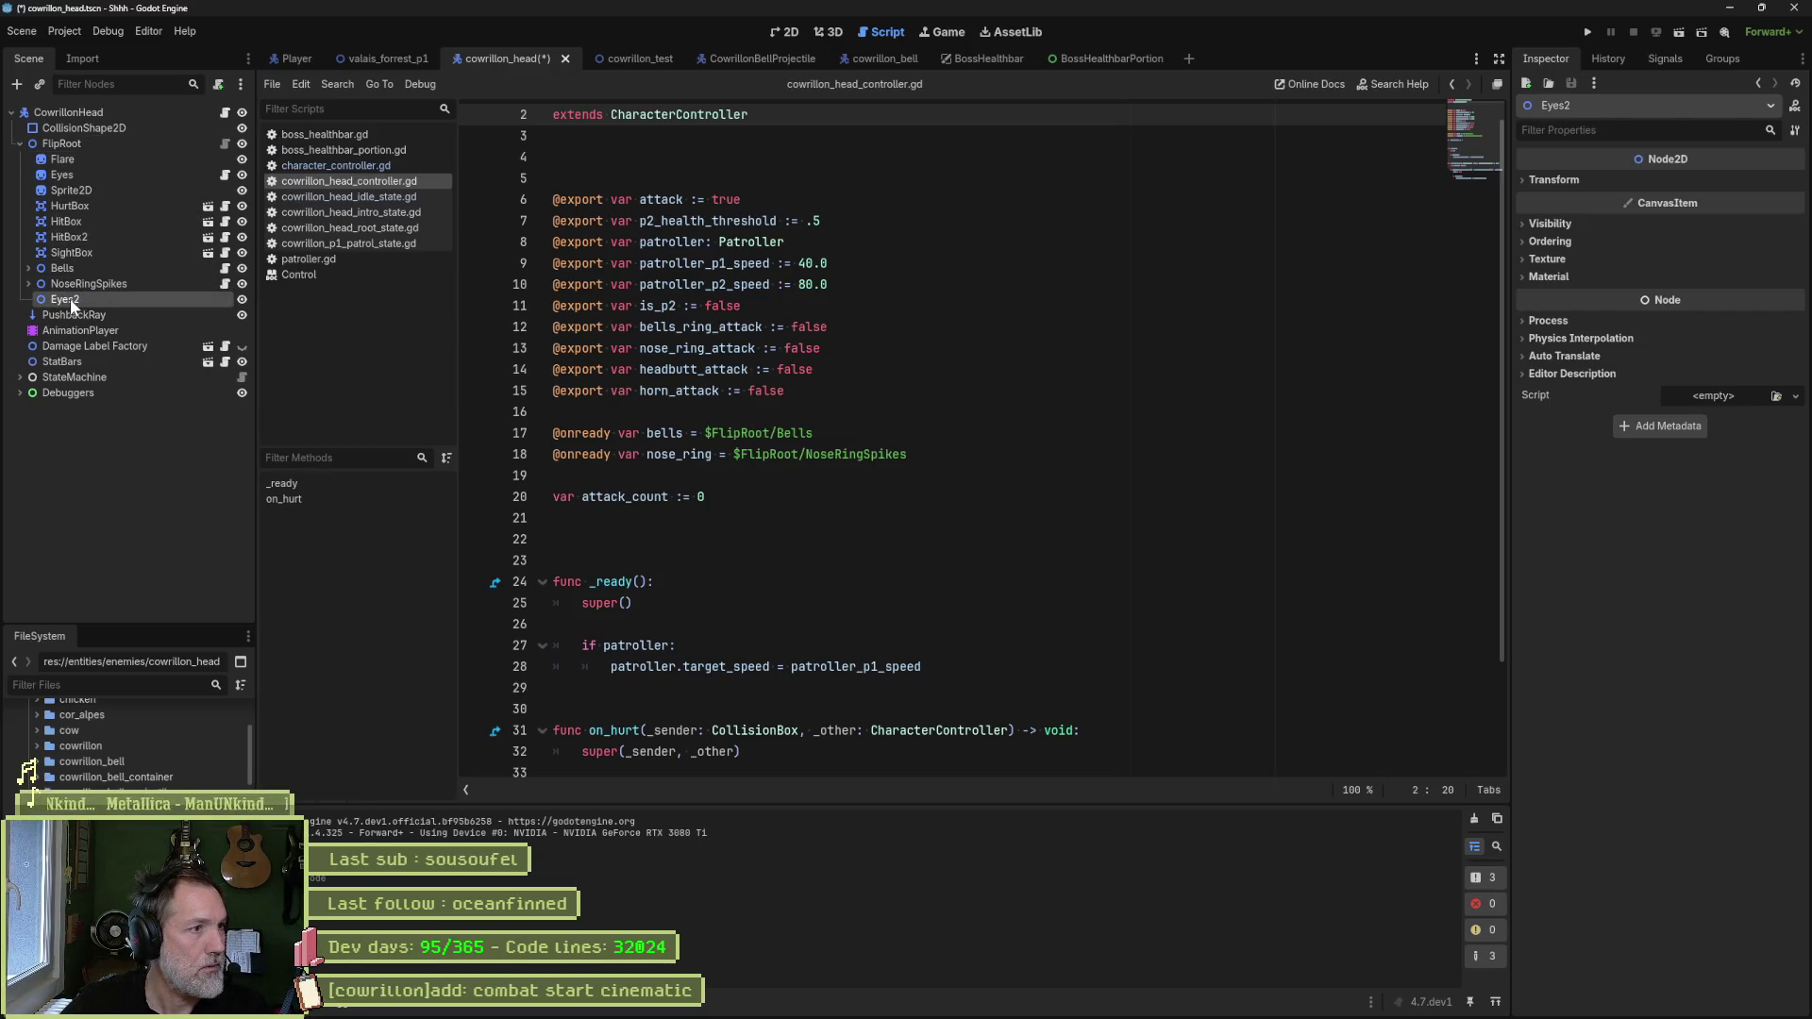
pyautogui.moveTo(70, 298)
pyautogui.mouseDown()
pyautogui.moveTo(47, 195)
pyautogui.moveTo(59, 147)
pyautogui.moveTo(79, 156)
pyautogui.mouseUp()
pyautogui.click(71, 174)
pyautogui.keyDown('shift'); pyautogui.click(66, 189); pyautogui.keyUp('shift')
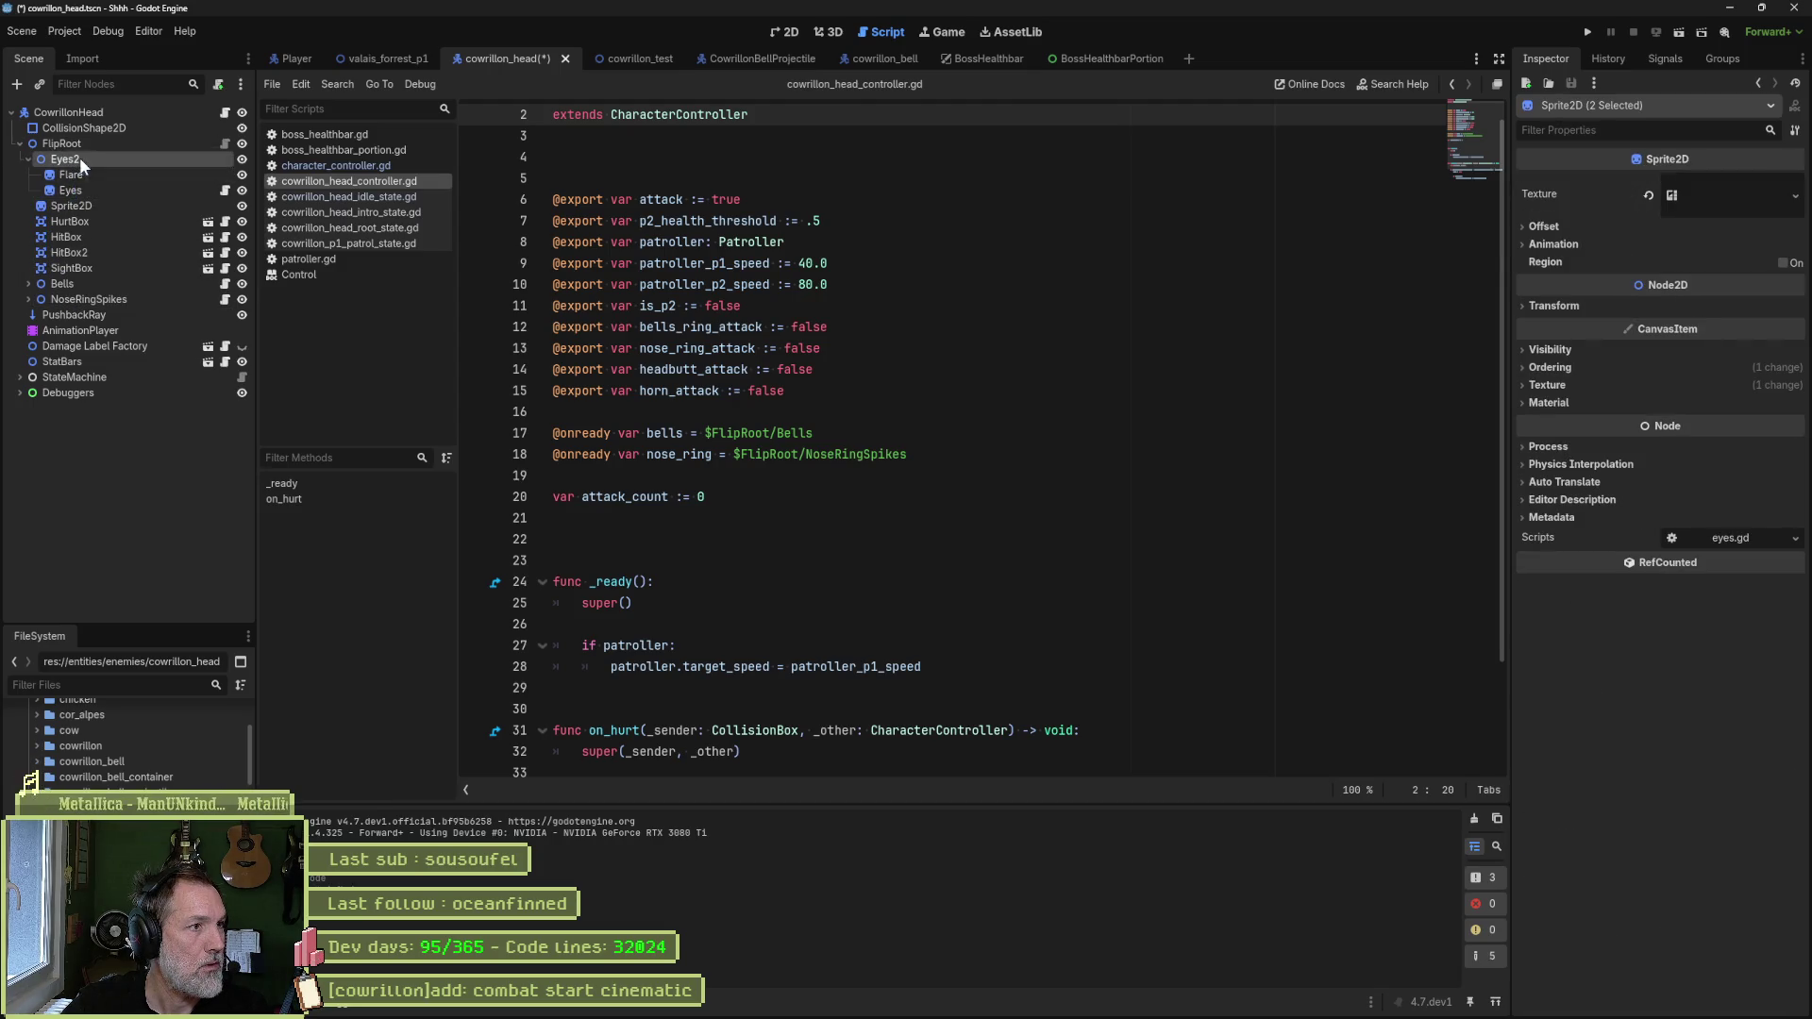
# - Rename the group node to EyesRoot and save the scene
pyautogui.press('F2')
pyautogui.press('BackSpace')
pyautogui.write('Root')
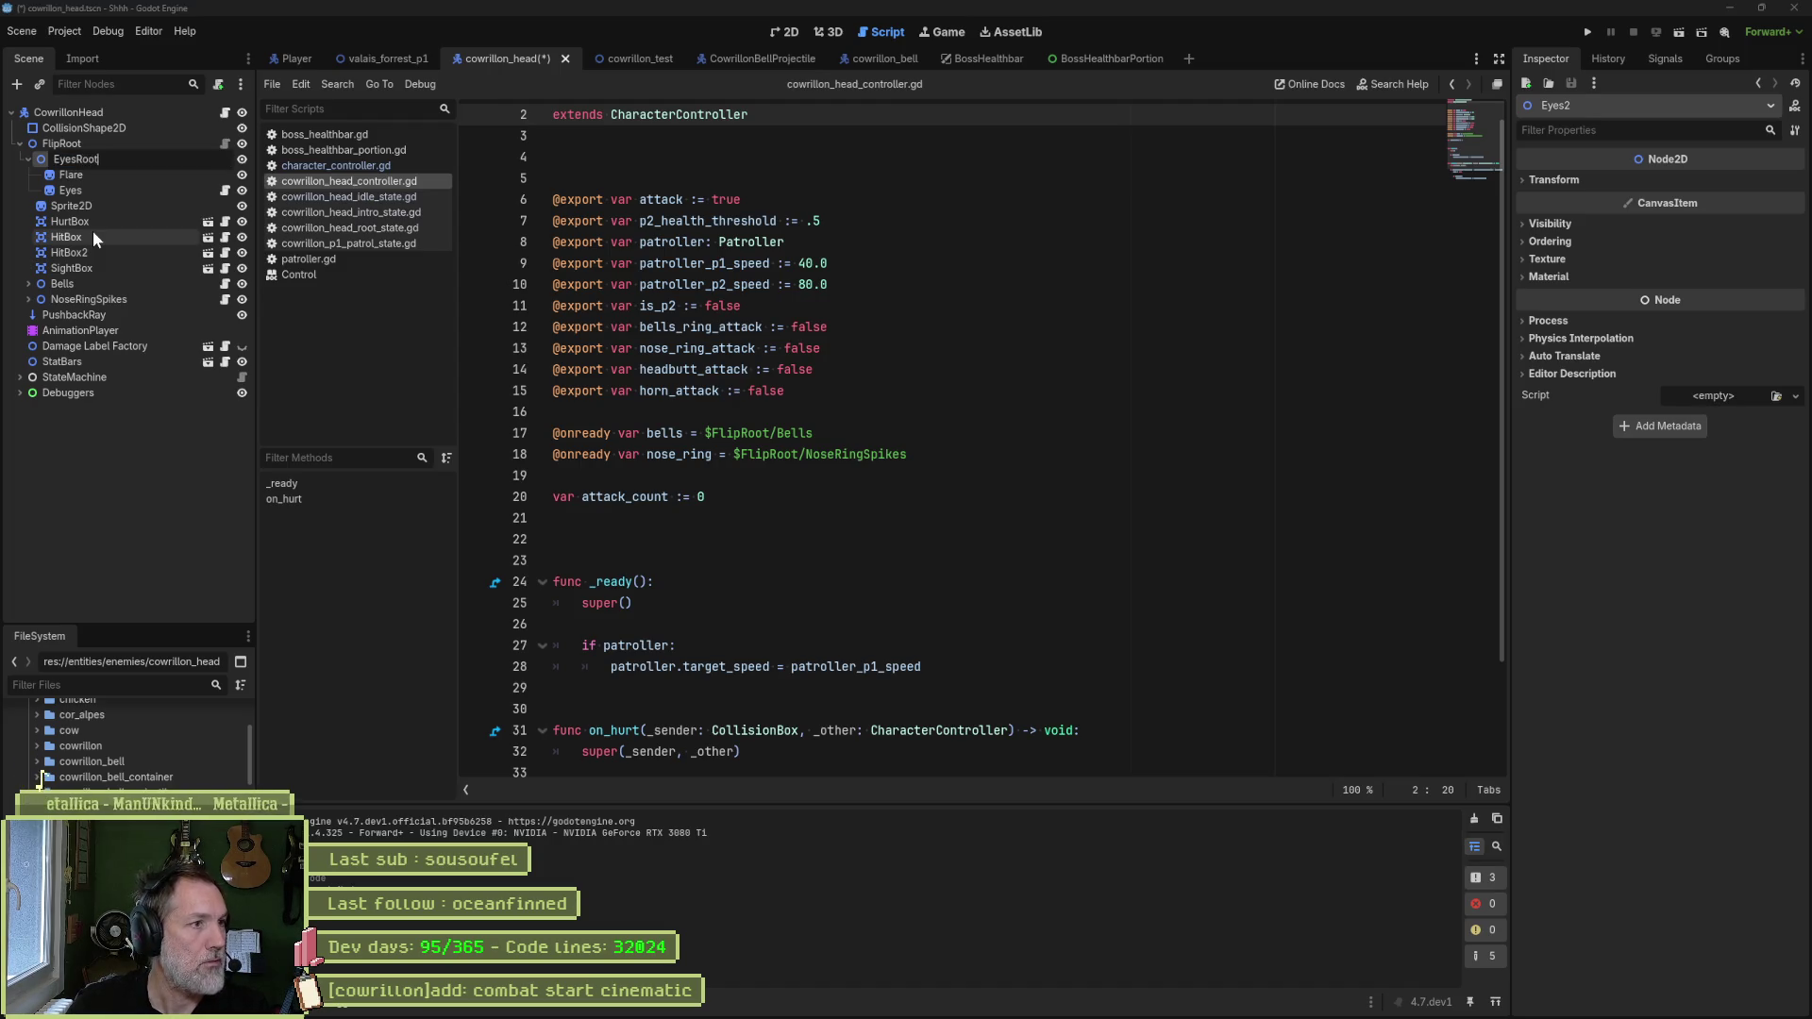
pyautogui.press('Return')
pyautogui.hotkey('ctrl', 's')
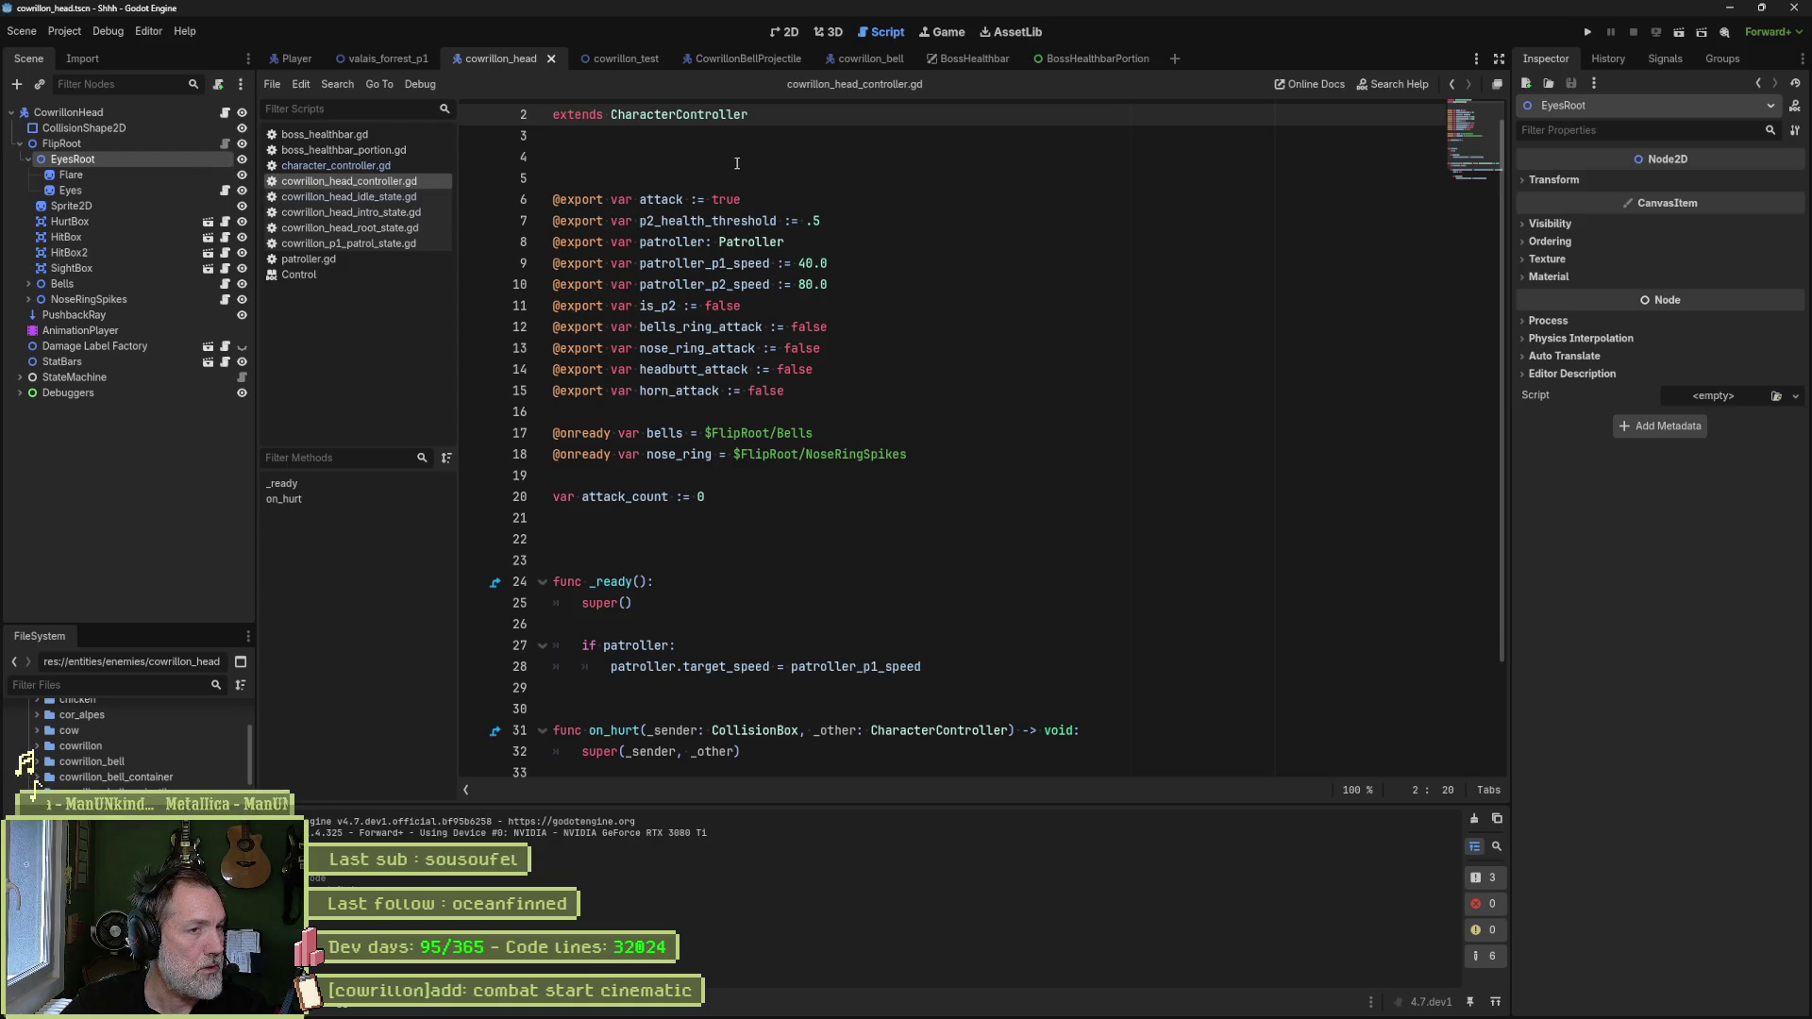
pyautogui.scroll(1, 737, 163)
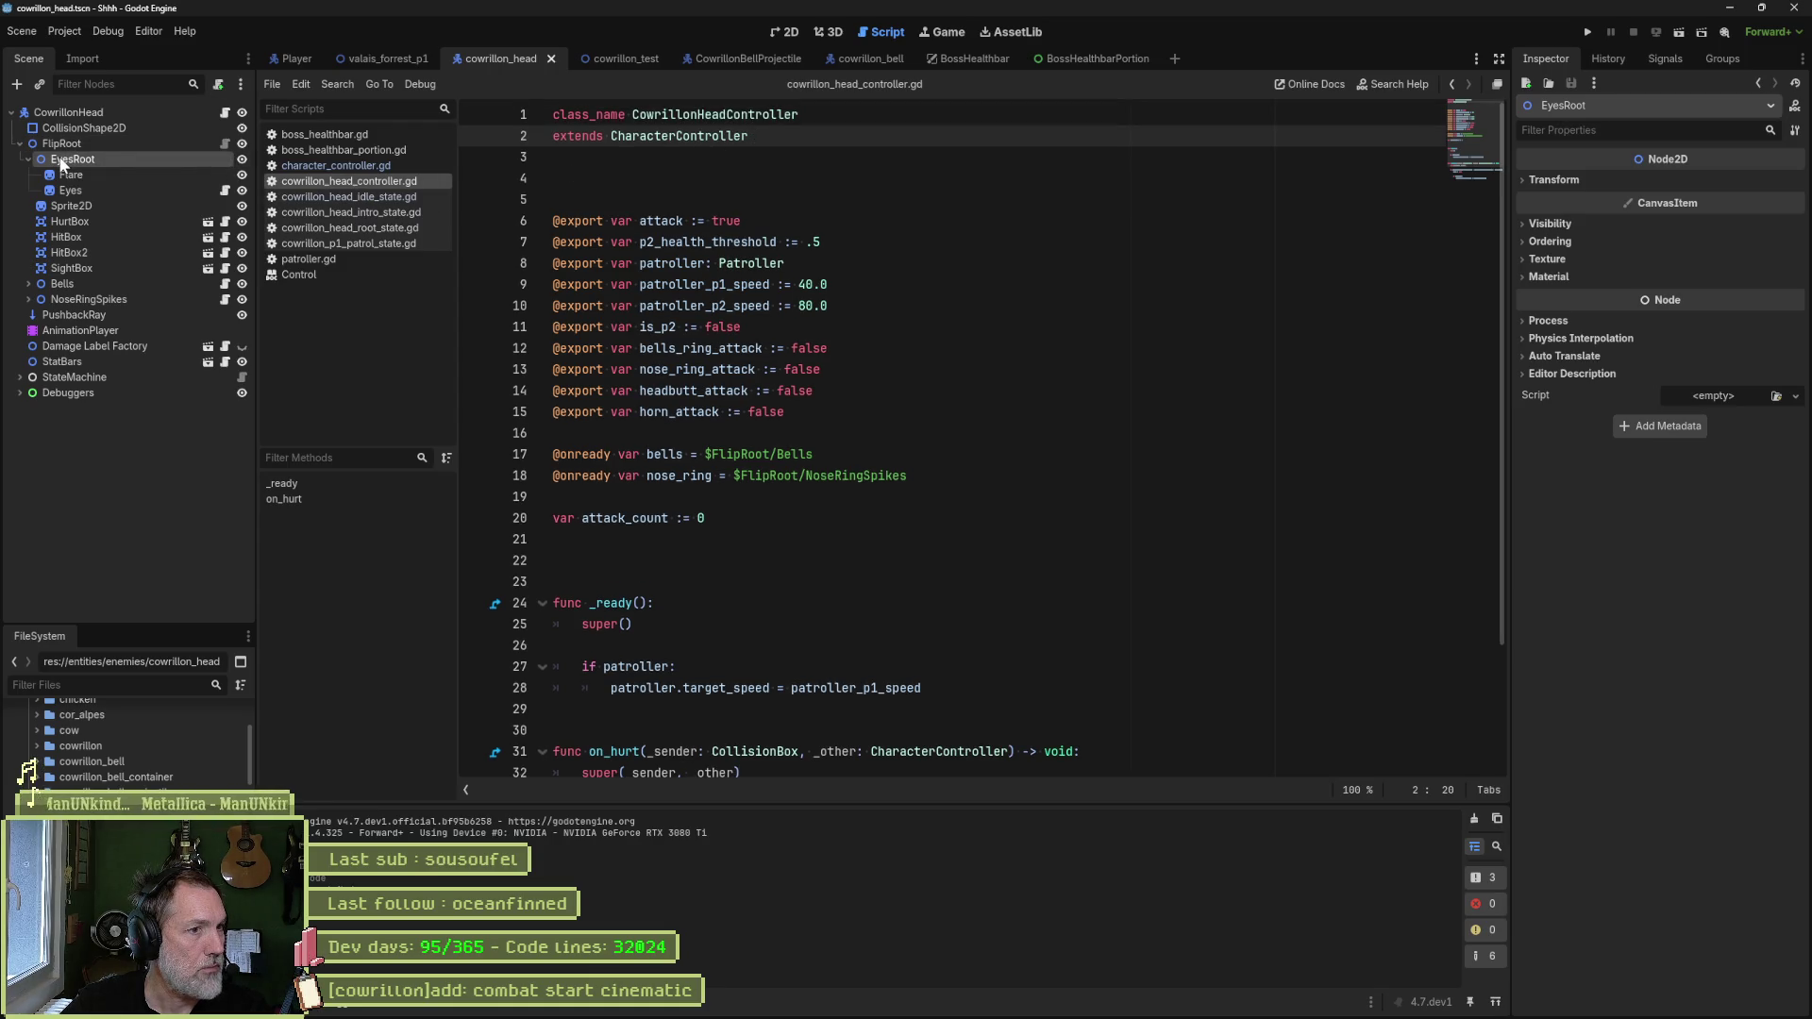
pyautogui.moveTo(66, 161)
pyautogui.mouseDown()
pyautogui.moveTo(472, 336)
pyautogui.moveTo(621, 498)
pyautogui.mouseUp()
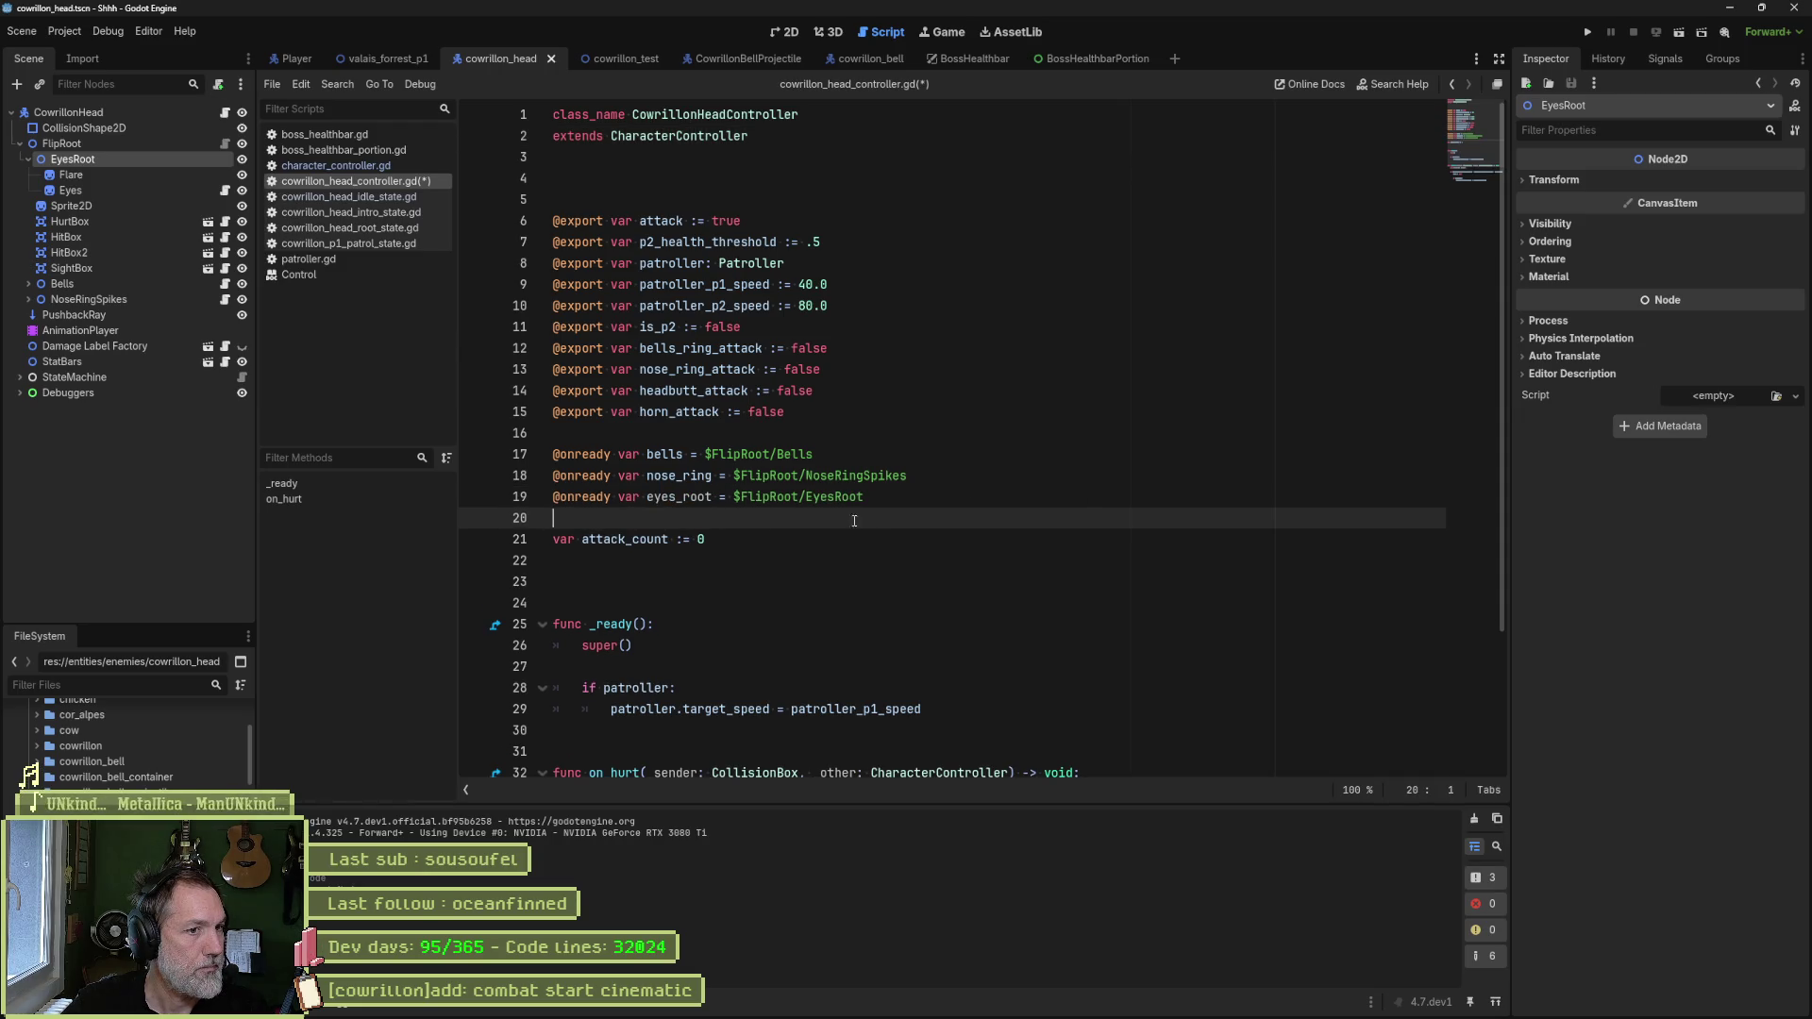
pyautogui.hotkey('ctrl', 's')
pyautogui.doubleClick(680, 497)
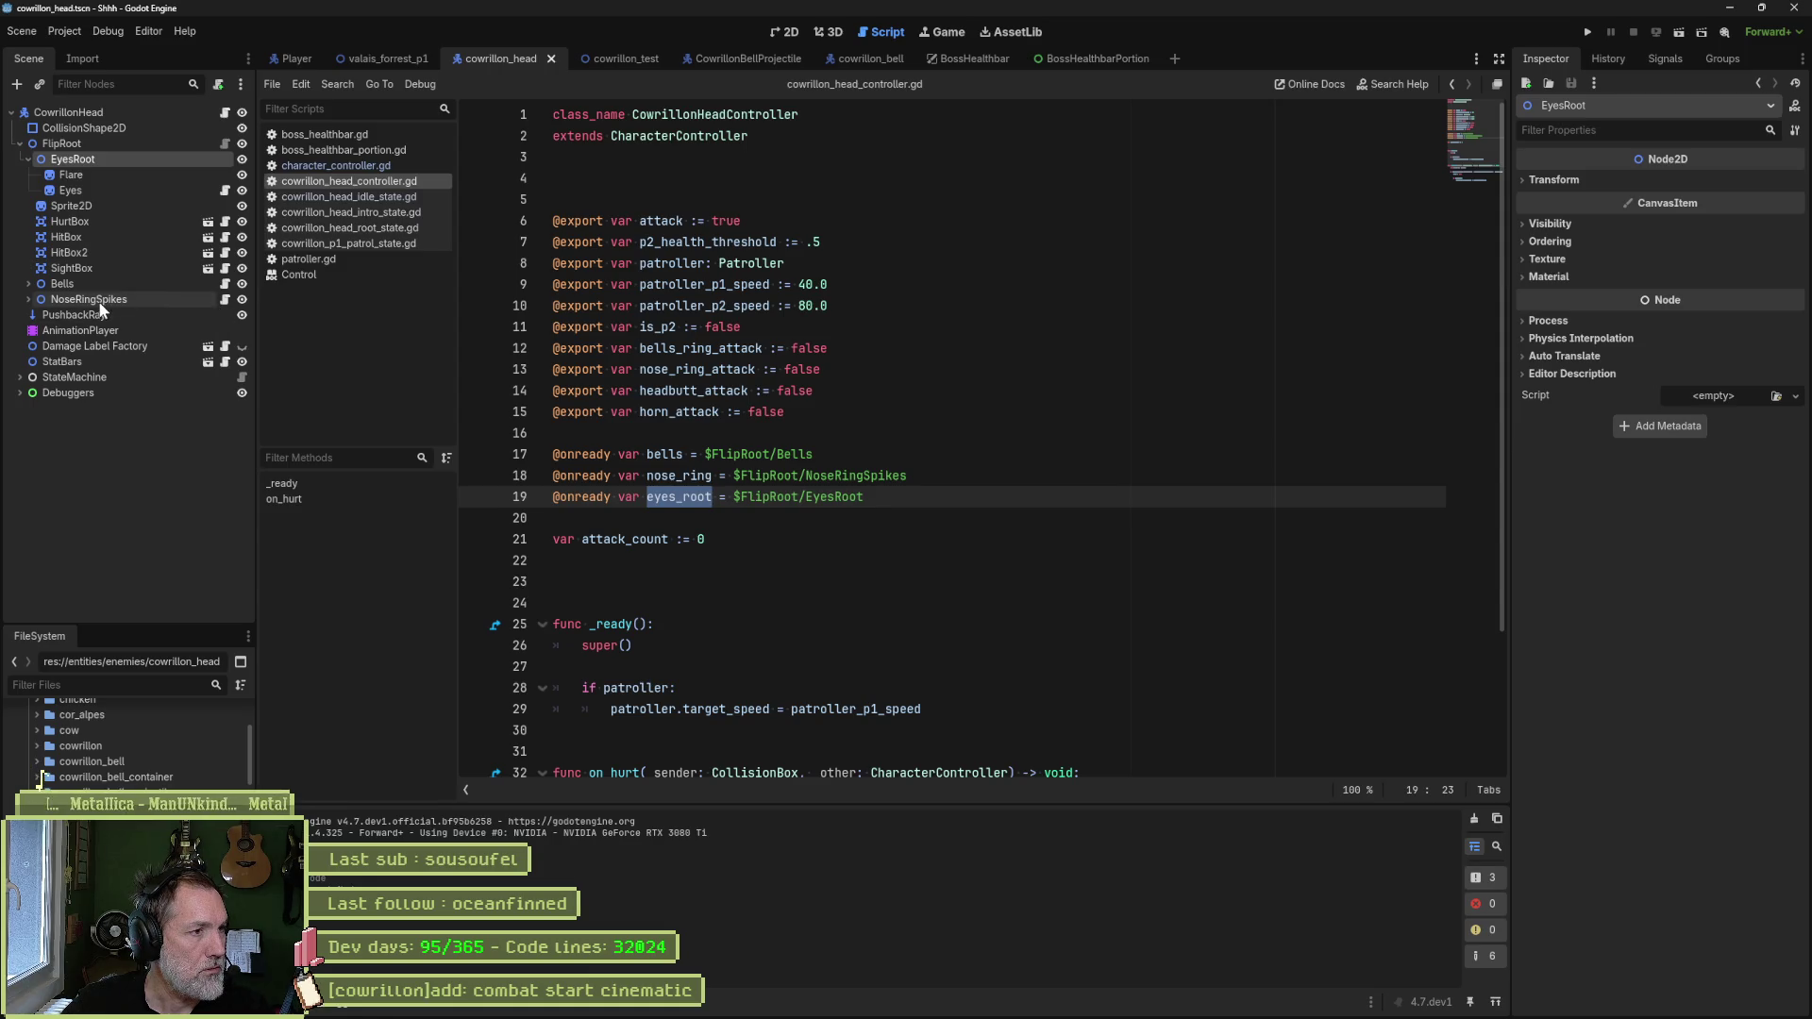
# - Add an eyes_root.set_visible(false) line at the end of the idle state's enter_state
pyautogui.click(378, 198)
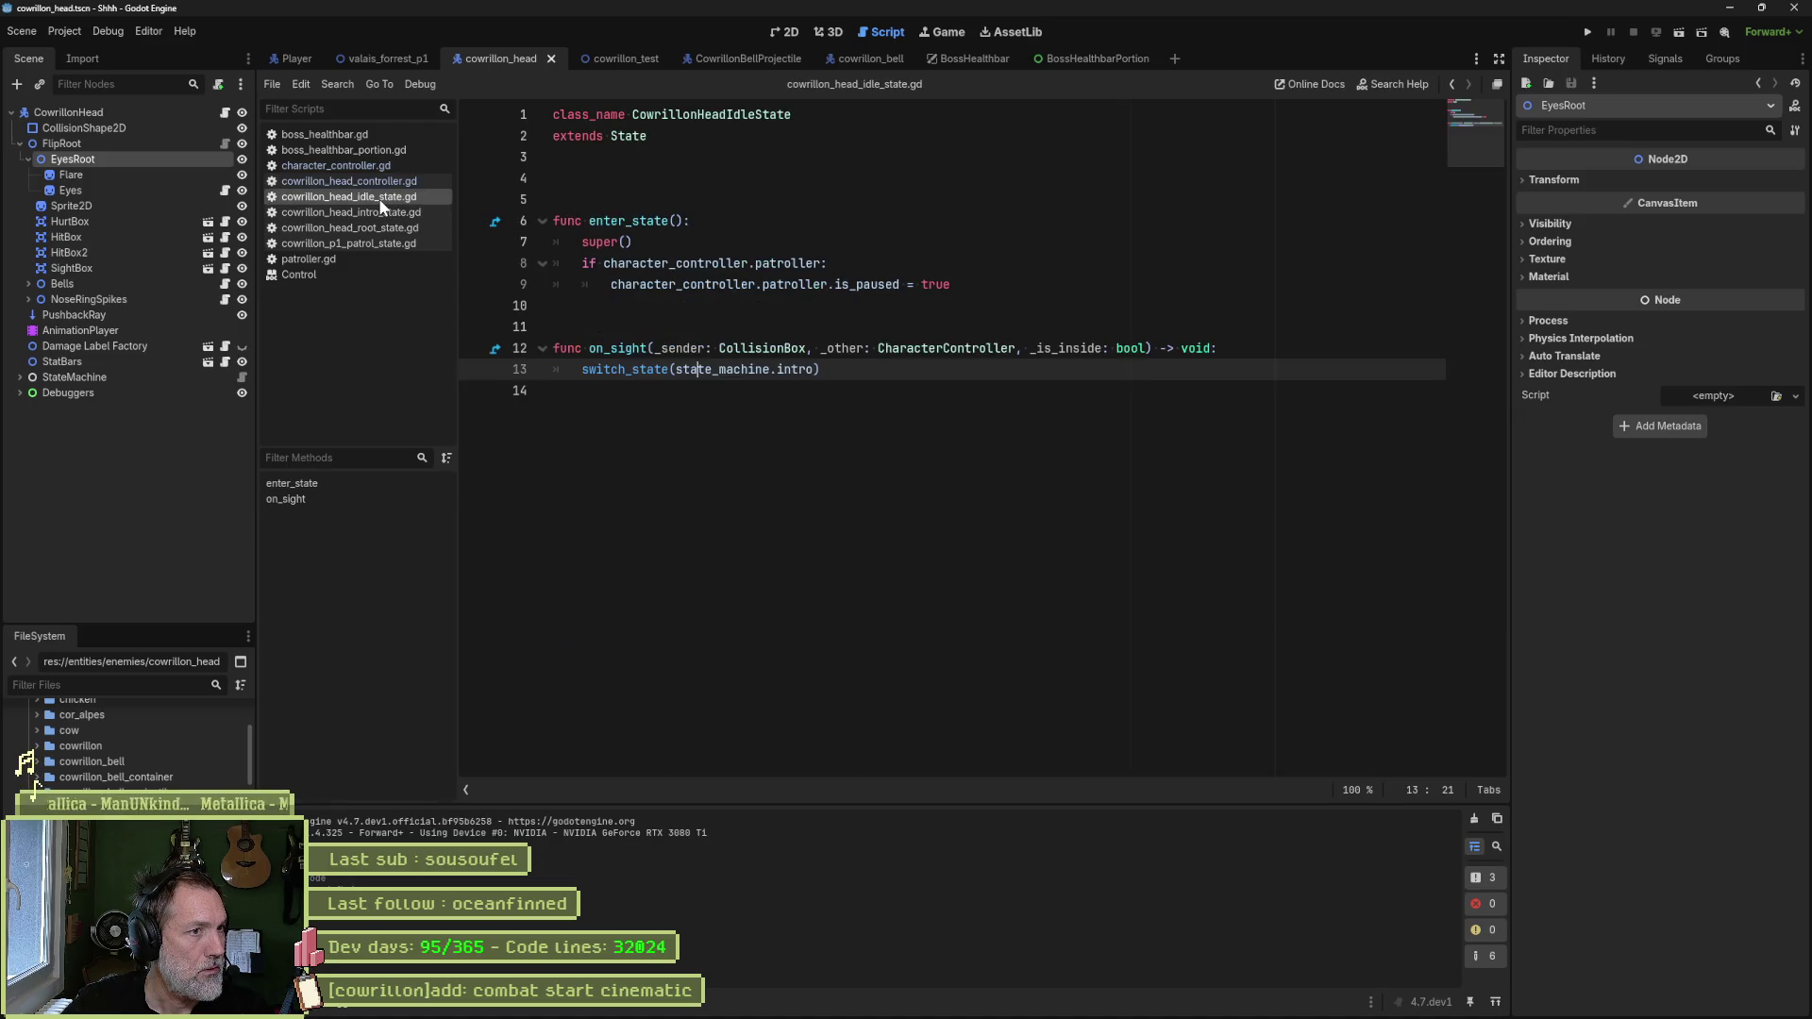
pyautogui.click(976, 284)
pyautogui.press('Return')
pyautogui.press('Return')
pyautogui.press('BackSpace')
pyautogui.write('eyes_root.i')
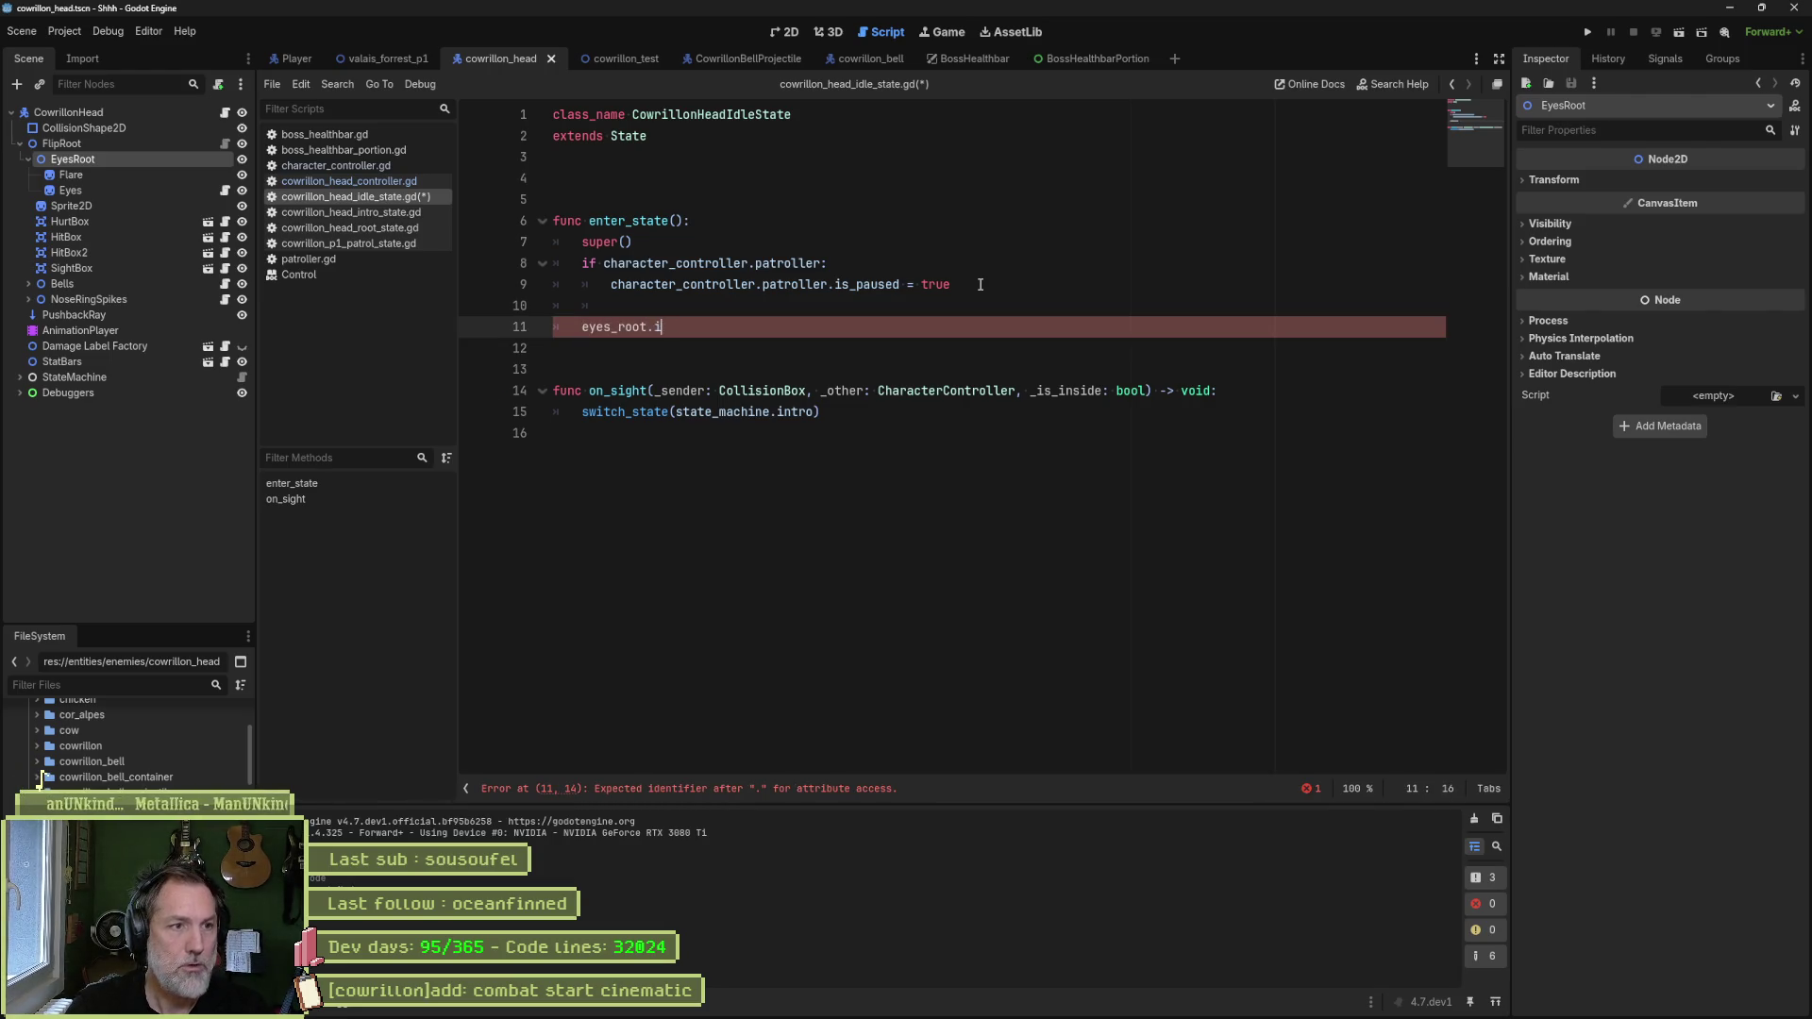
pyautogui.press('BackSpace')
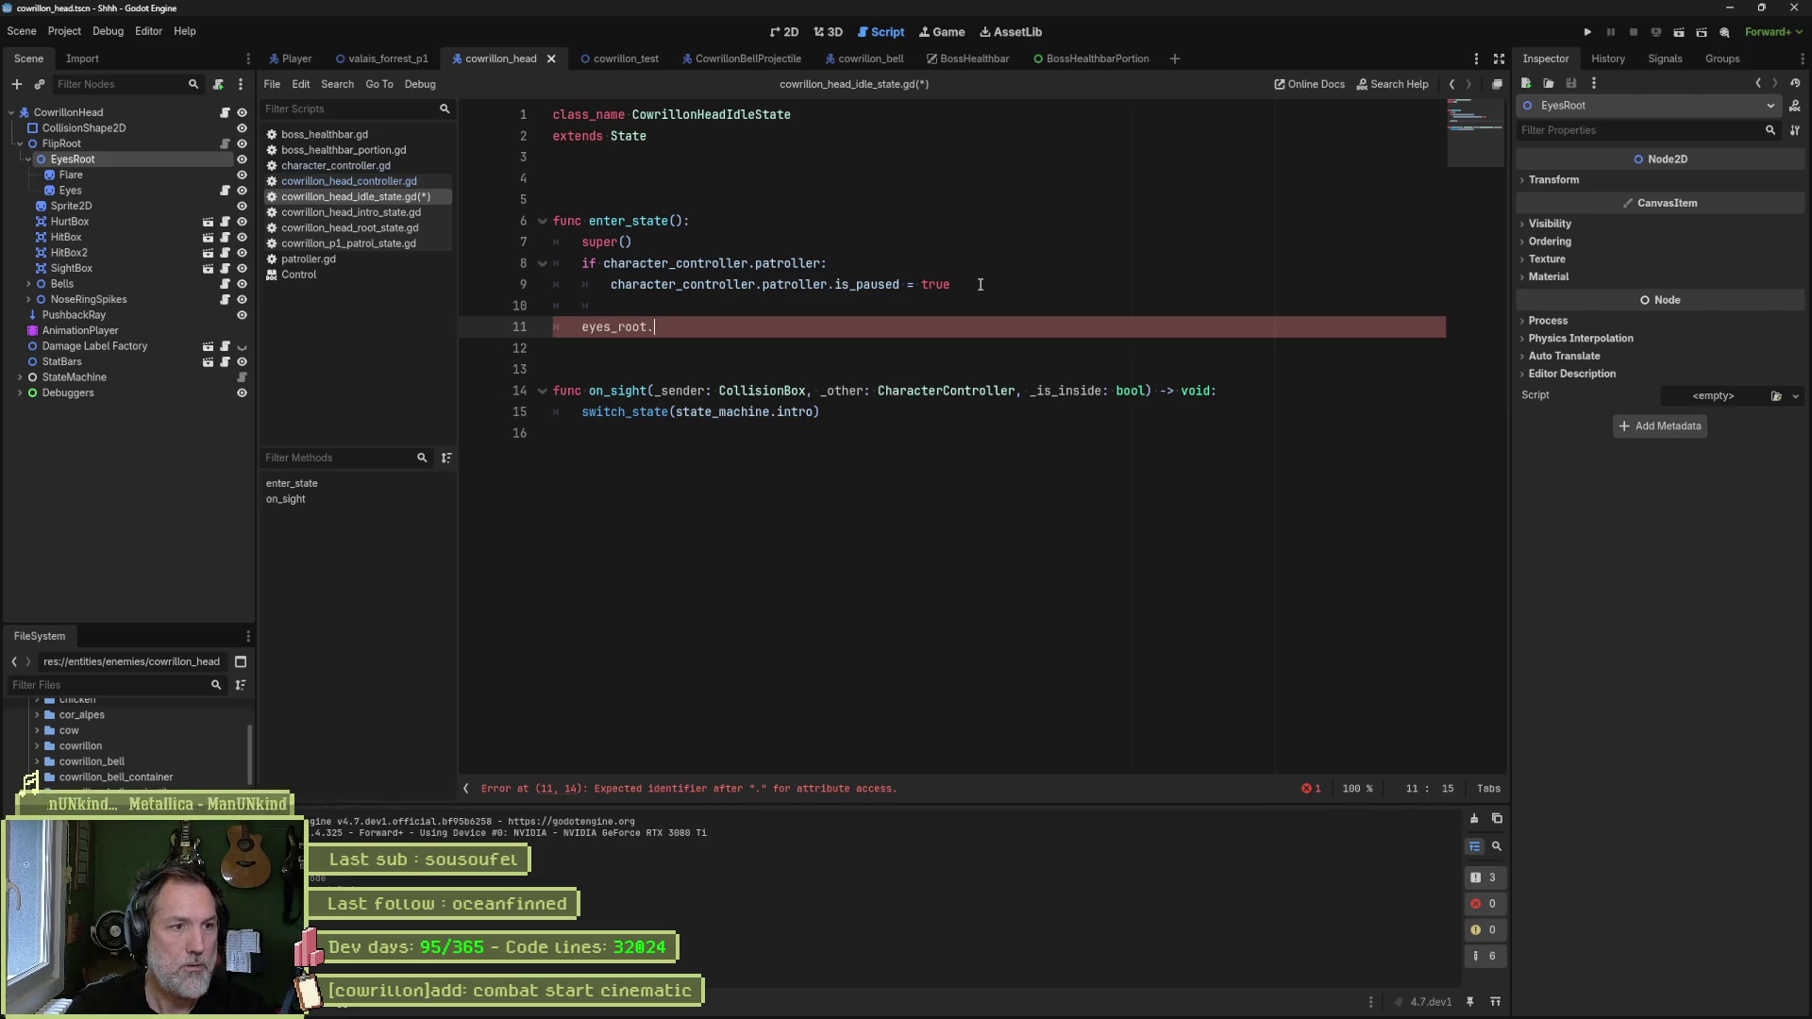
pyautogui.write('set_')
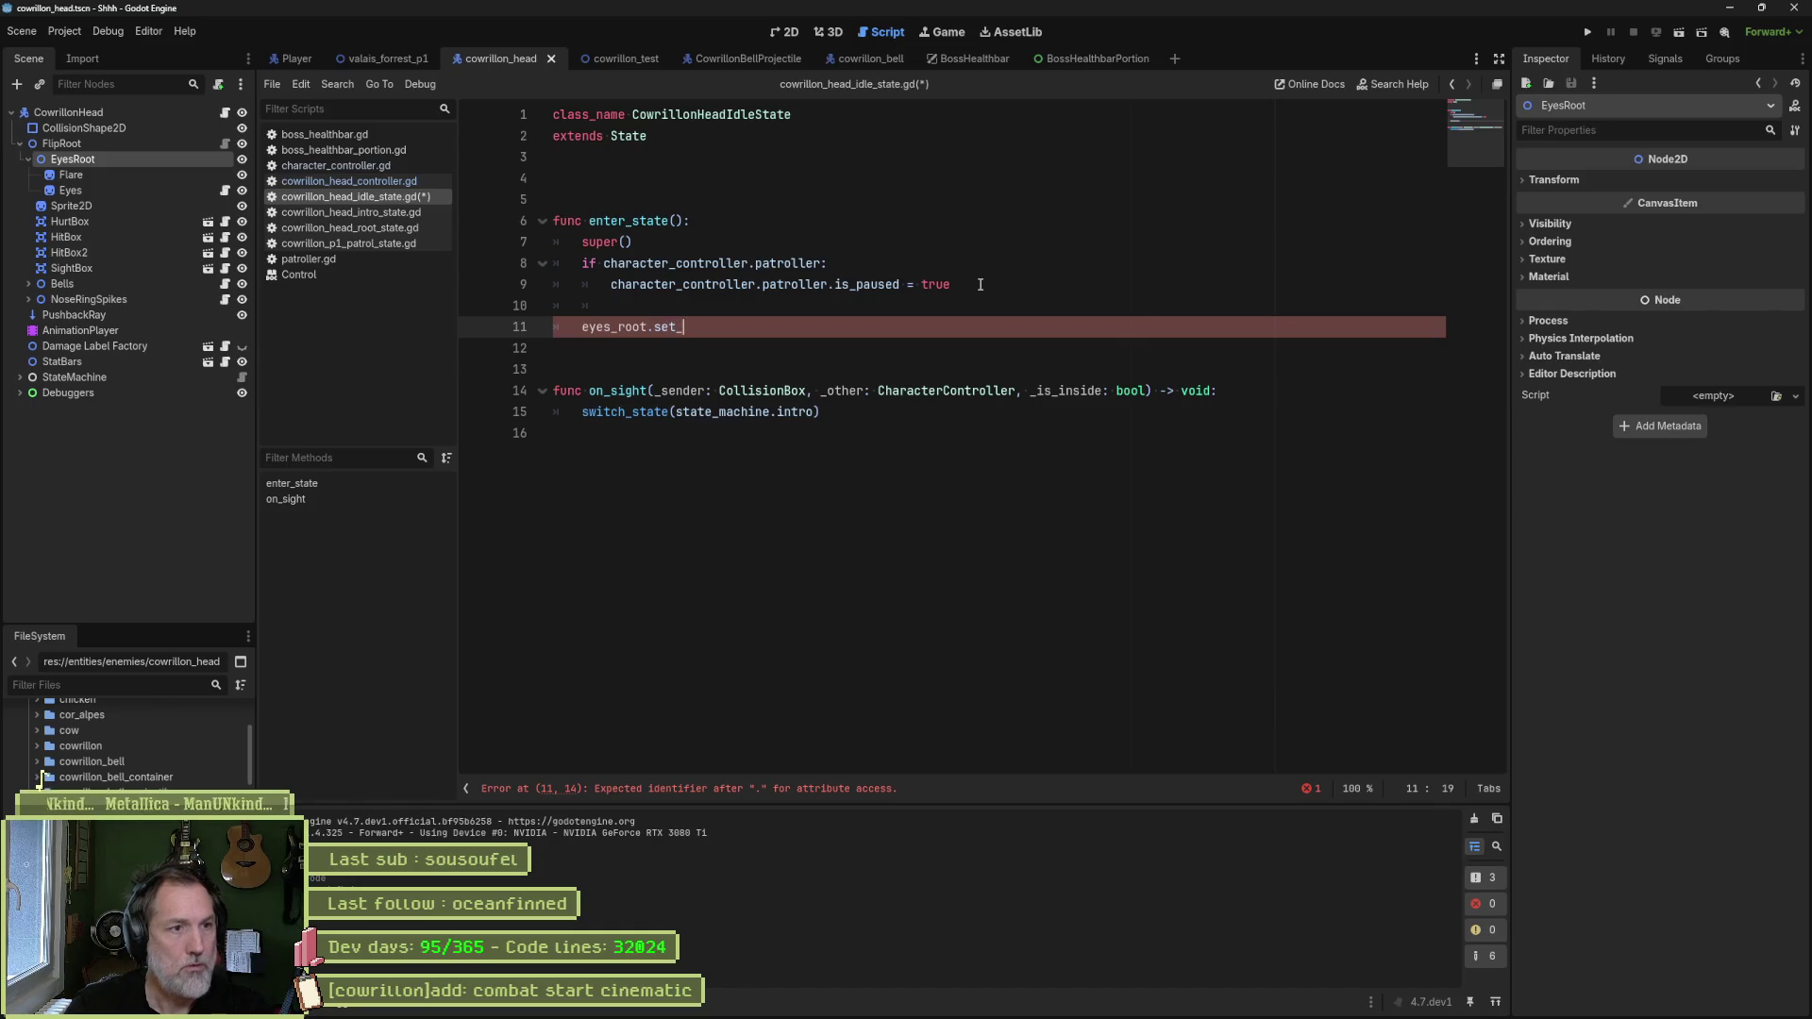
pyautogui.write('visible(false')
pyautogui.hotkey('ctrl', 's')
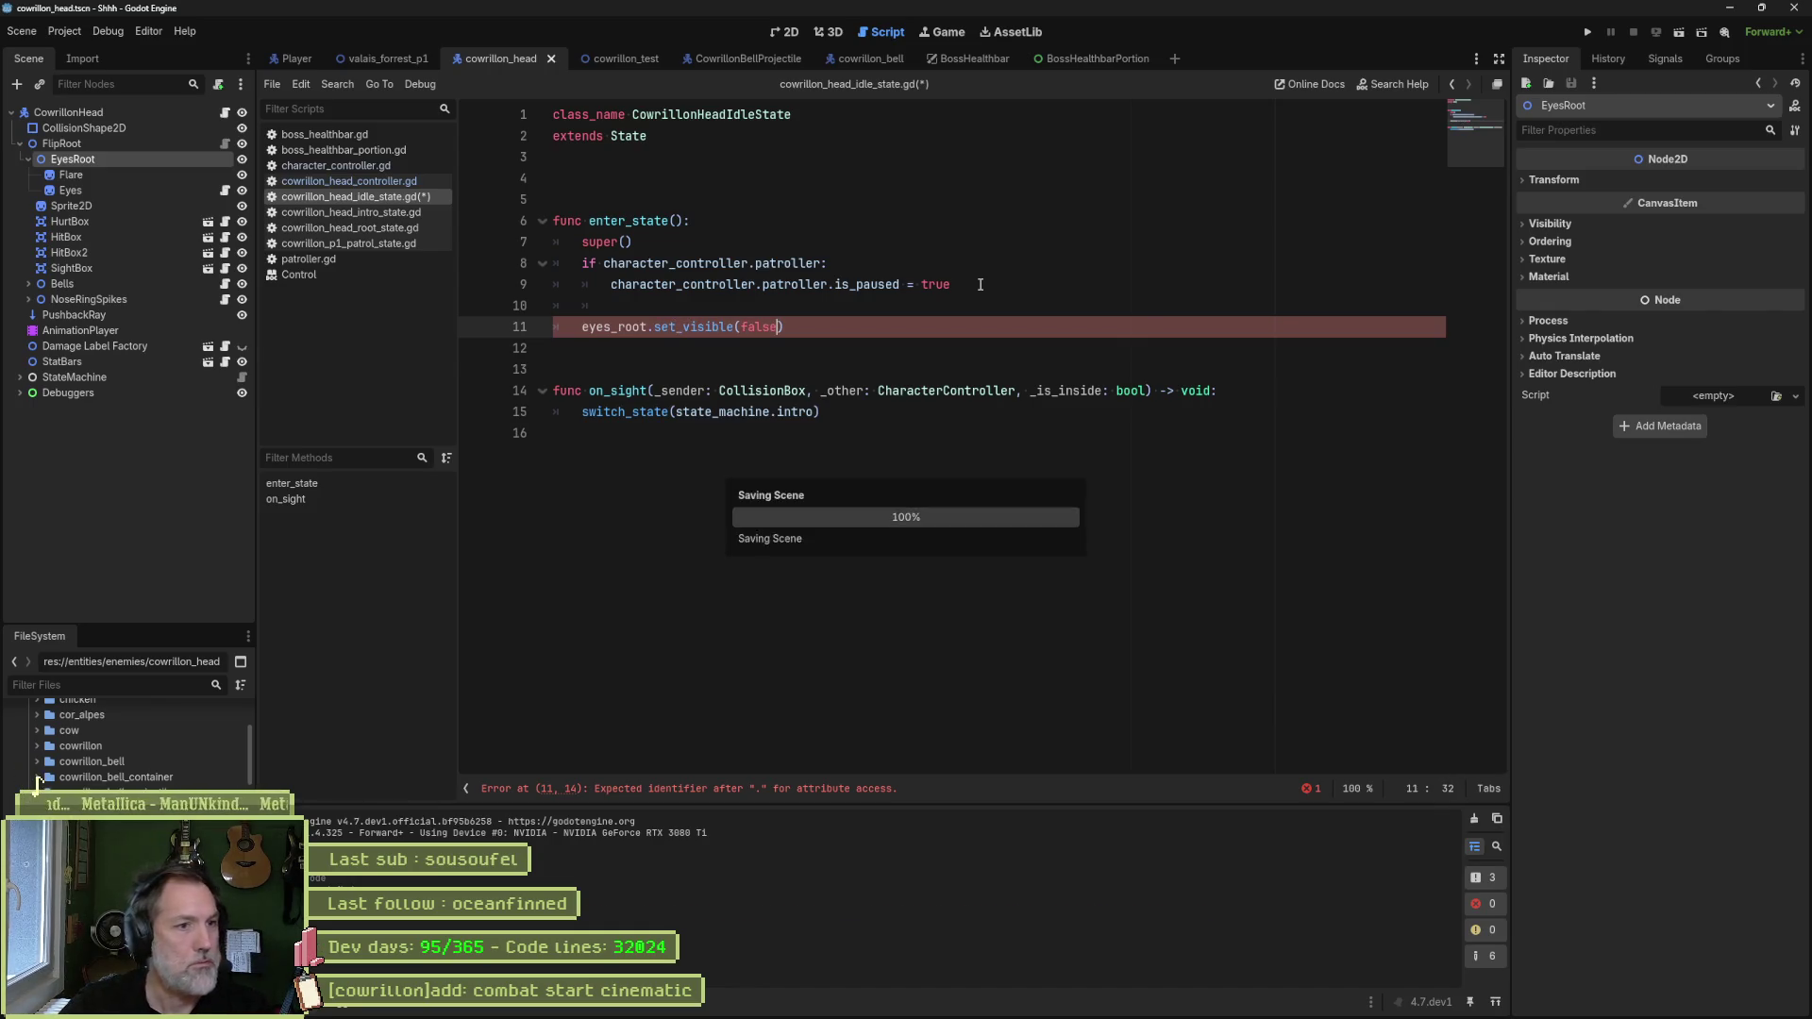
# - Correct the line to character_controller.eyes_root.set_visible(false) and save the idle script
pyautogui.hotkey('shift', 'End')
pyautogui.hotkey('ctrl', 'shift', 'Left')
pyautogui.hotkey('ctrl', 'shift', 'Left')
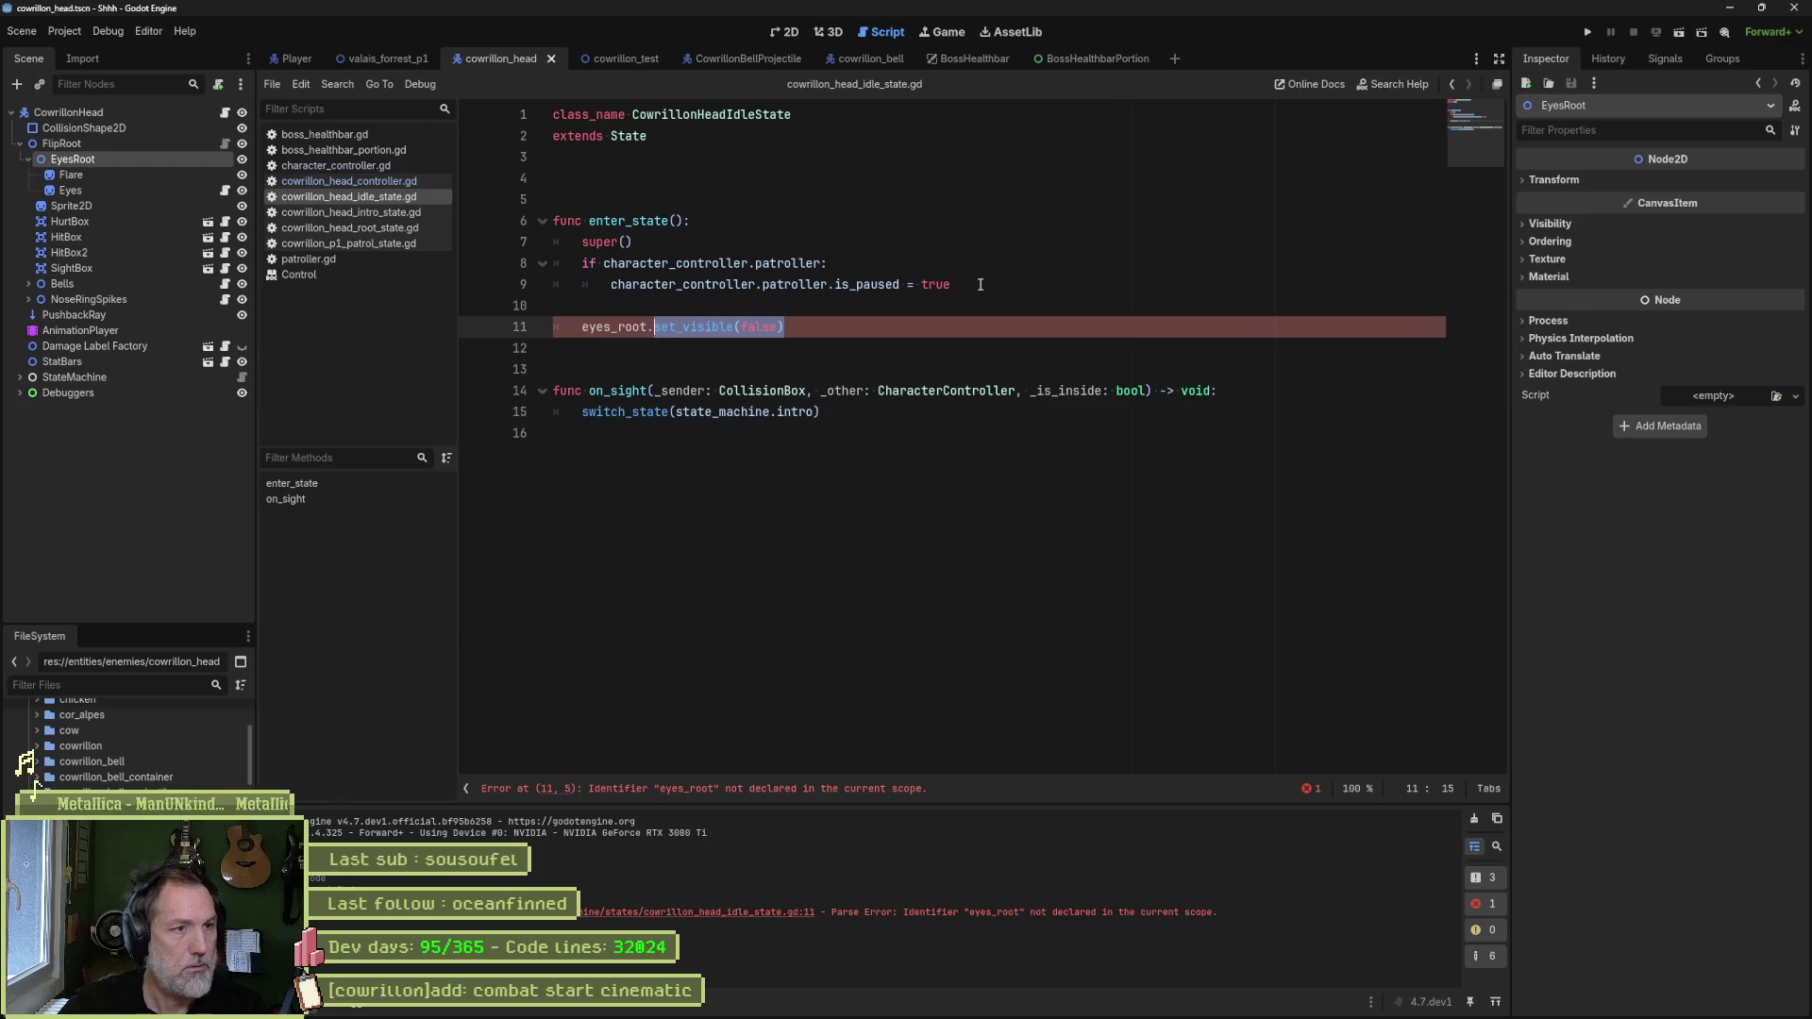
pyautogui.write('vi')
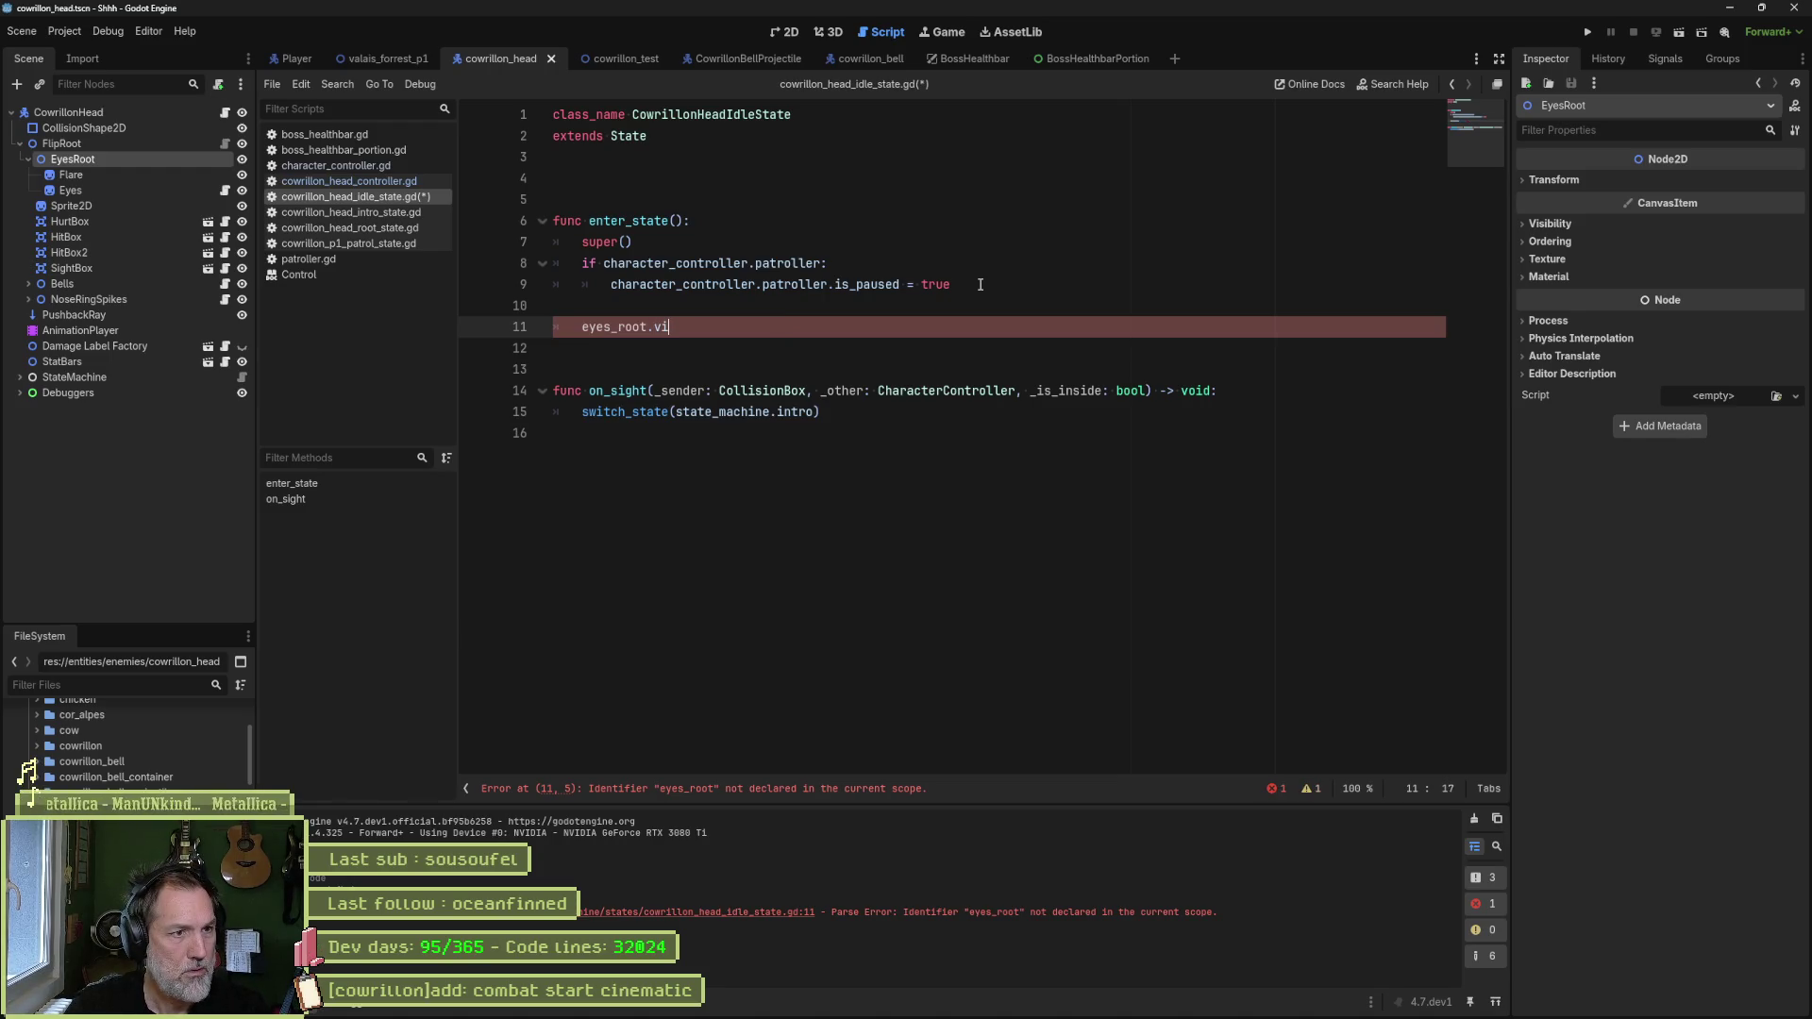
pyautogui.press('BackSpace')
pyautogui.press('BackSpace')
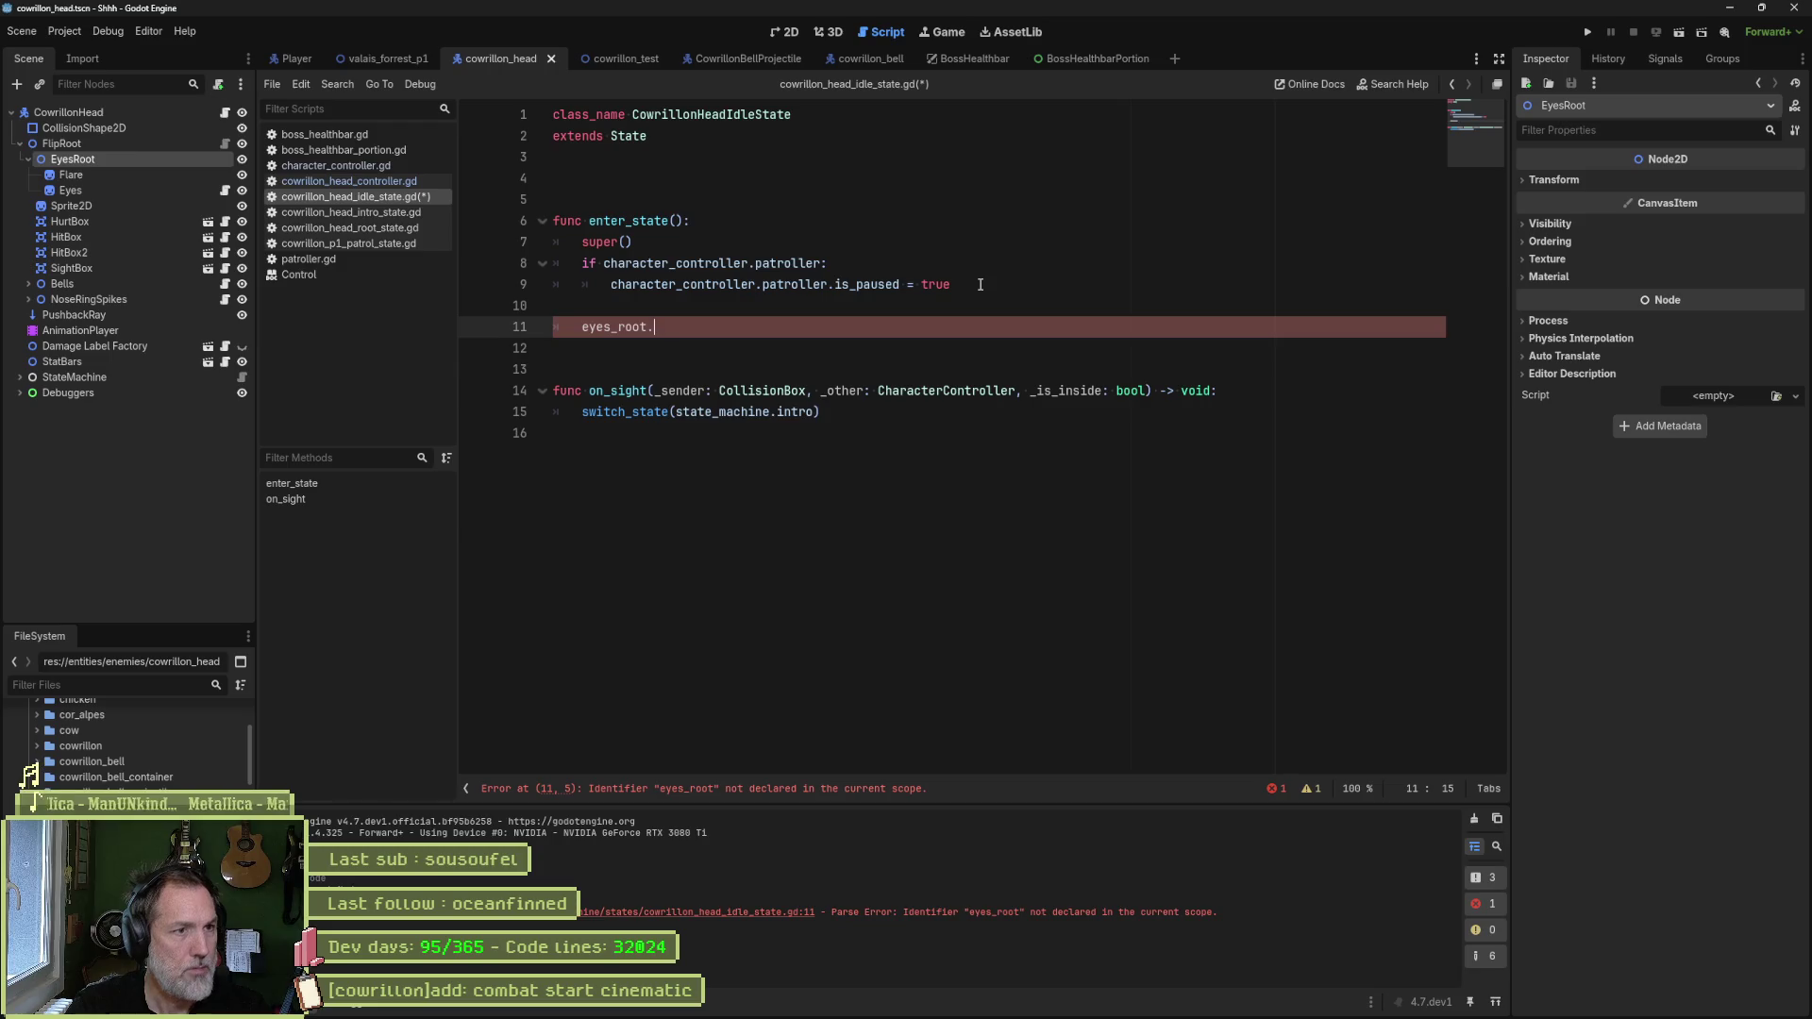
pyautogui.write('char')
pyautogui.press('Return')
pyautogui.write('.')
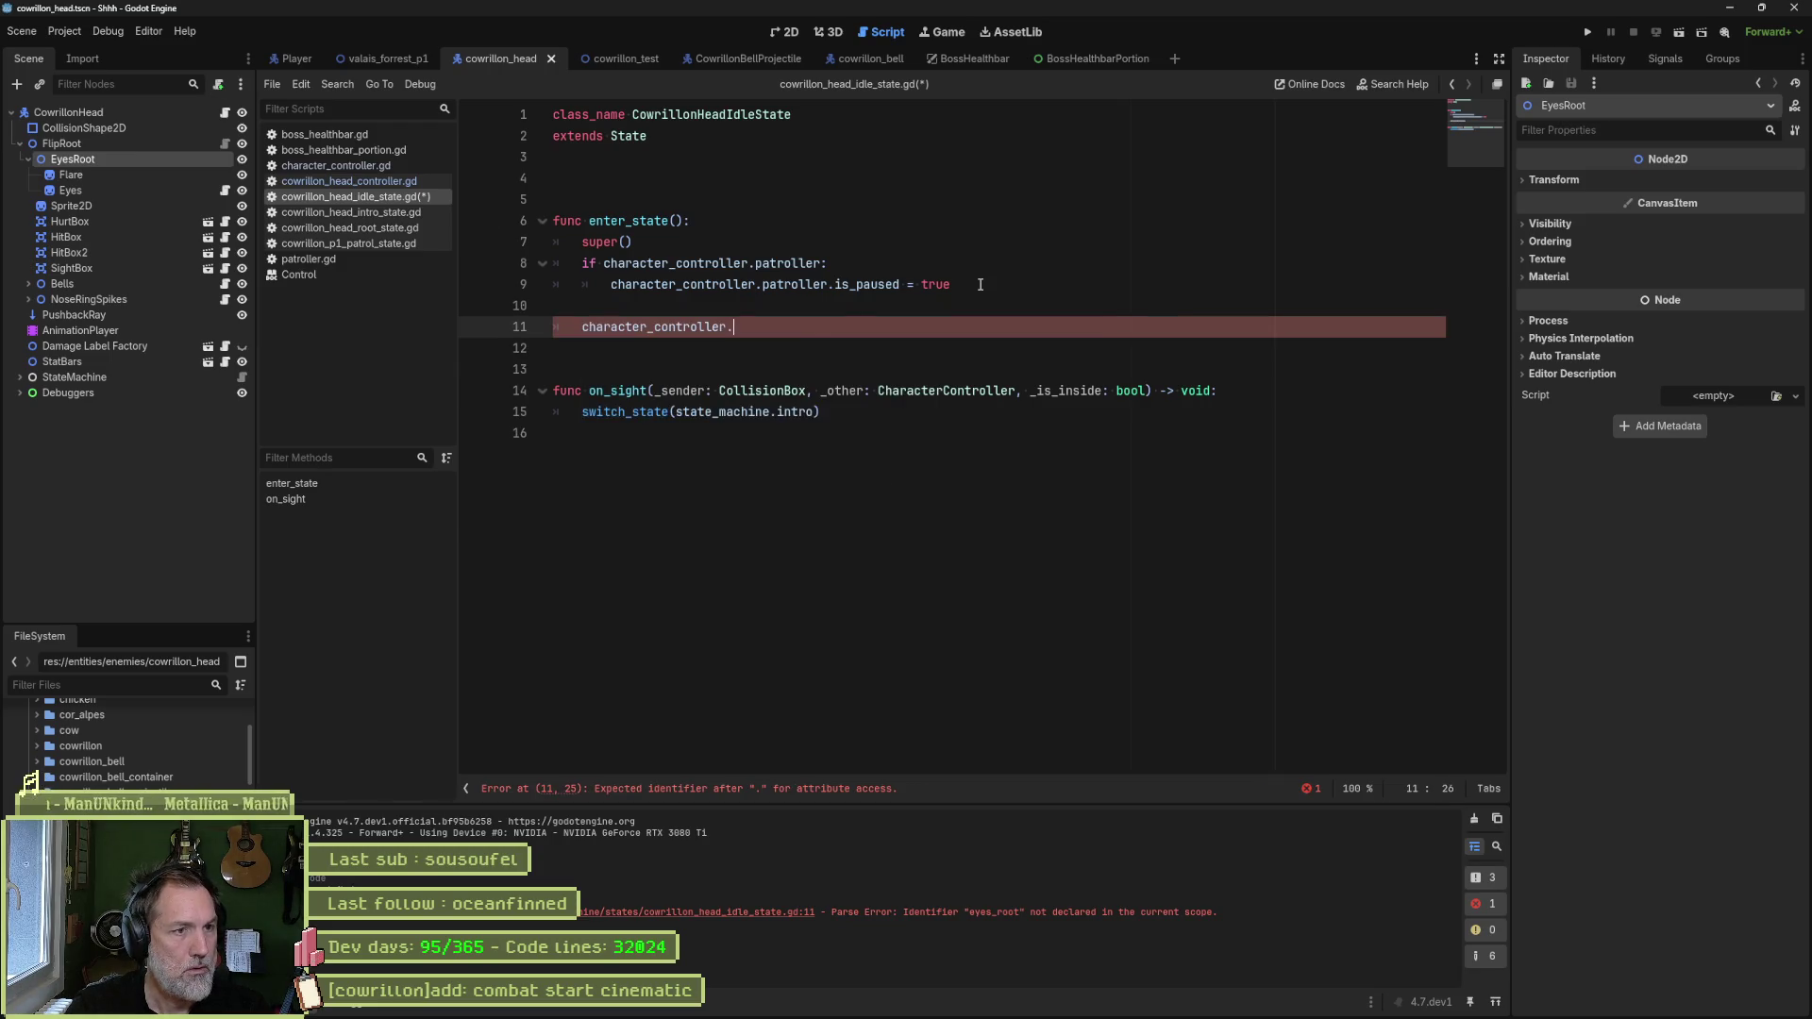
pyautogui.write('eyes_root.set_')
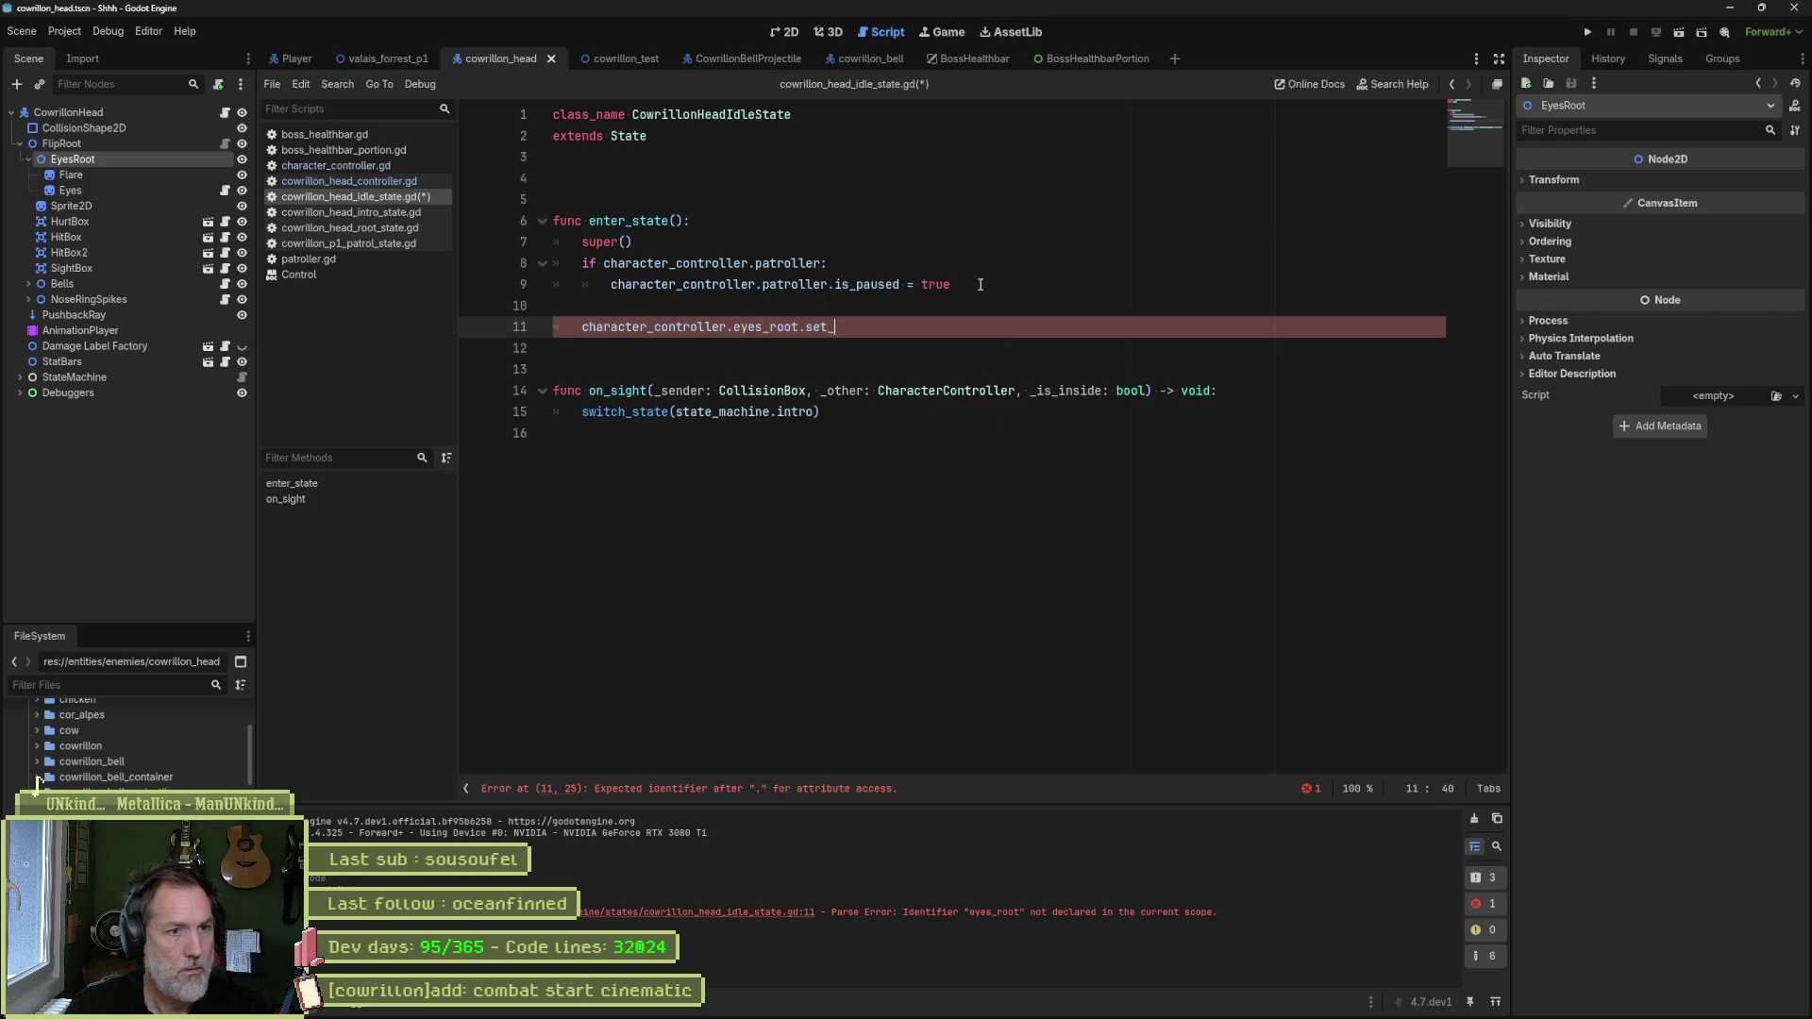
pyautogui.write('visible(false')
pyautogui.hotkey('ctrl', 's')
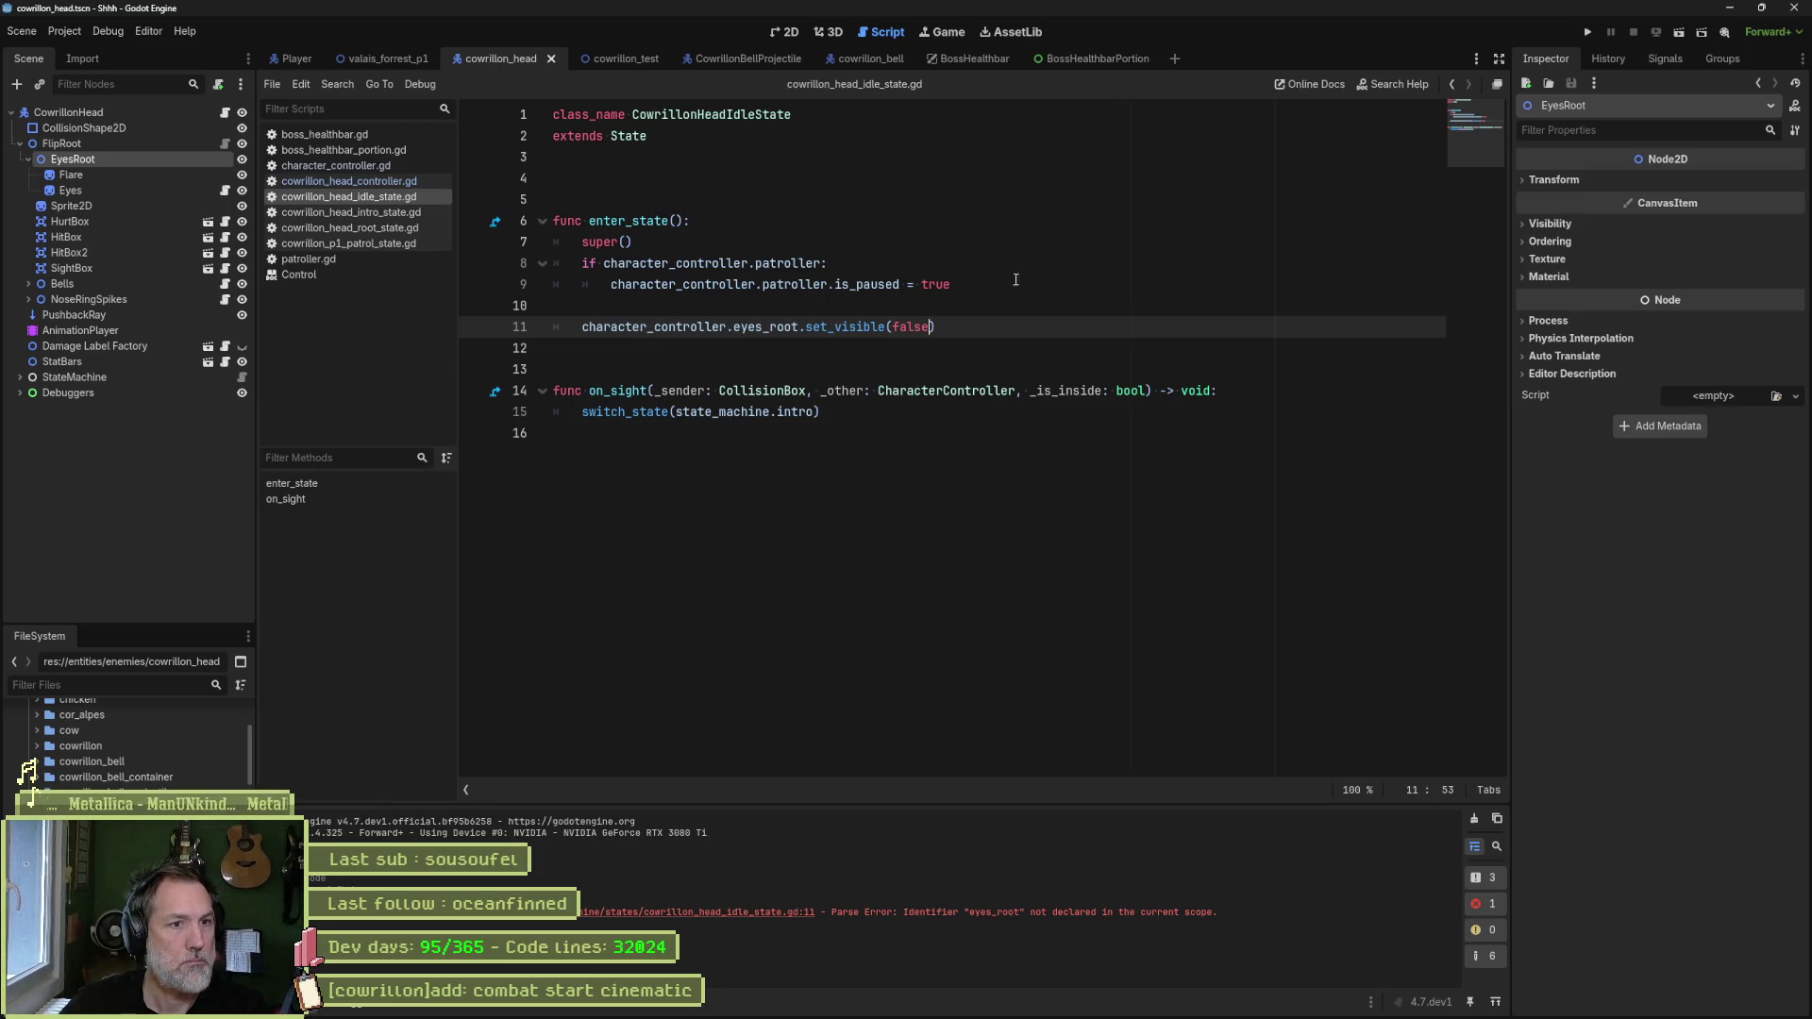
pyautogui.moveTo(976, 322); pyautogui.dragTo(972, 284)
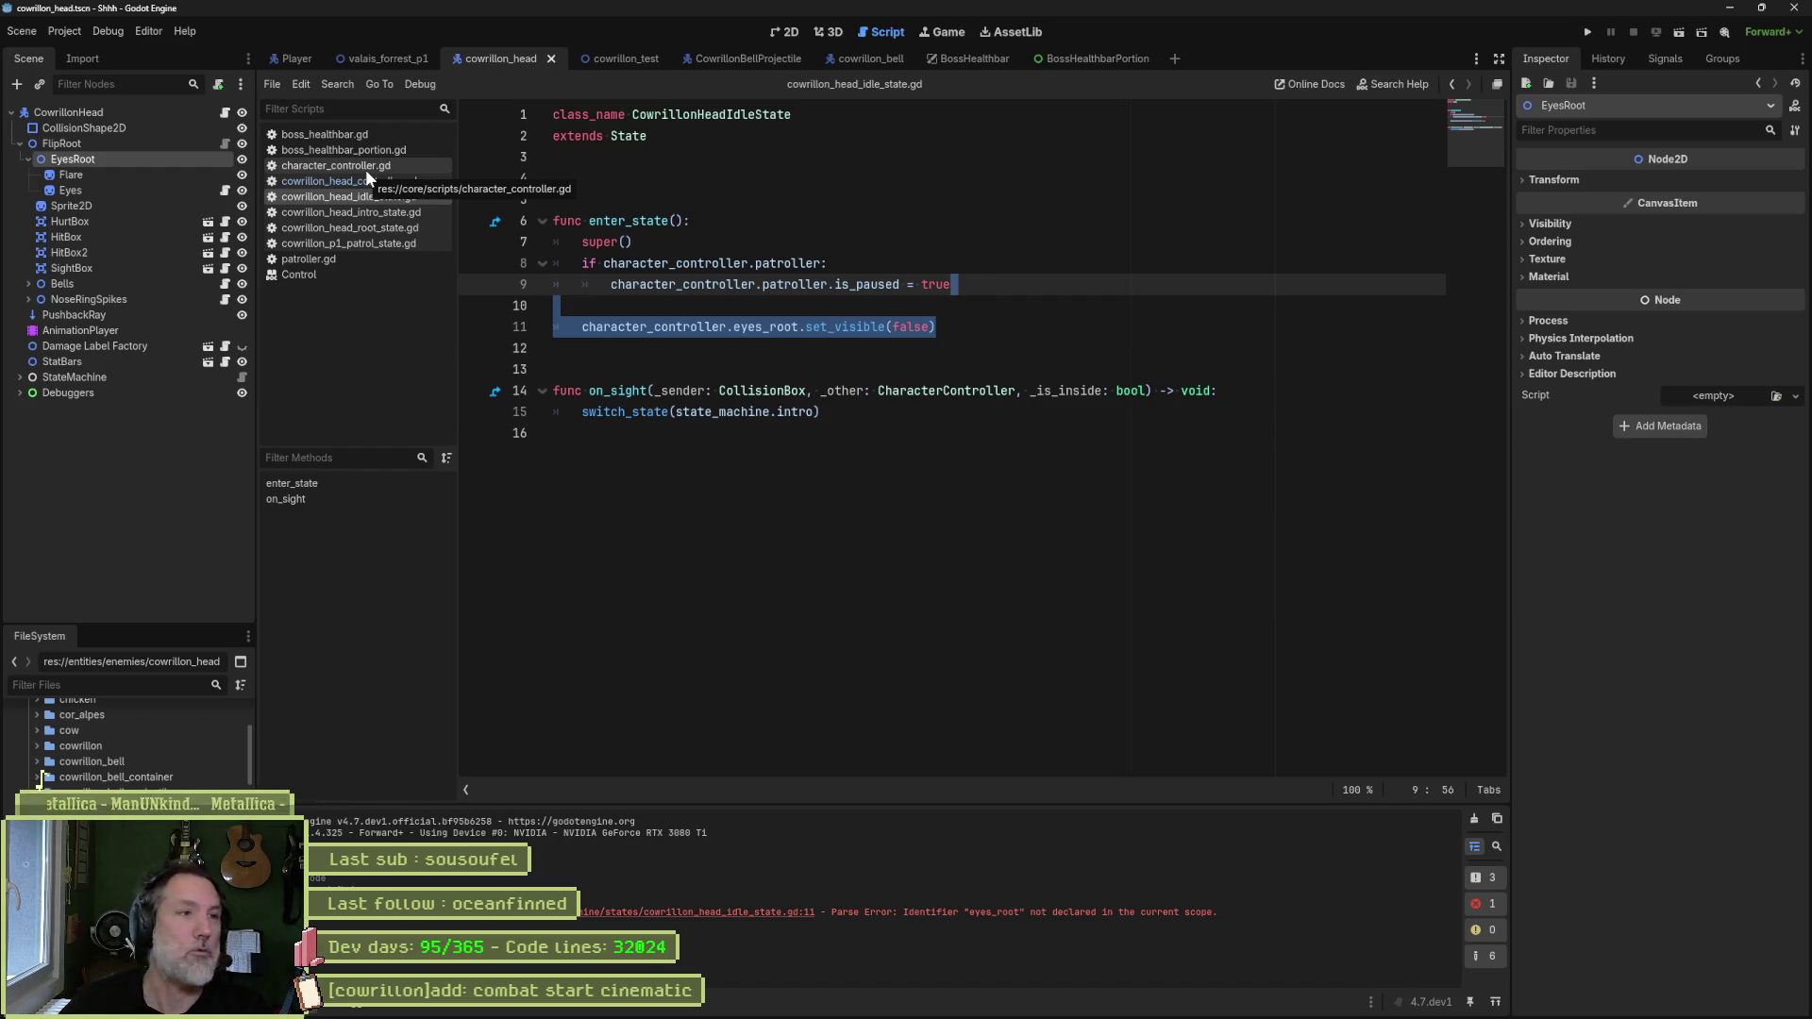
# - Briefly comment out line 11 to check the 2D view, restore it, and open cowrillon_head_intro_state.gd
pyautogui.click(814, 325)
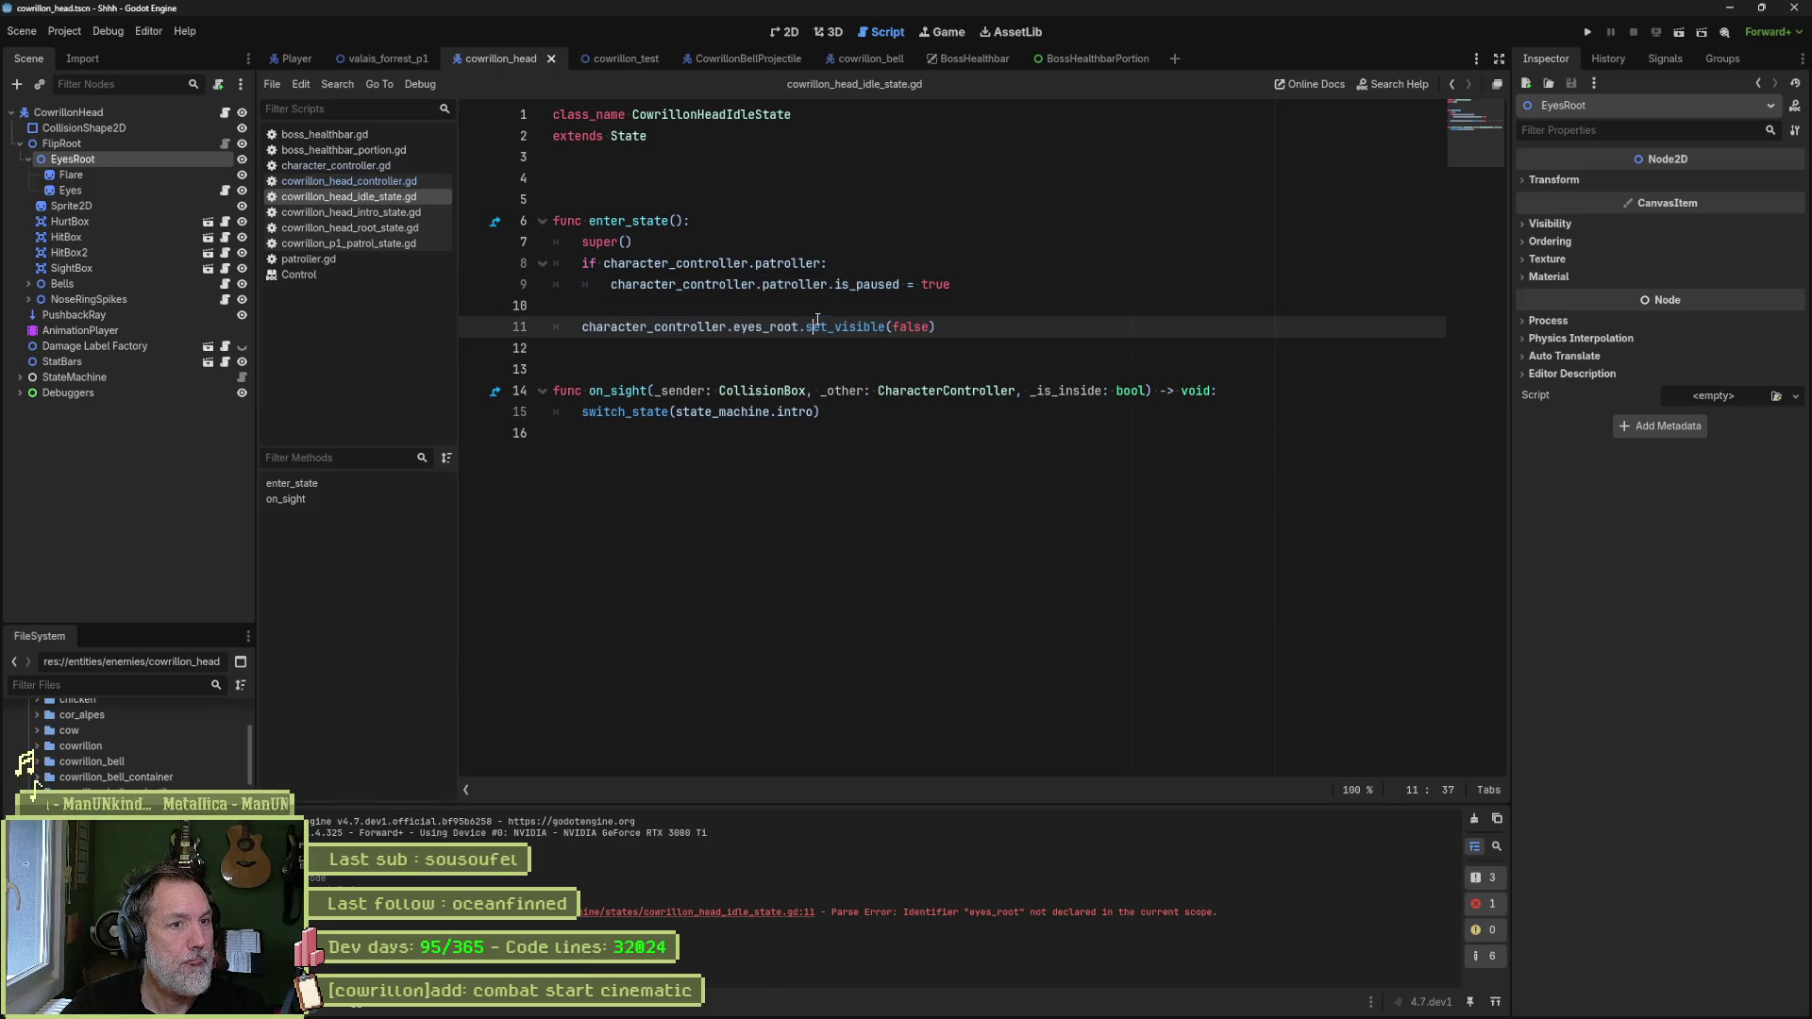
pyautogui.hotkey('ctrl', 'k')
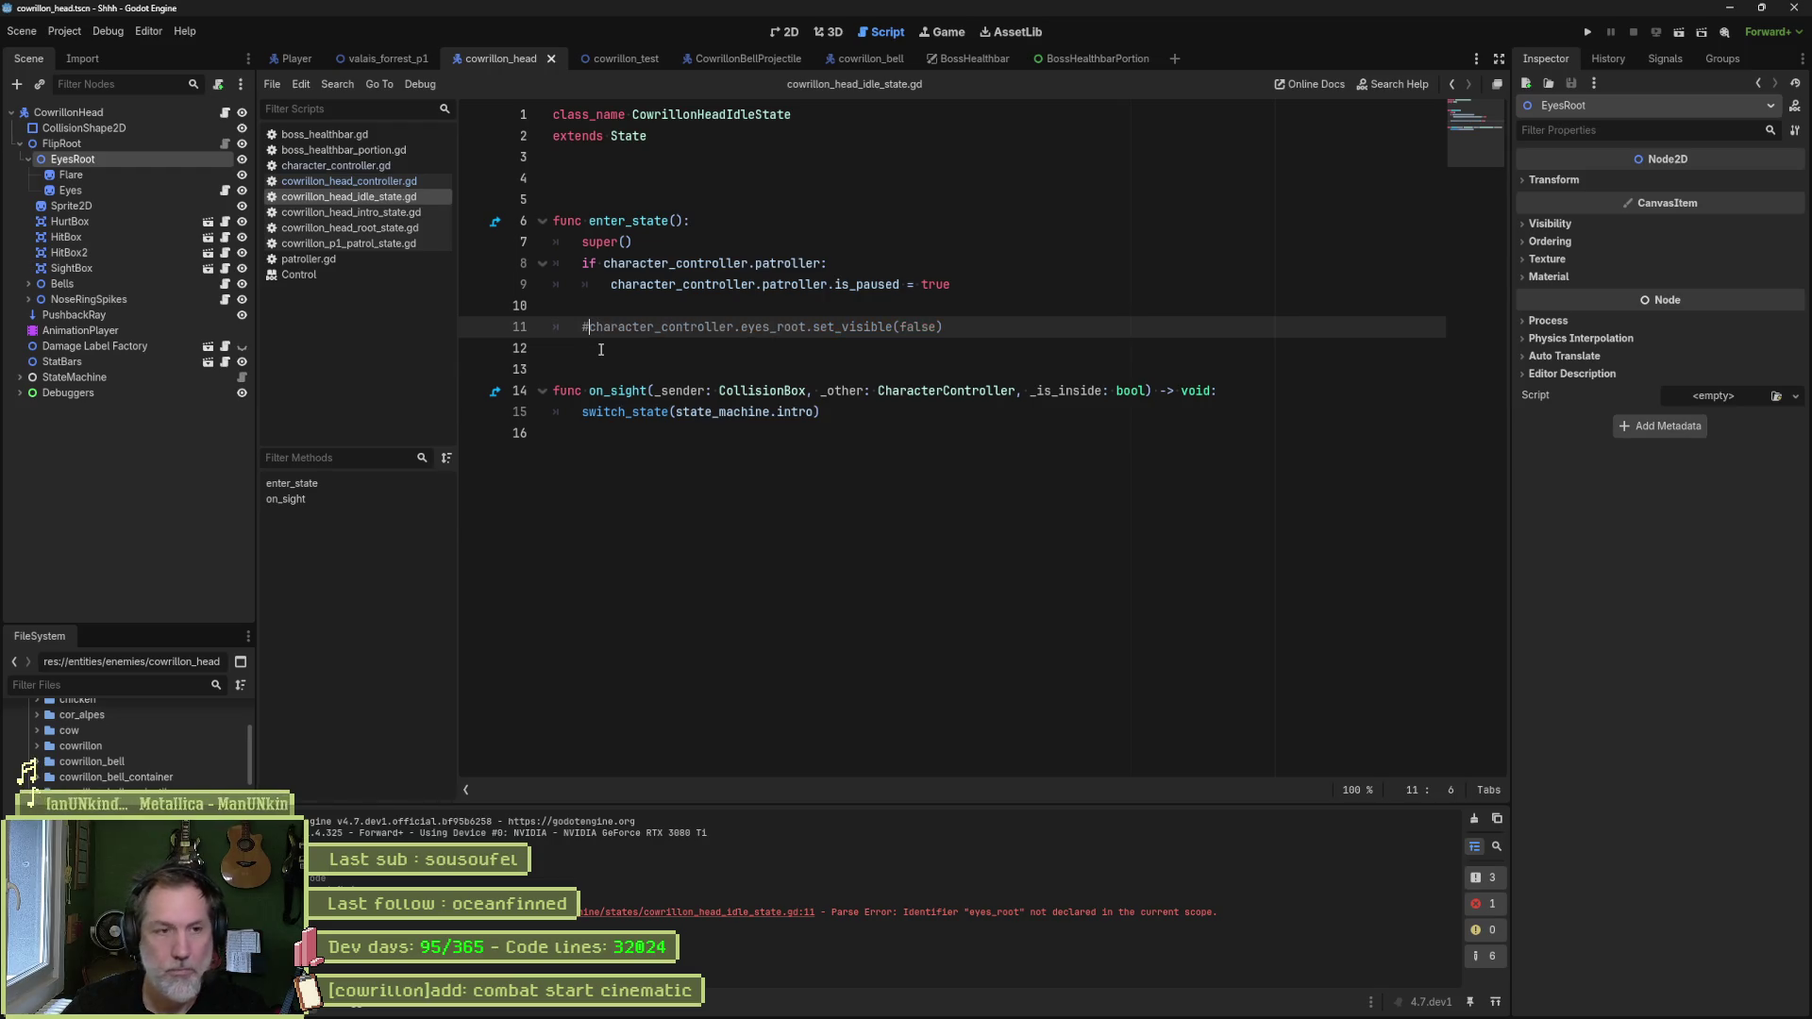
pyautogui.click(791, 35)
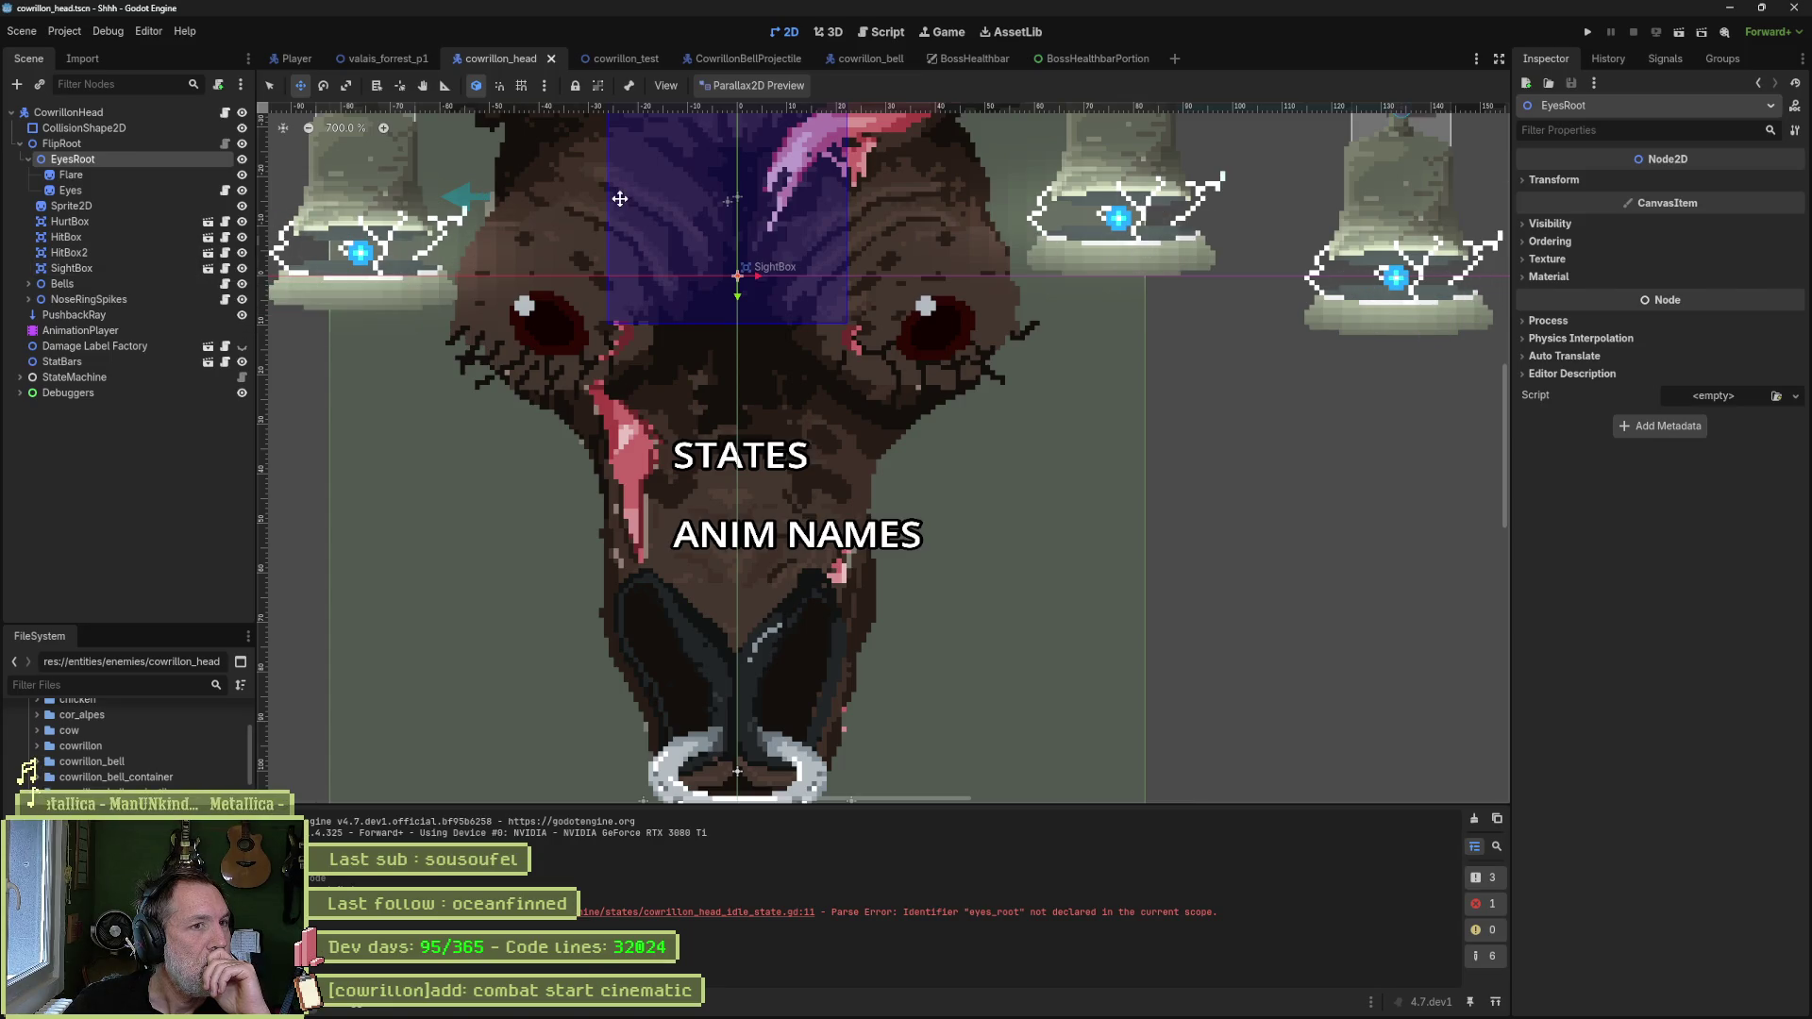
pyautogui.click(892, 38)
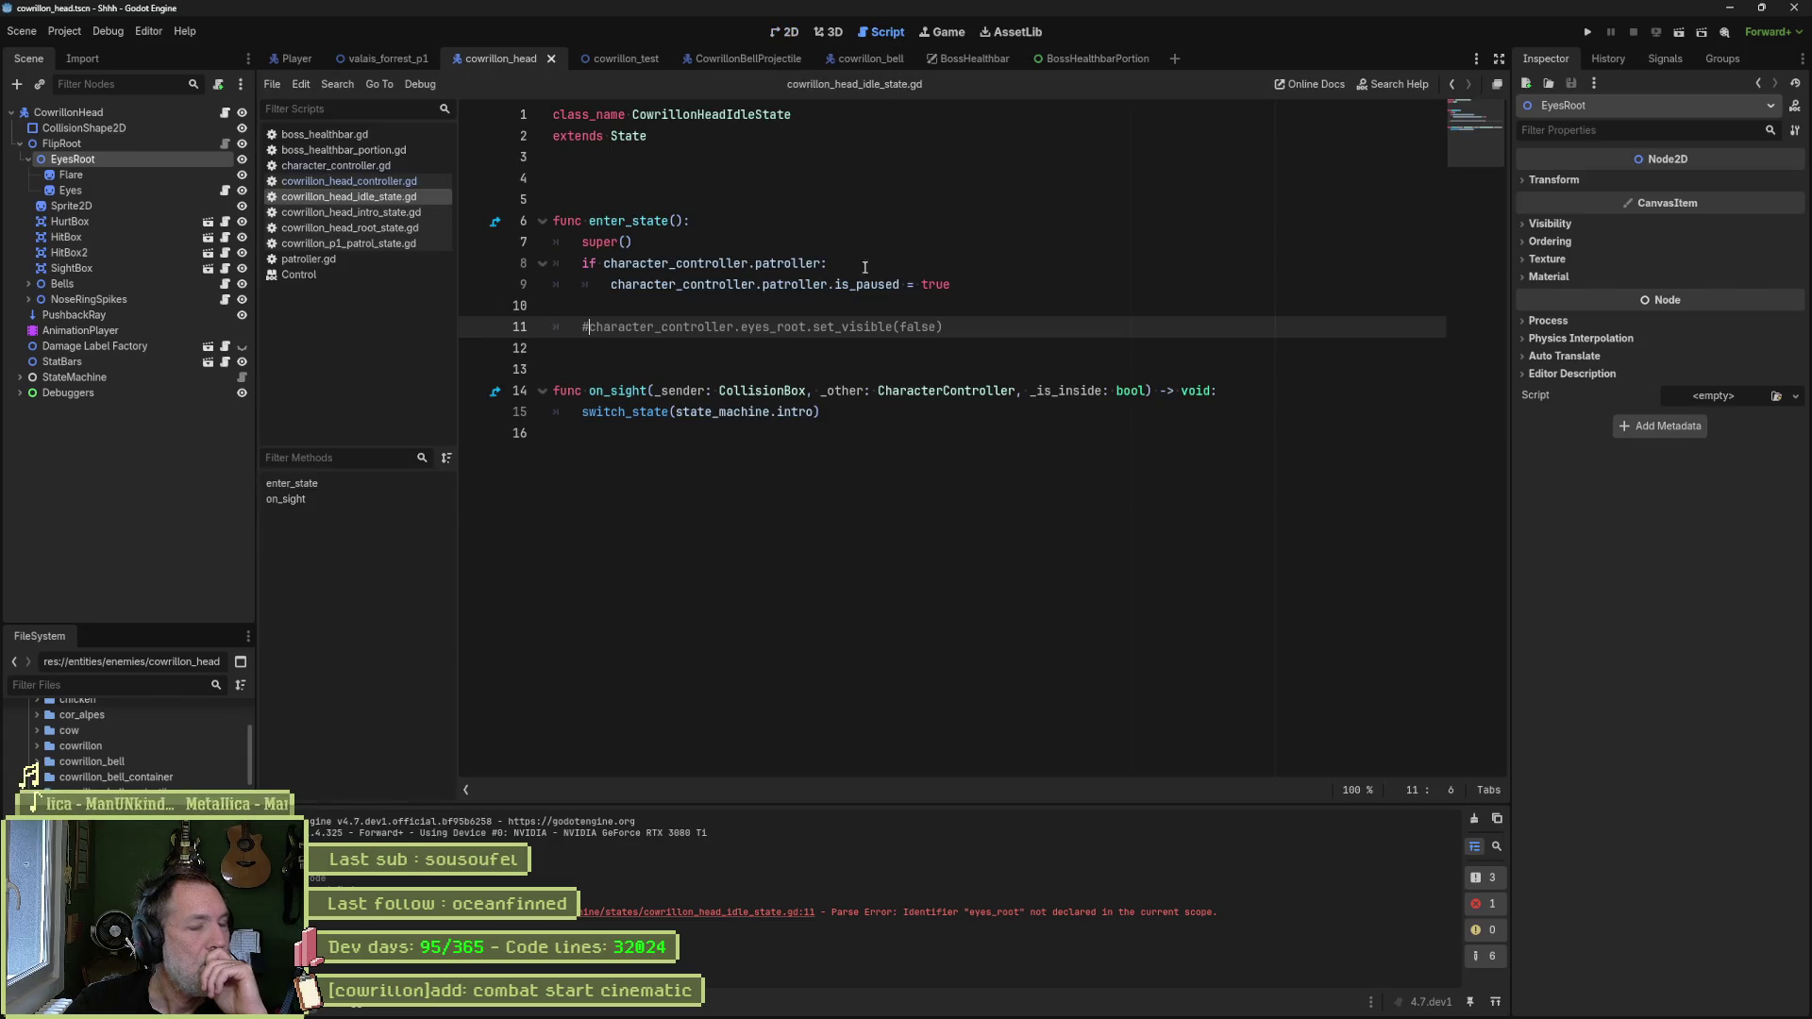
pyautogui.press('BackSpace')
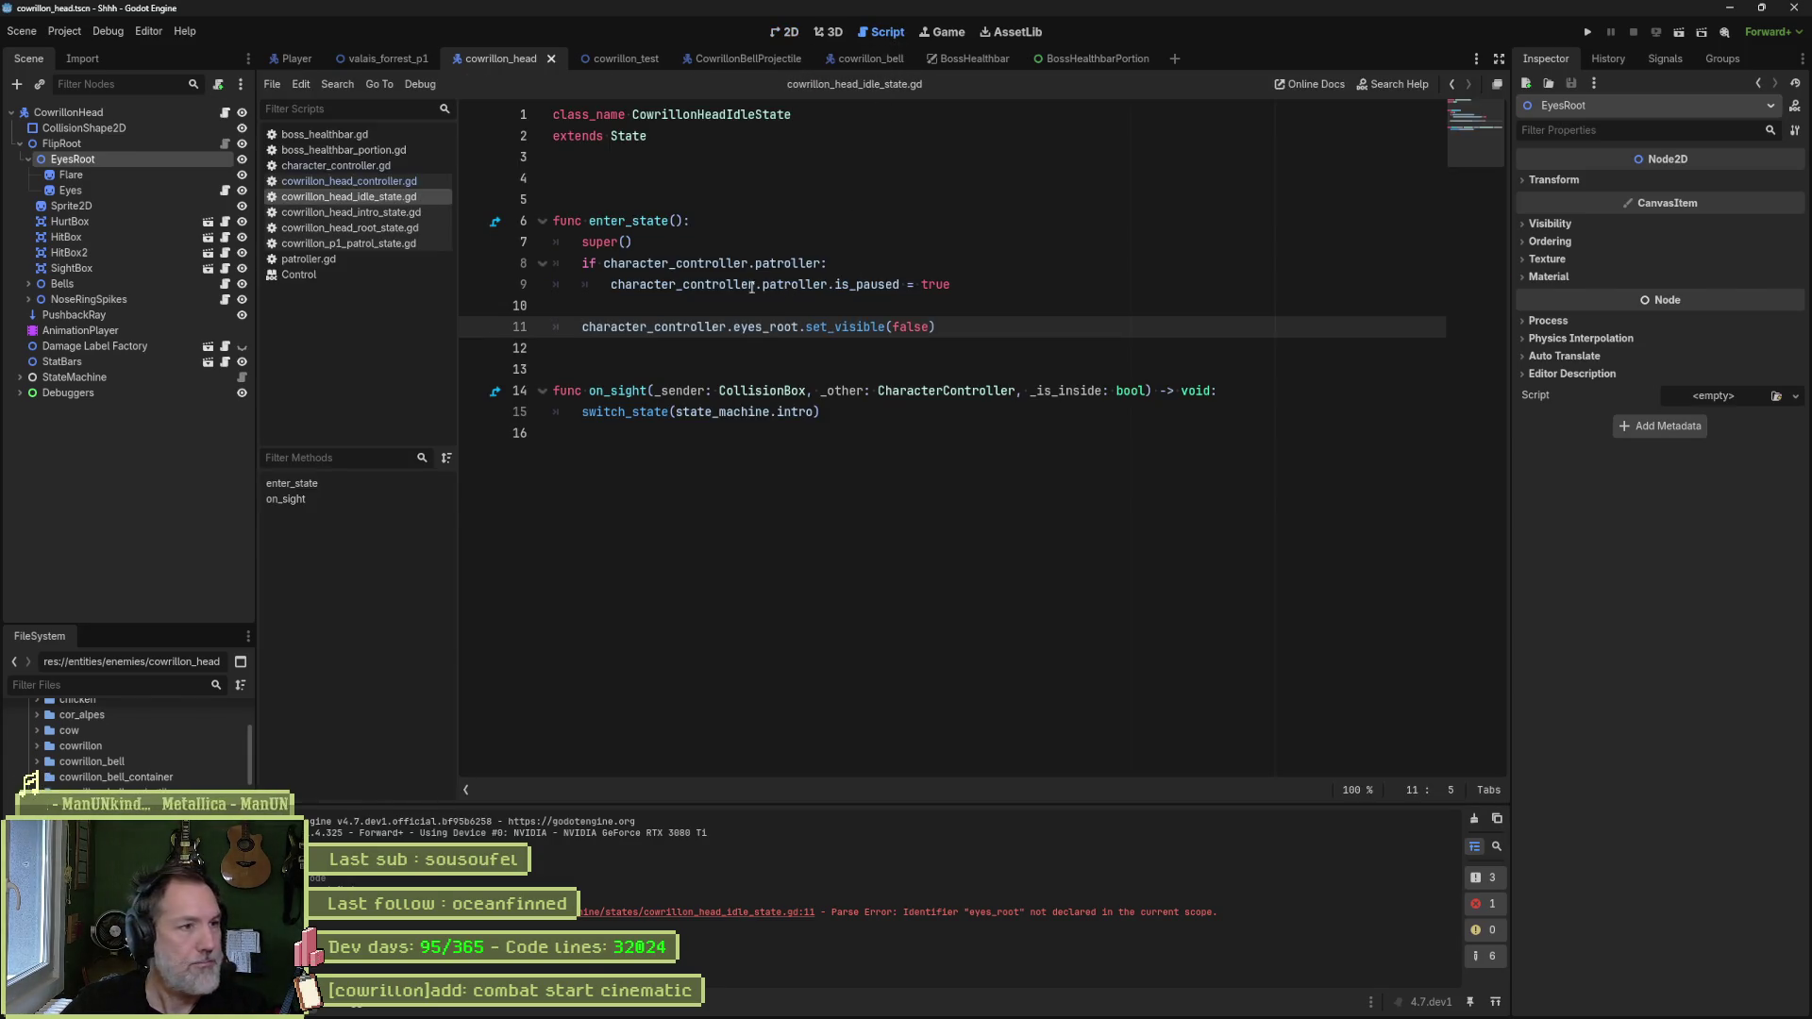
pyautogui.click(381, 217)
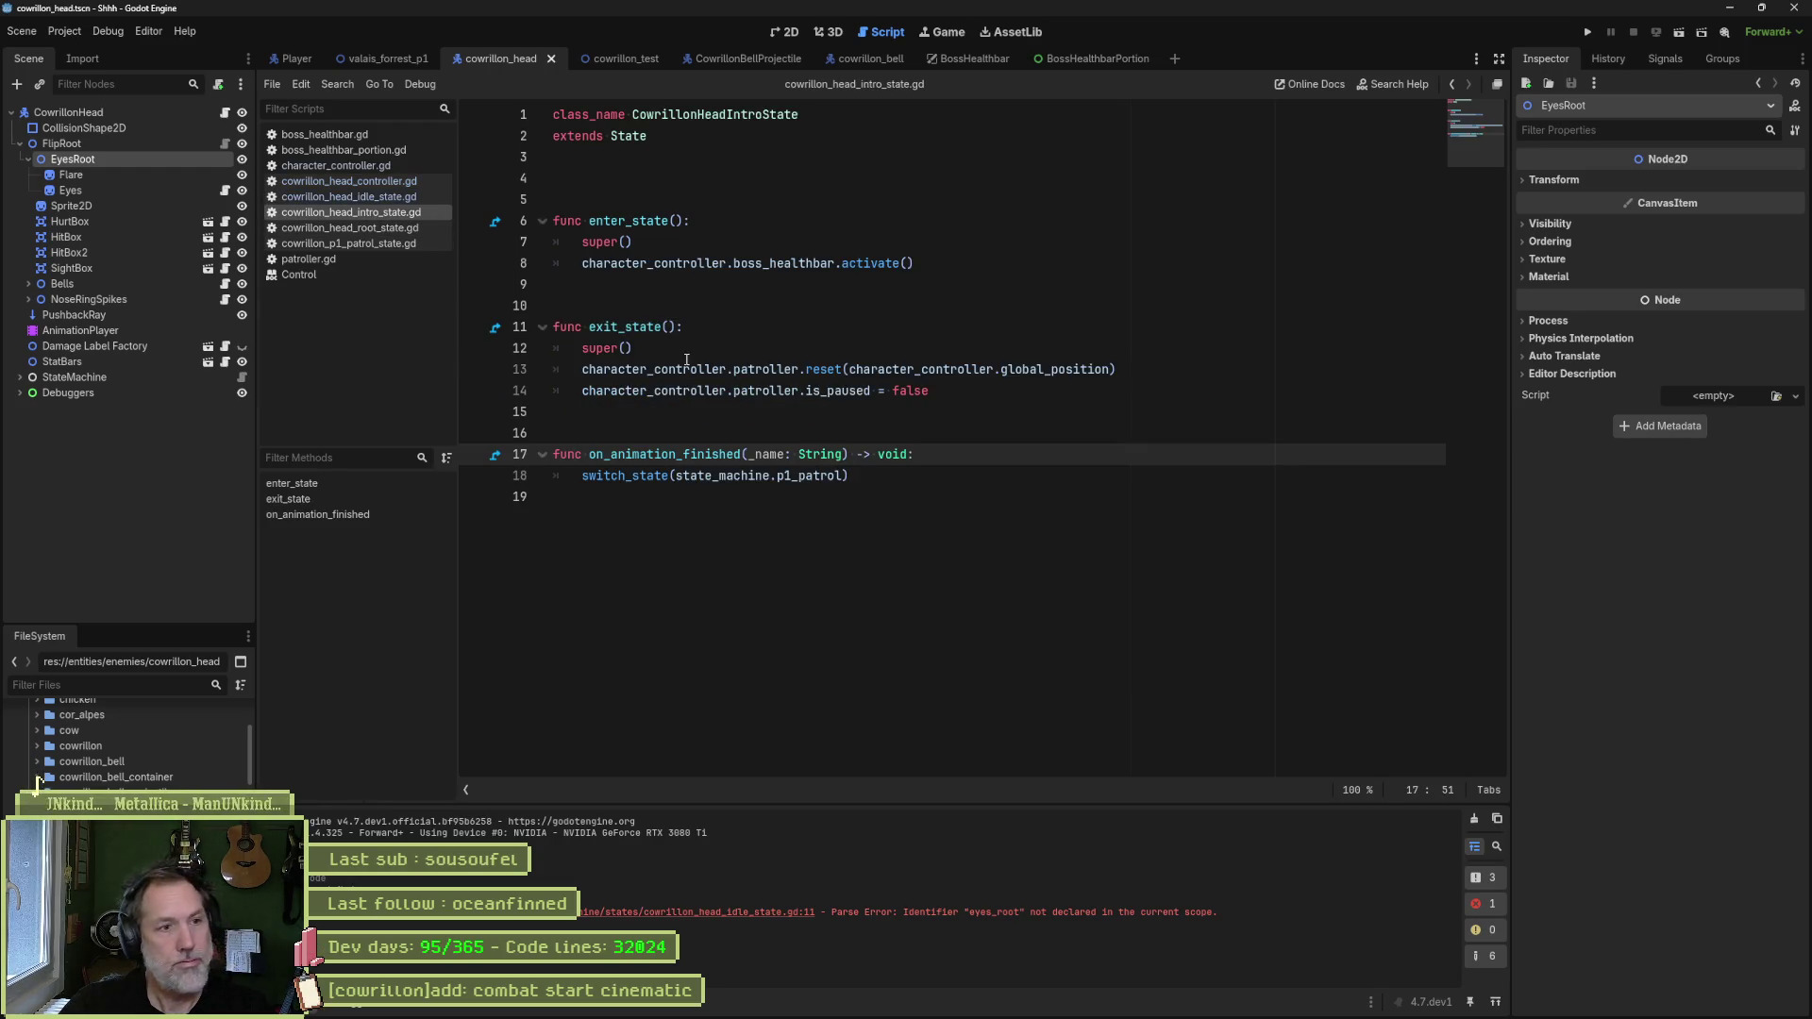
# - Add show_eyes() above on_animation_finished, calling character_controller.eyes_root.set_visible(true), and save the script
pyautogui.click(793, 502)
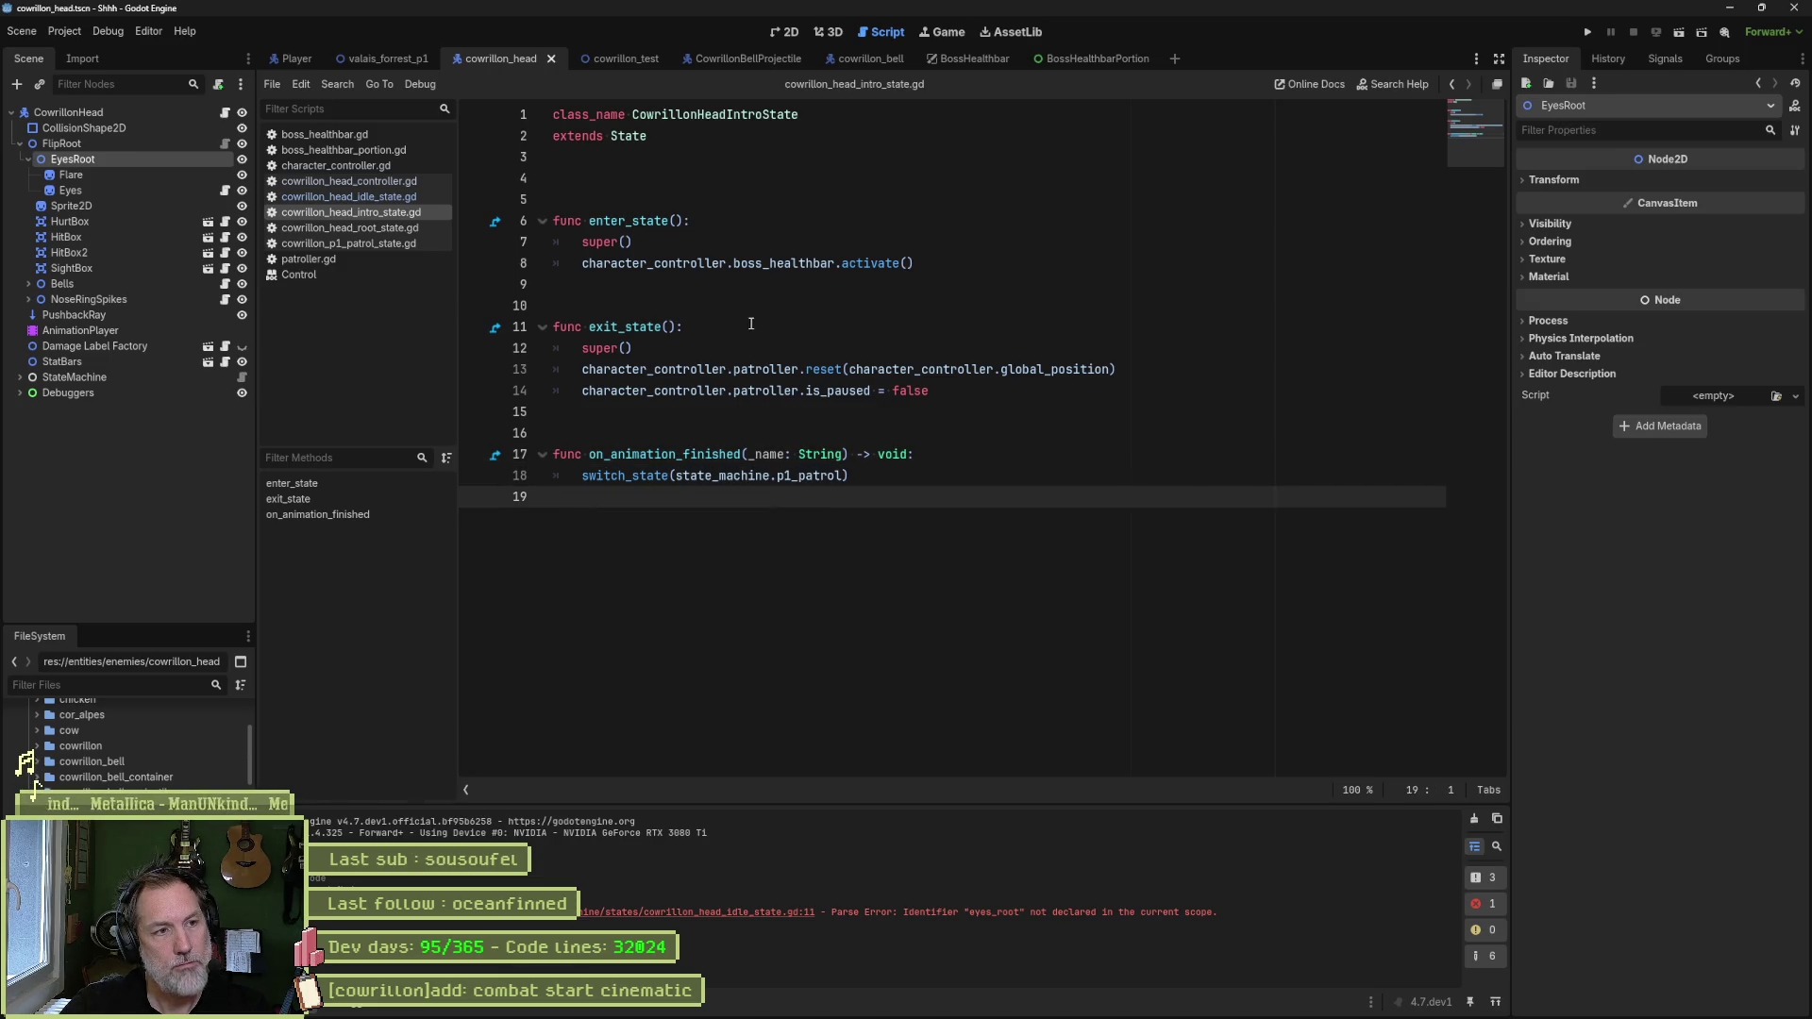
pyautogui.press('Up')
pyautogui.press('Up')
pyautogui.press('Up')
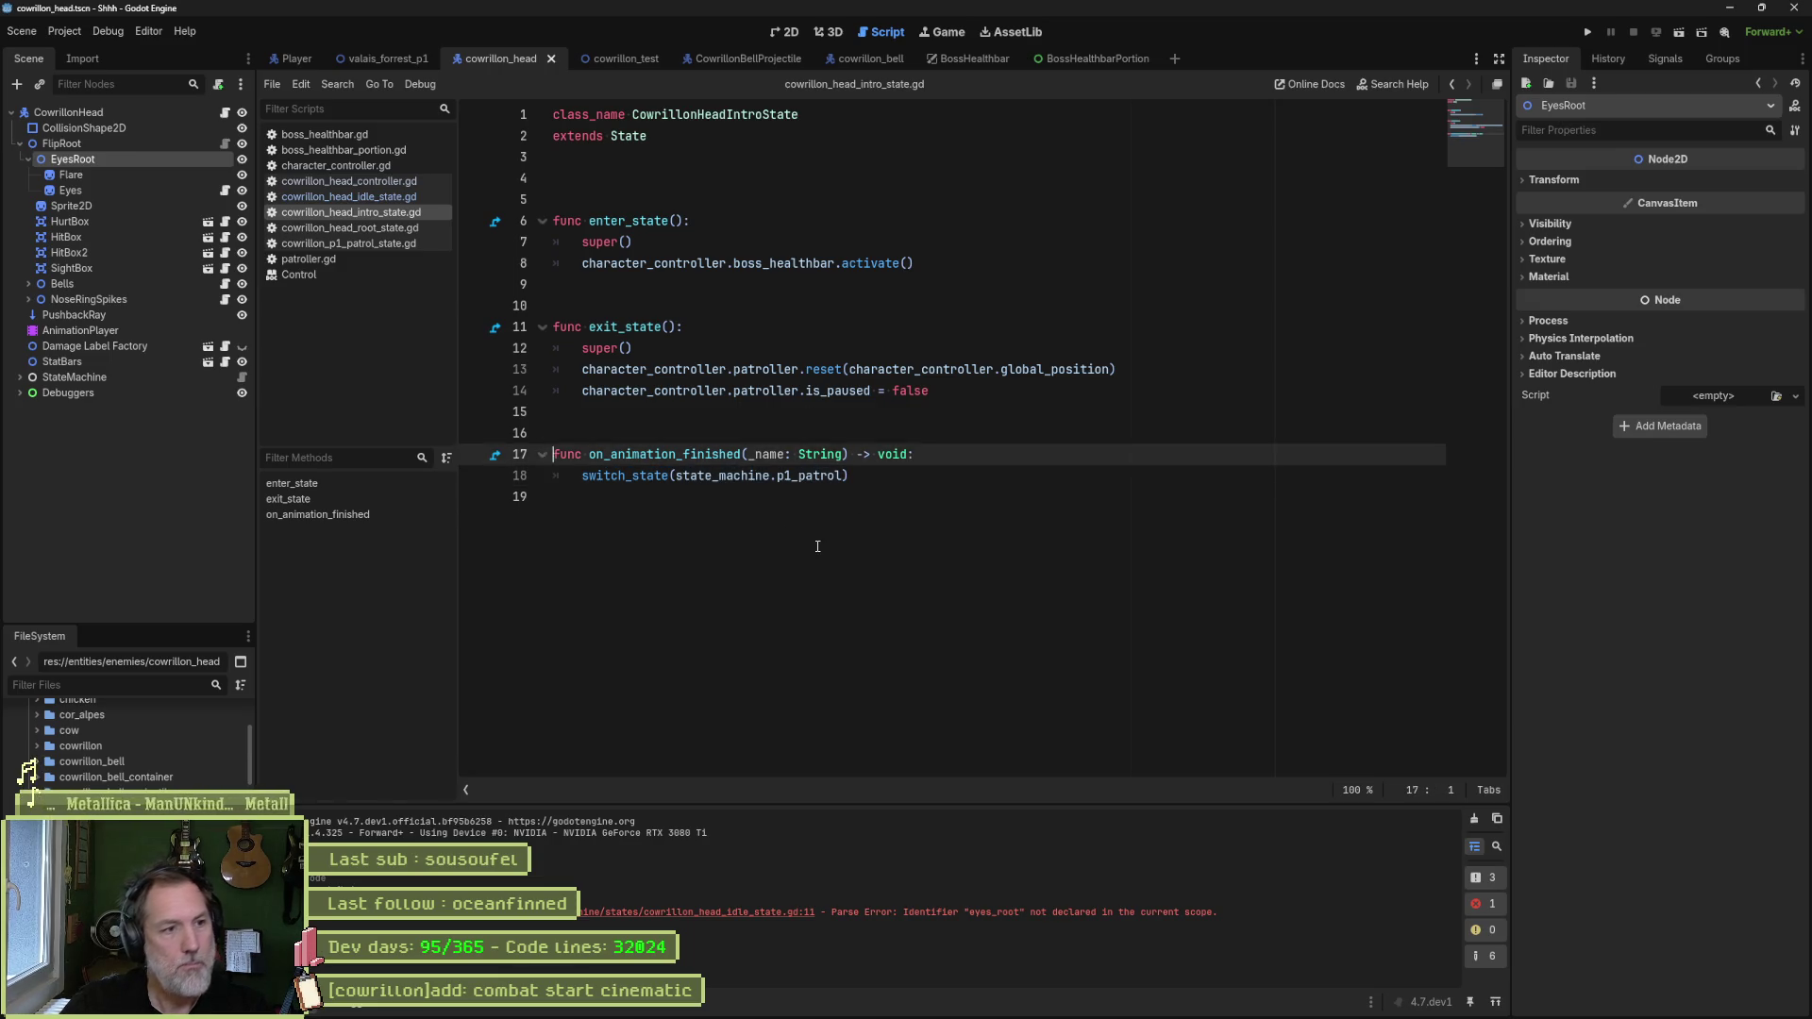
pyautogui.press('Return')
pyautogui.press('Return')
pyautogui.press('Return')
pyautogui.press('Up')
pyautogui.write('func ')
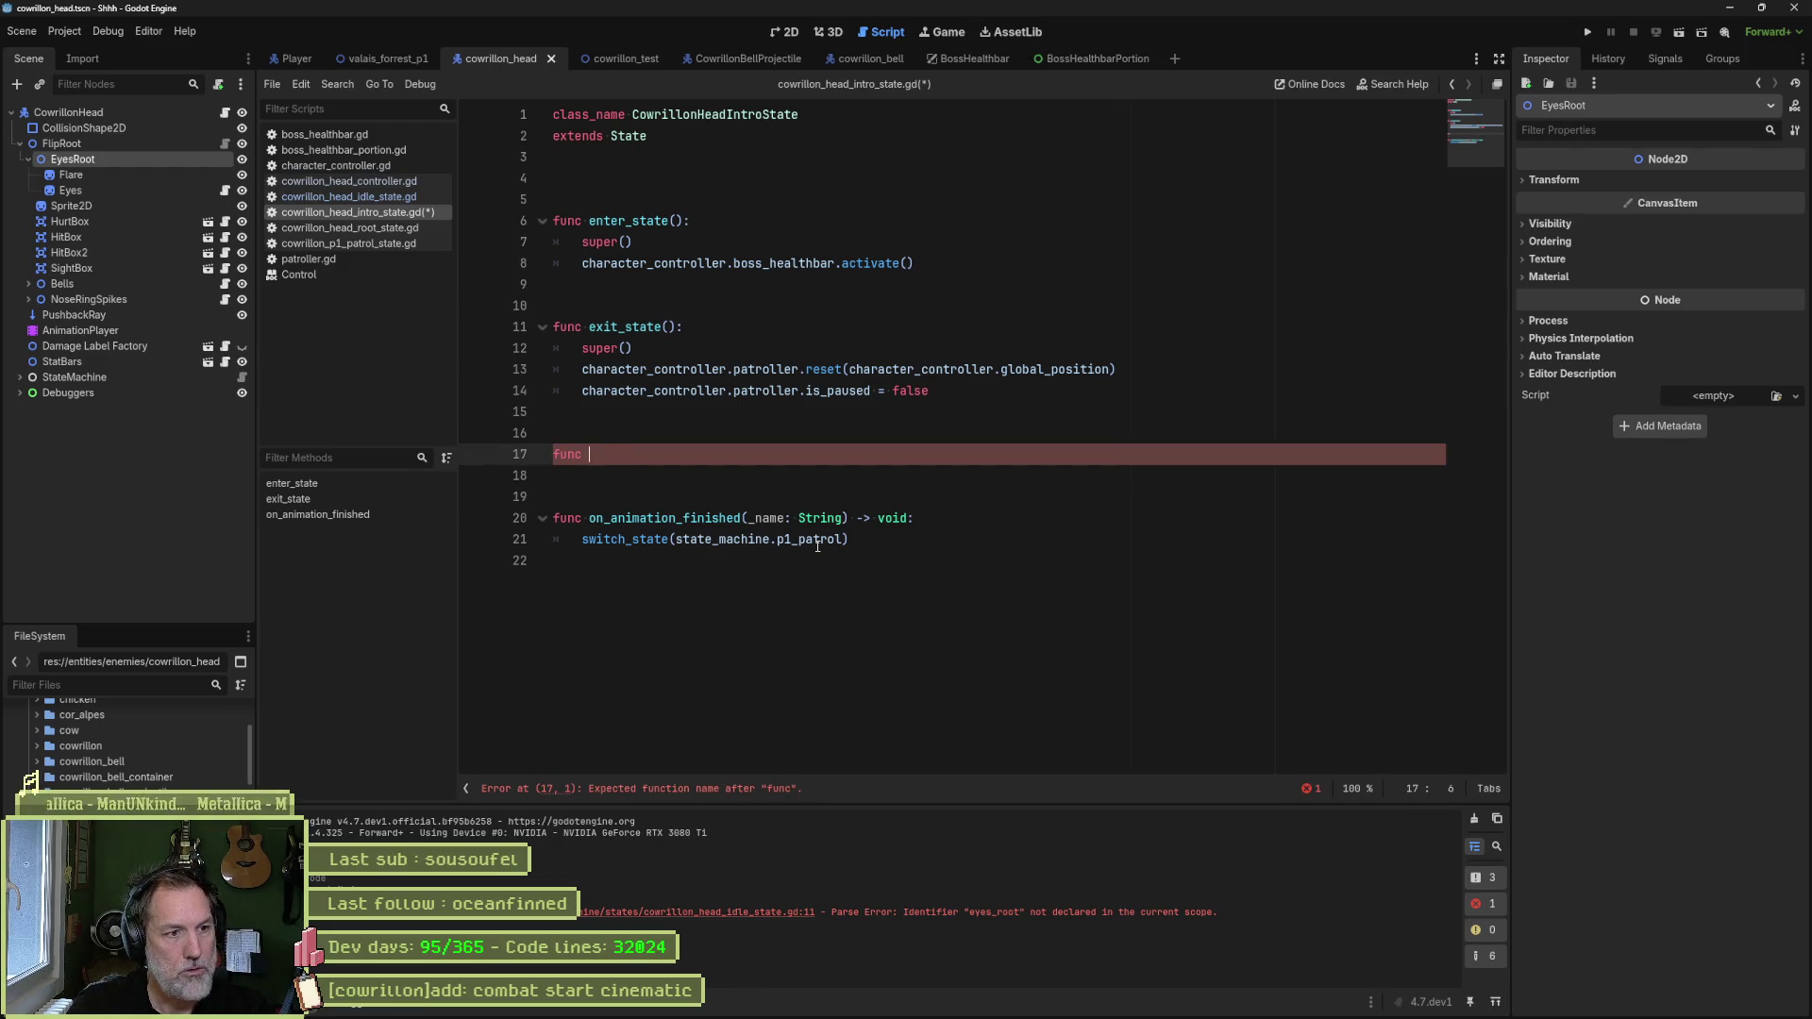
pyautogui.write('show_eyes() -> void:')
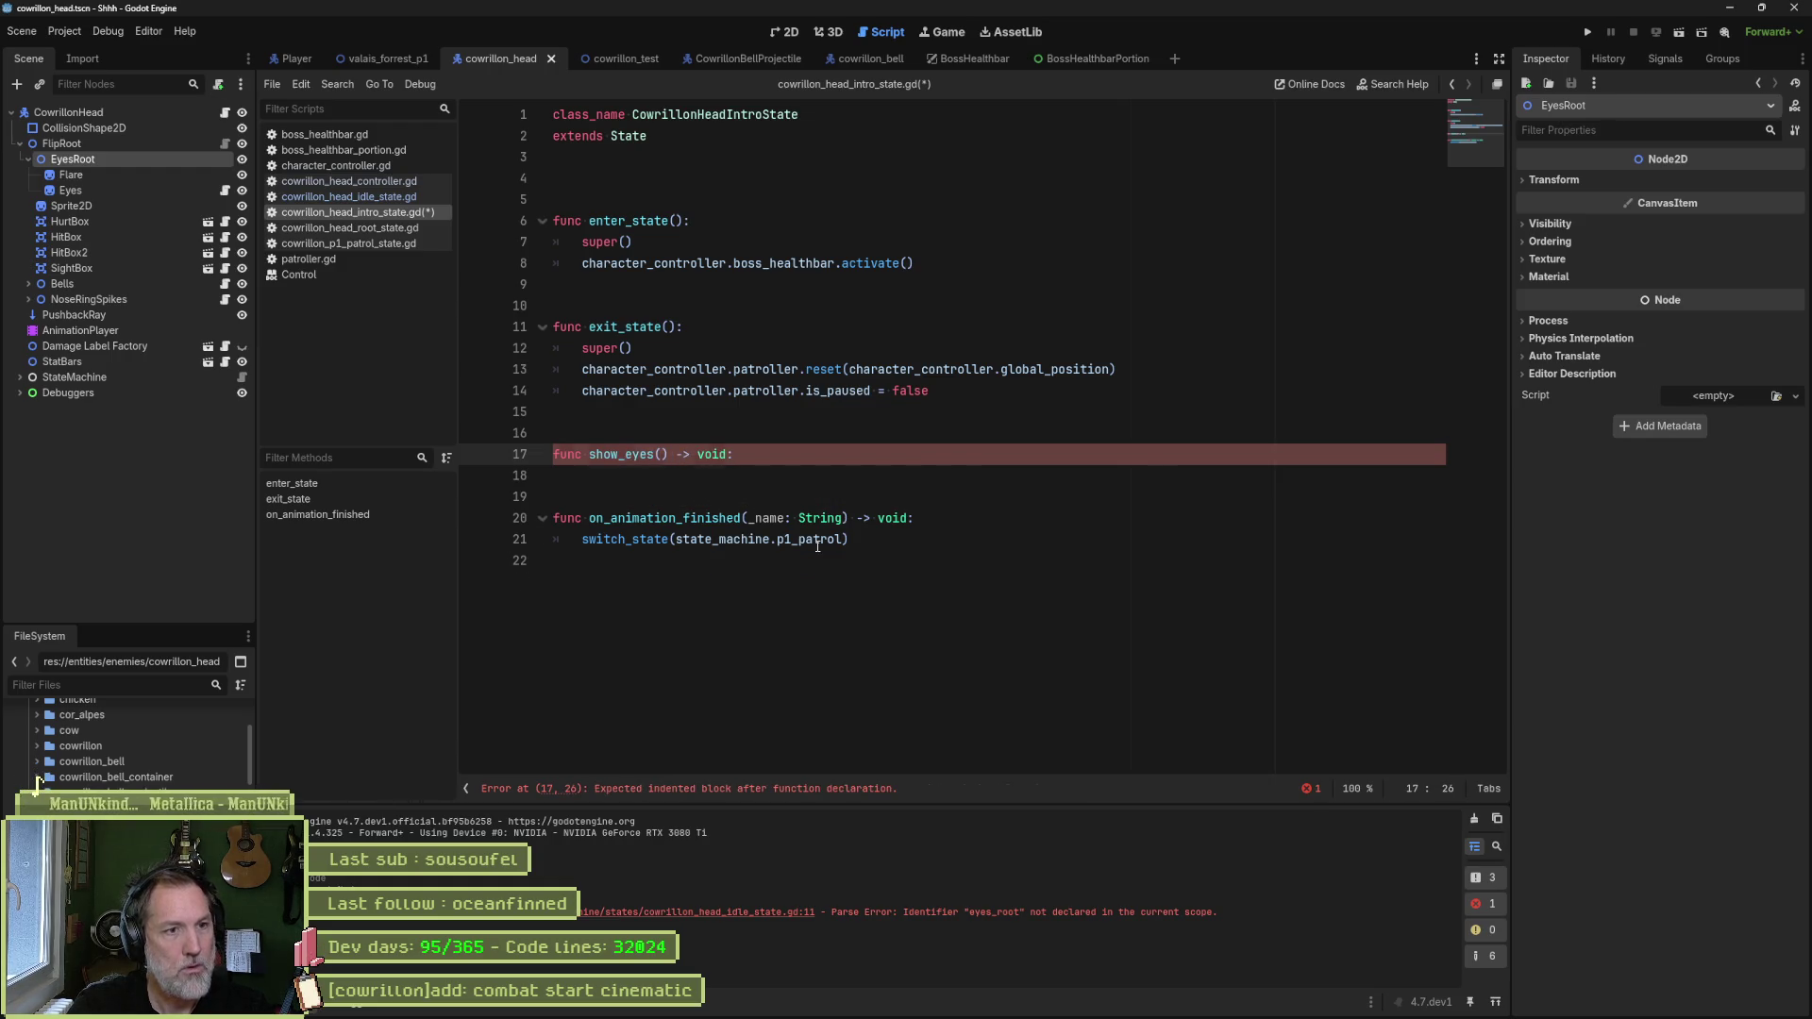
pyautogui.press('Return')
pyautogui.hotkey('ctrl', 'v')
pyautogui.click(700, 478)
pyautogui.hotkey('ctrl', 'shift', 'k')
pyautogui.hotkey('ctrl', 'shift', 'k')
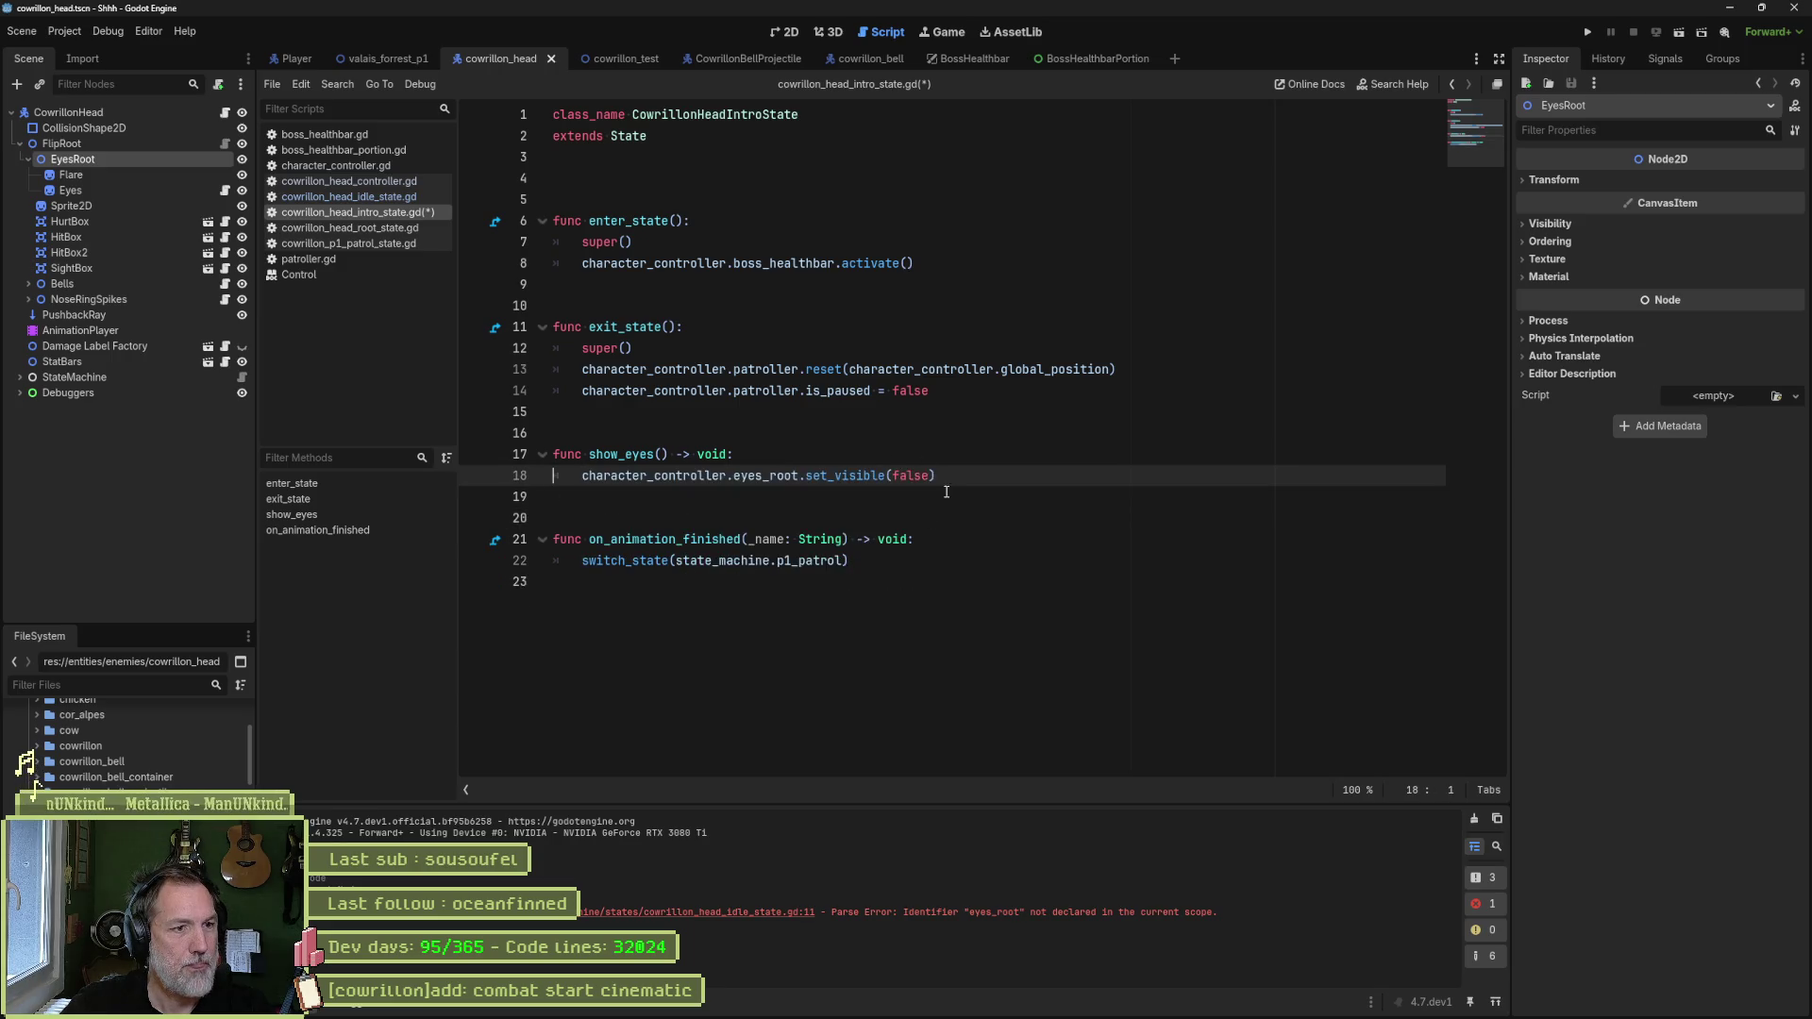
pyautogui.doubleClick(915, 480)
pyautogui.write('true')
pyautogui.hotkey('ctrl', 's')
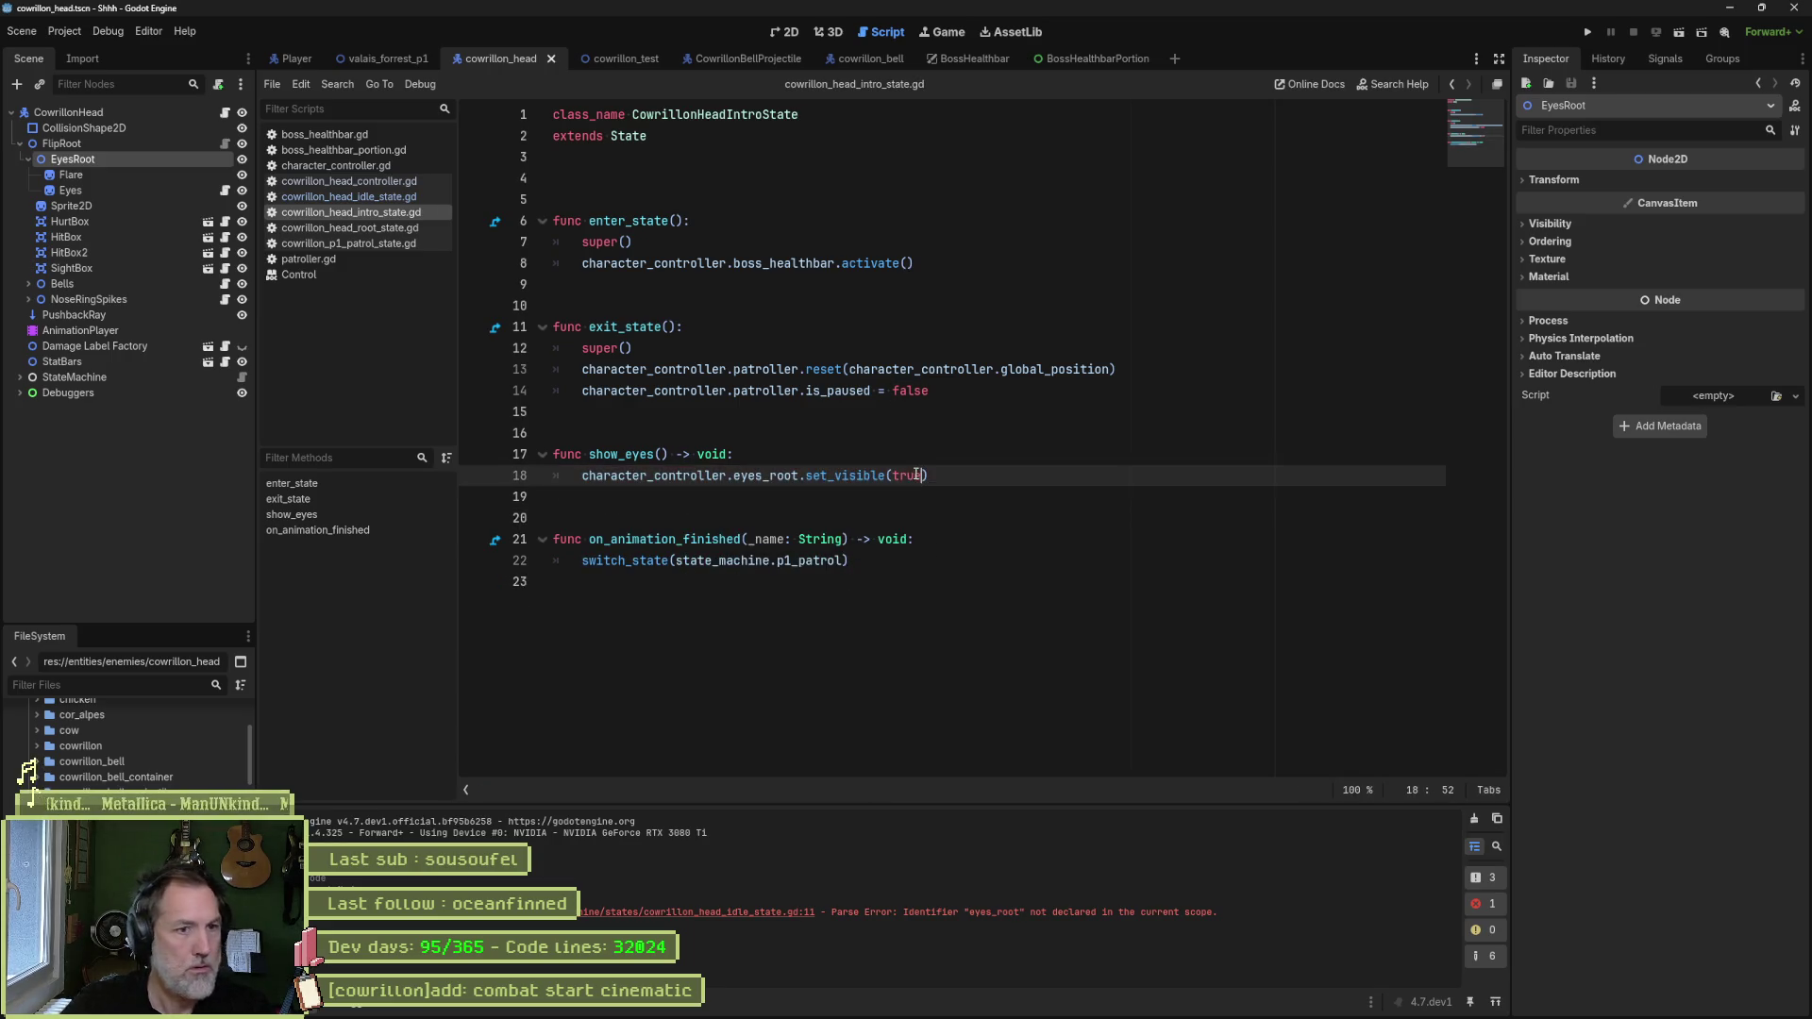
# - Select the AnimationPlayer in 2D and scrub the intro timeline to about 0.57 seconds
pyautogui.click(782, 32)
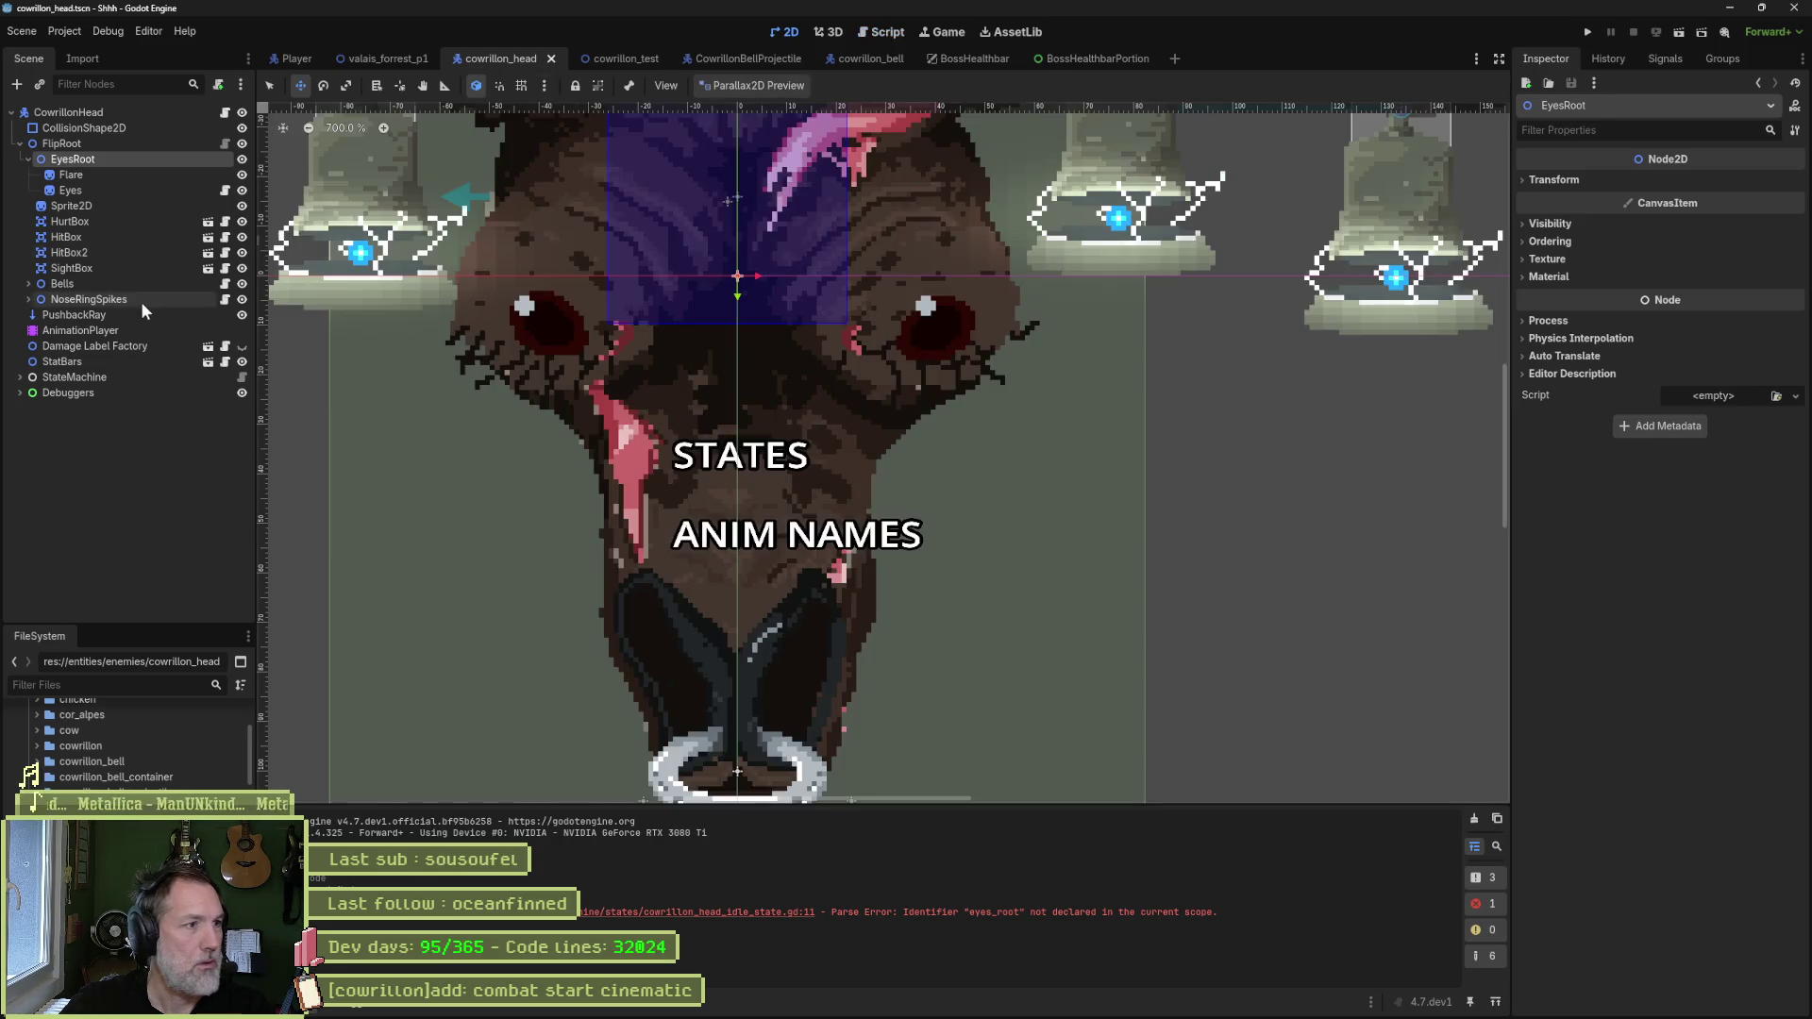
pyautogui.click(136, 328)
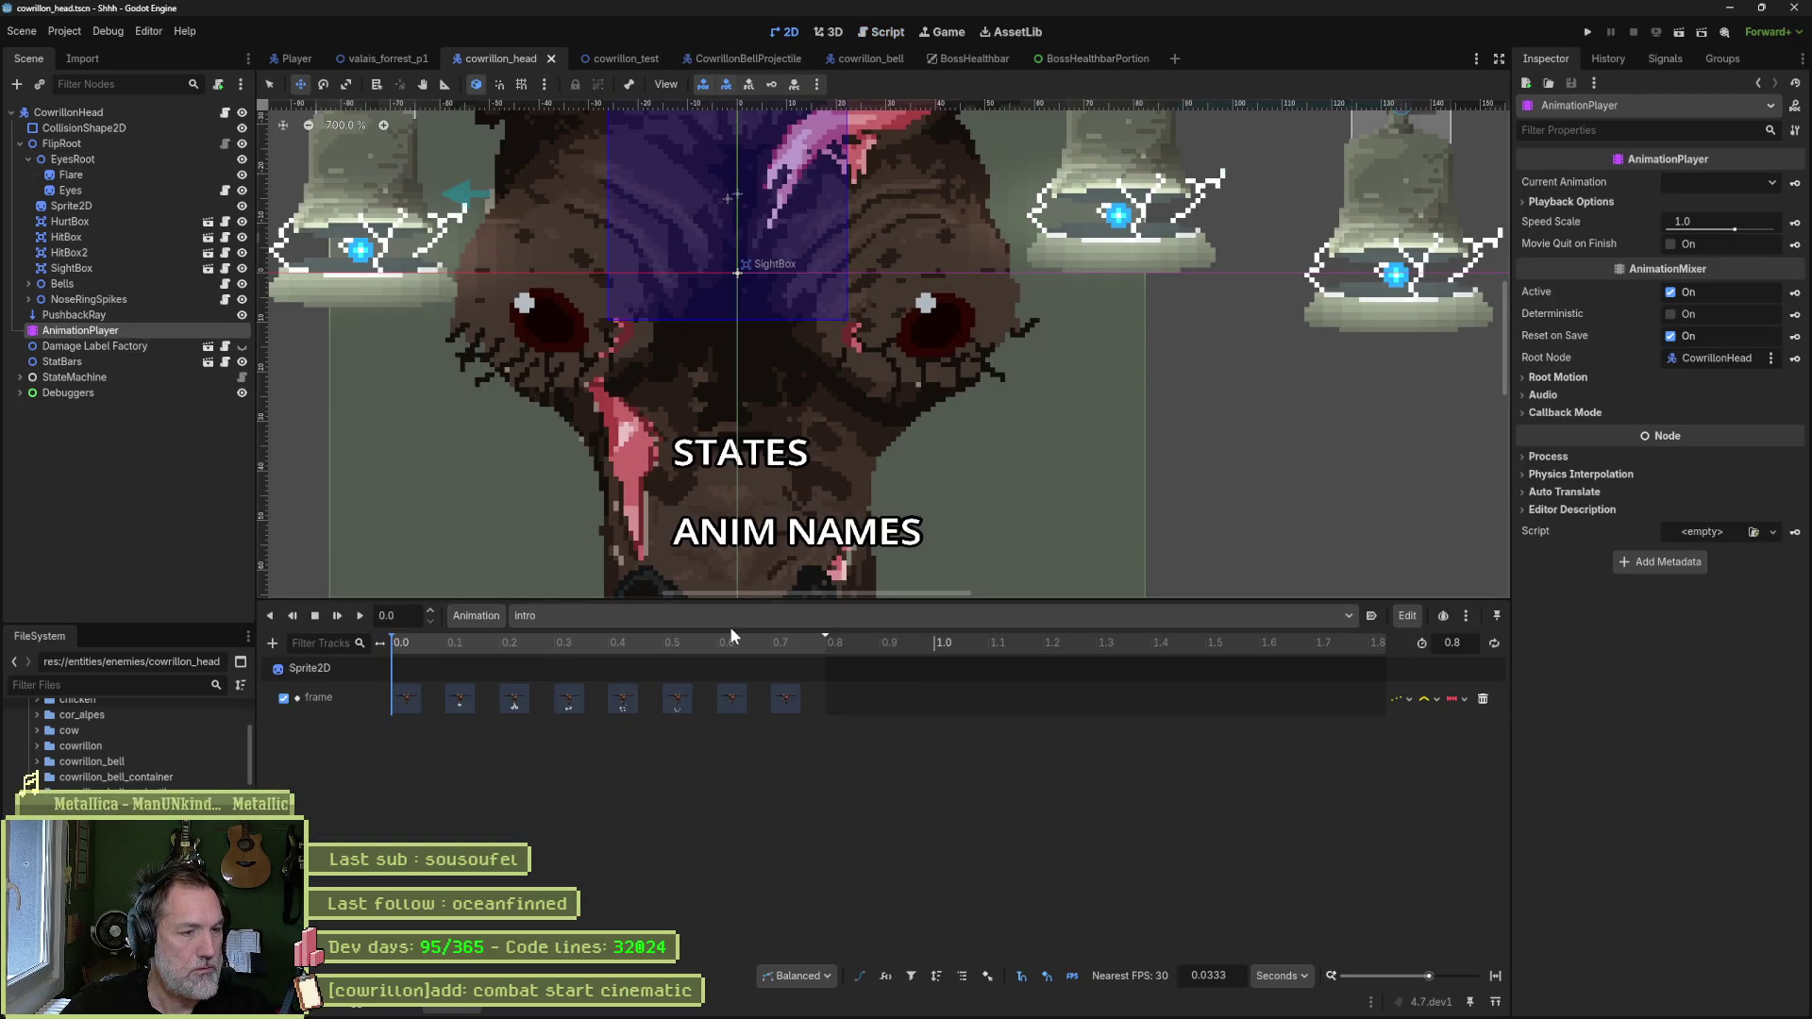
pyautogui.click(403, 643)
pyautogui.moveTo(403, 645)
pyautogui.mouseDown()
pyautogui.moveTo(779, 648)
pyautogui.moveTo(700, 651)
pyautogui.mouseUp()
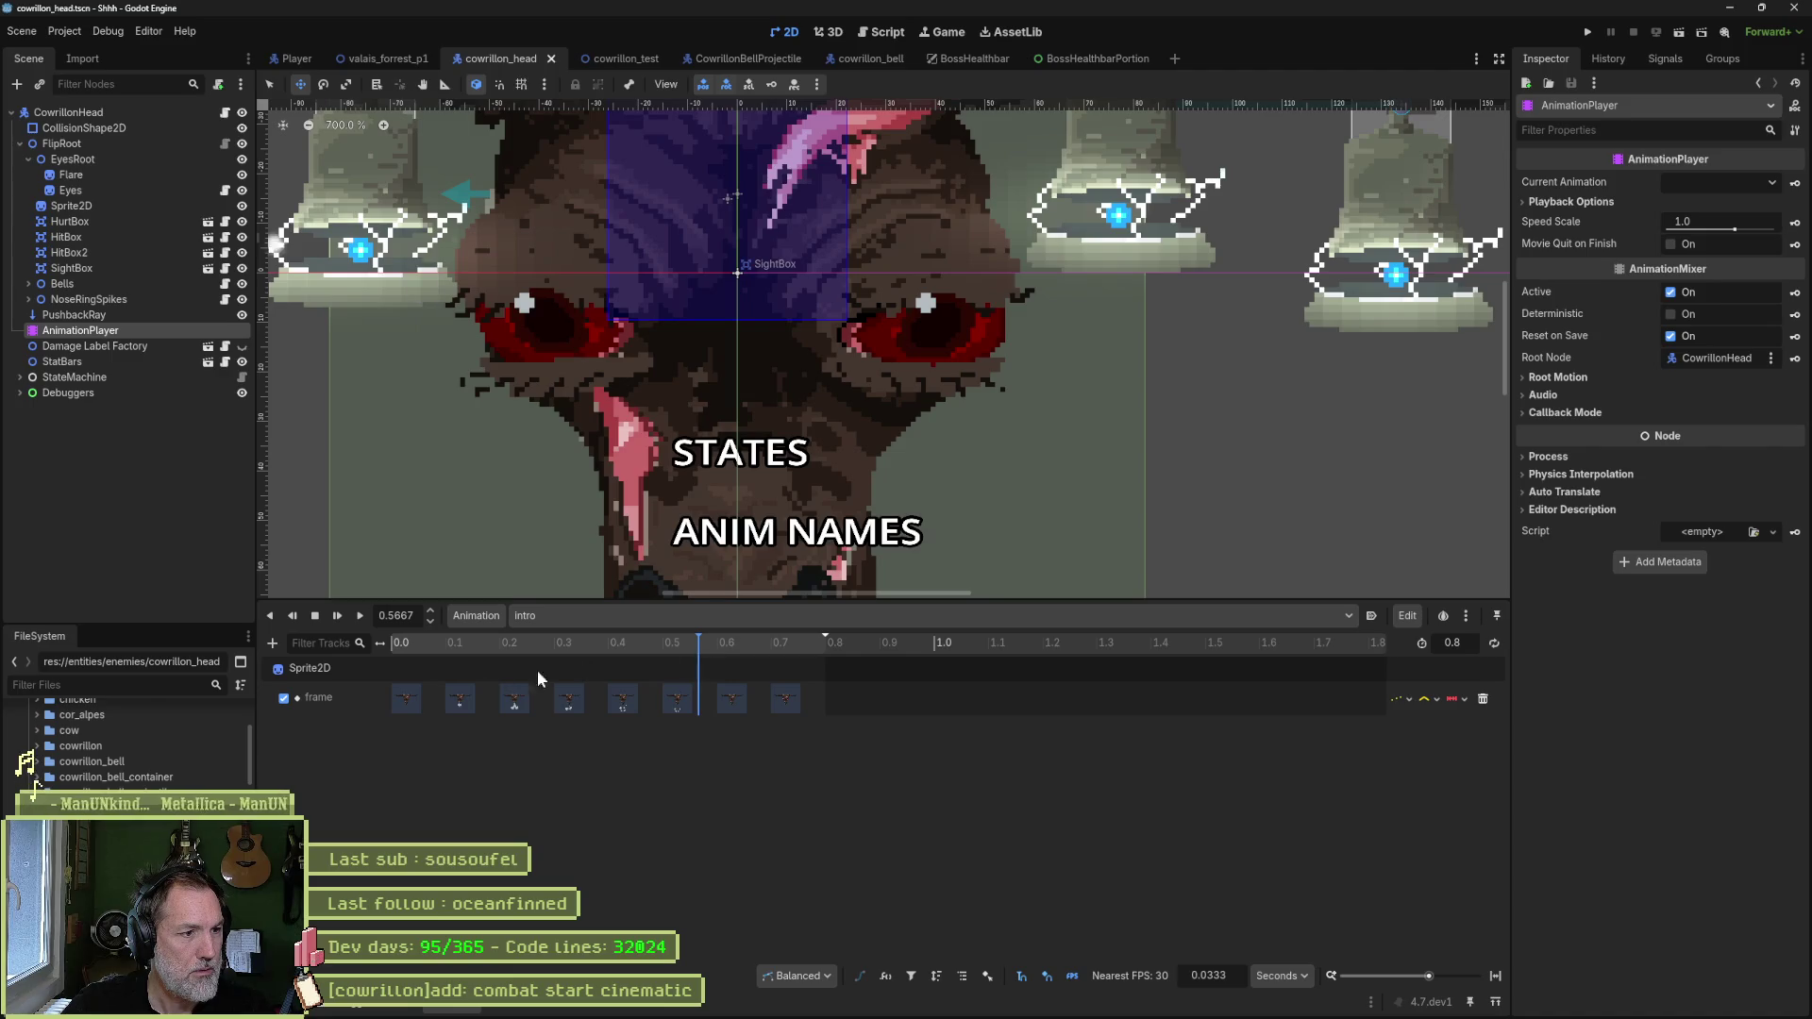
# - Start adding a Call Method Track to intro, then cancel the node picker
pyautogui.click(273, 643)
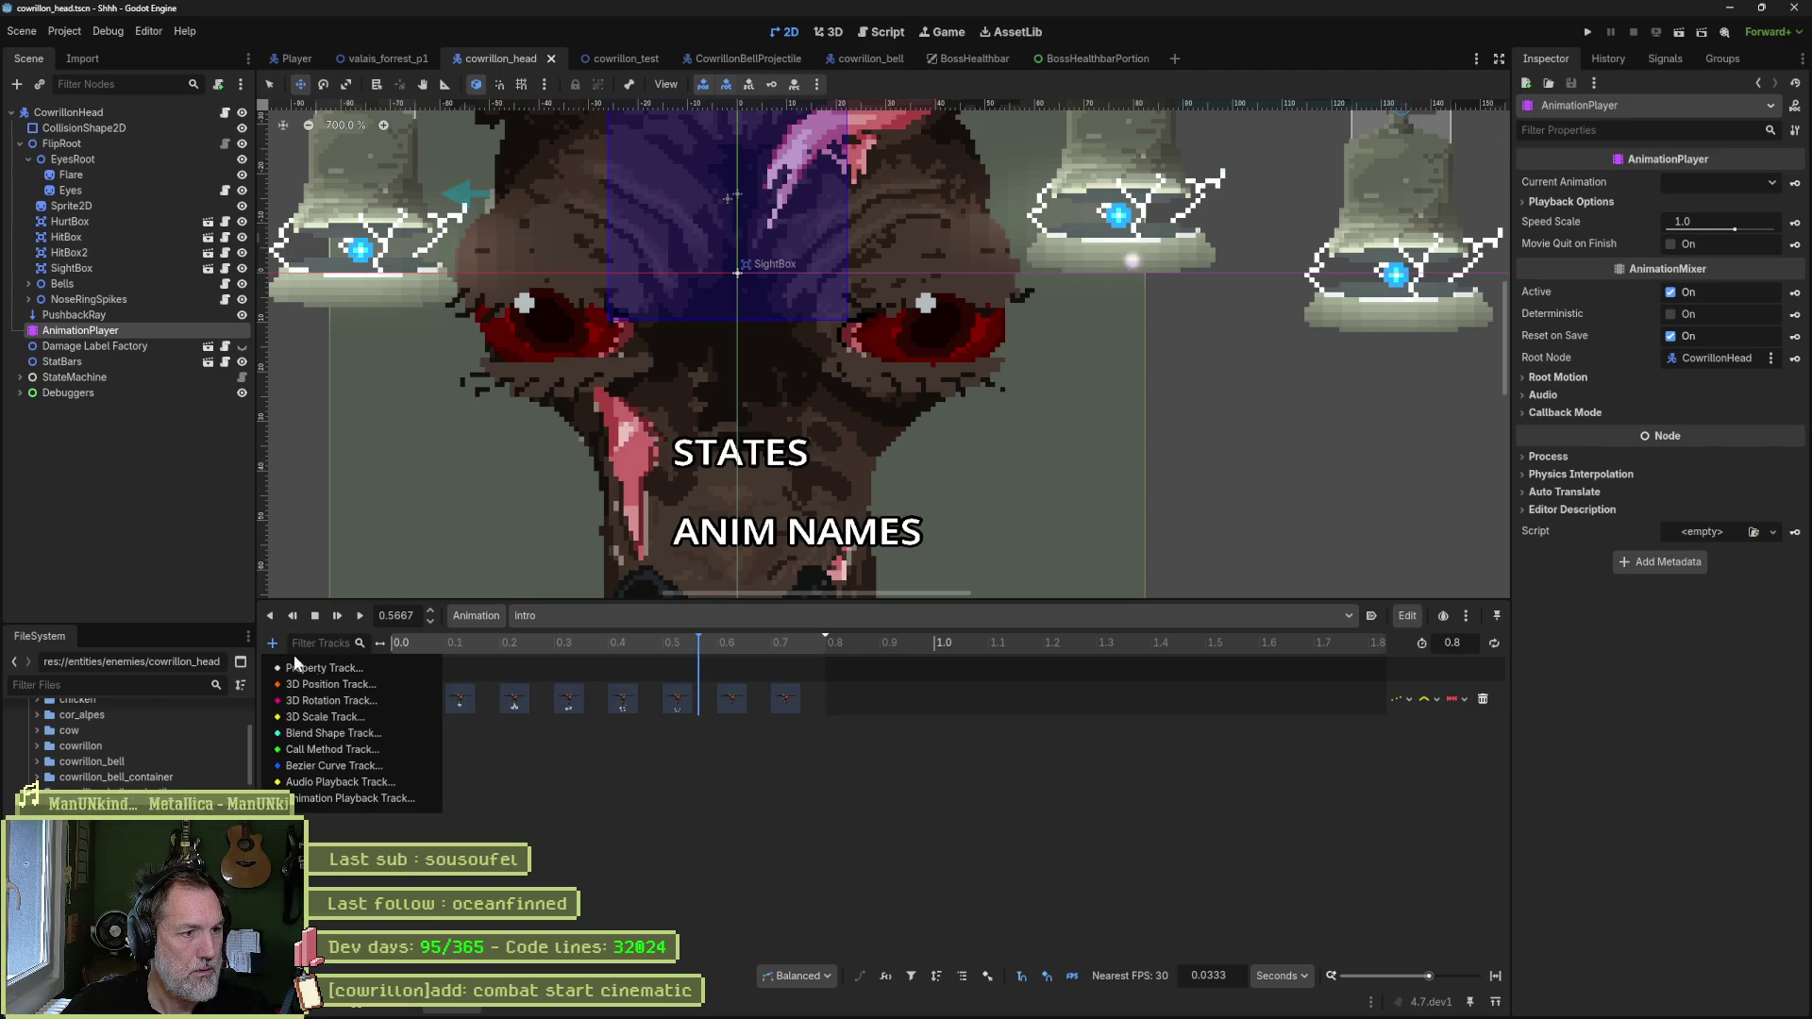
pyautogui.click(379, 749)
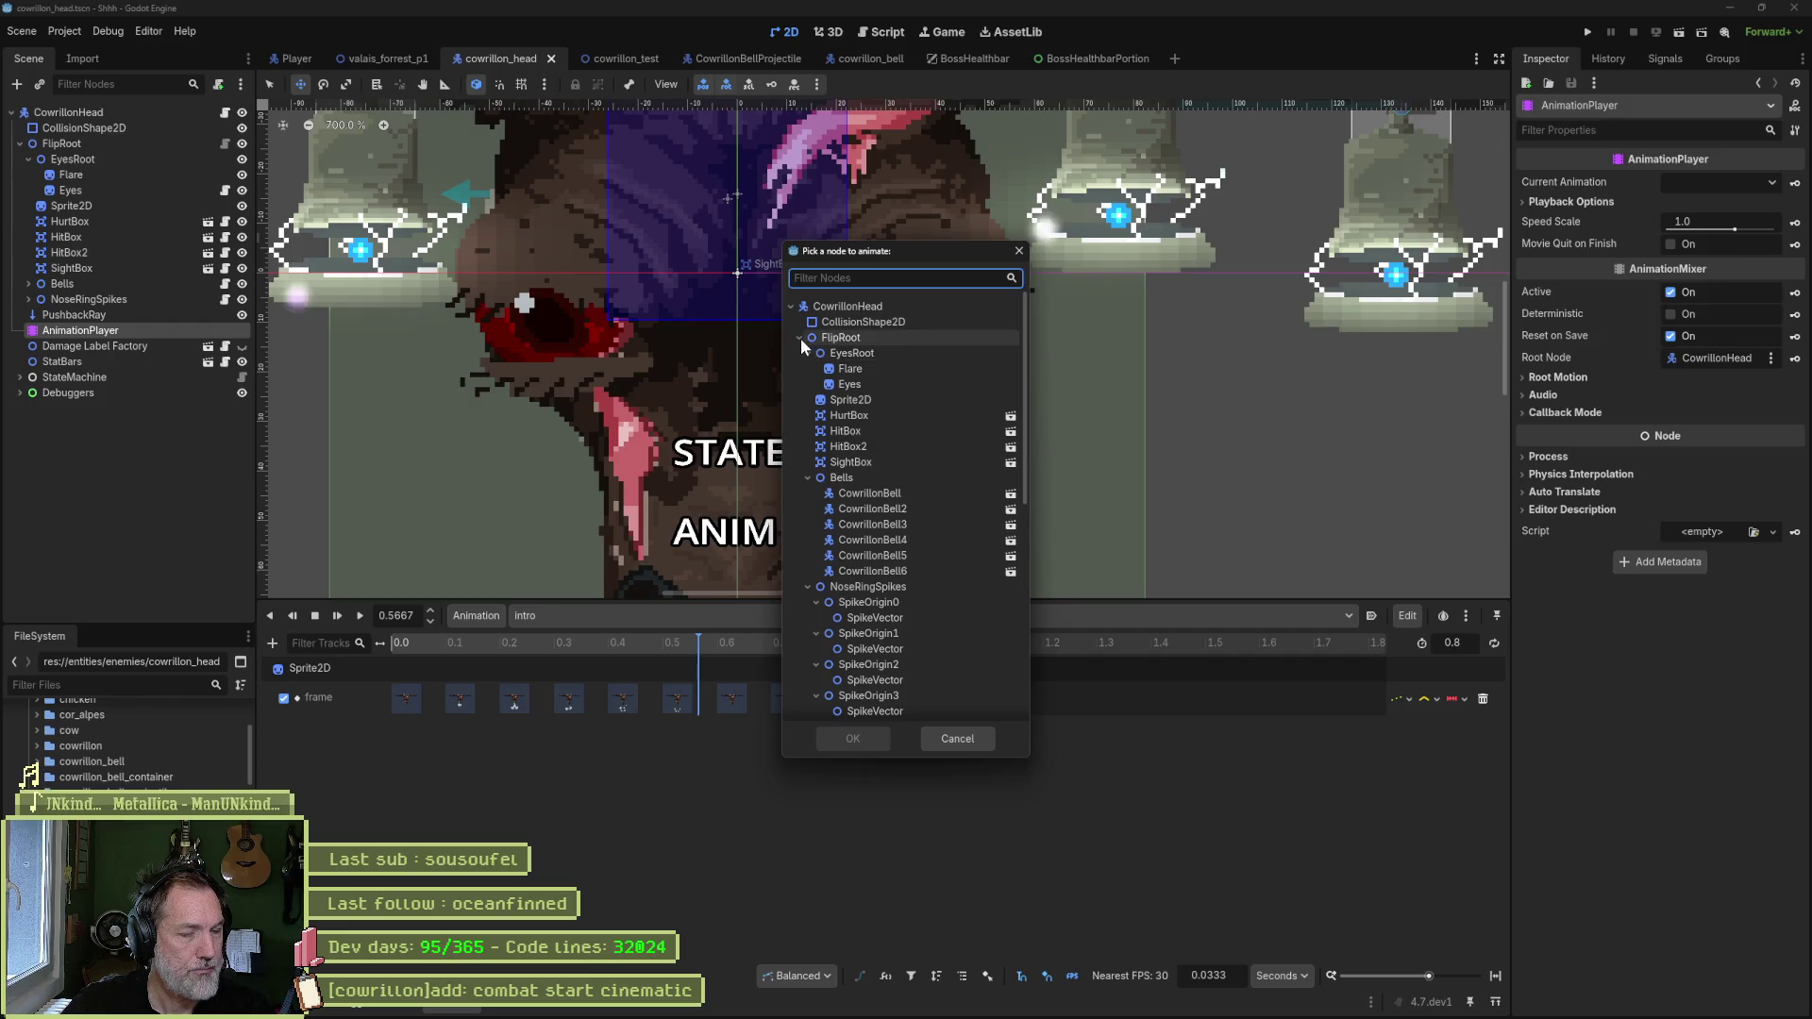
pyautogui.scroll(-5, 840, 528)
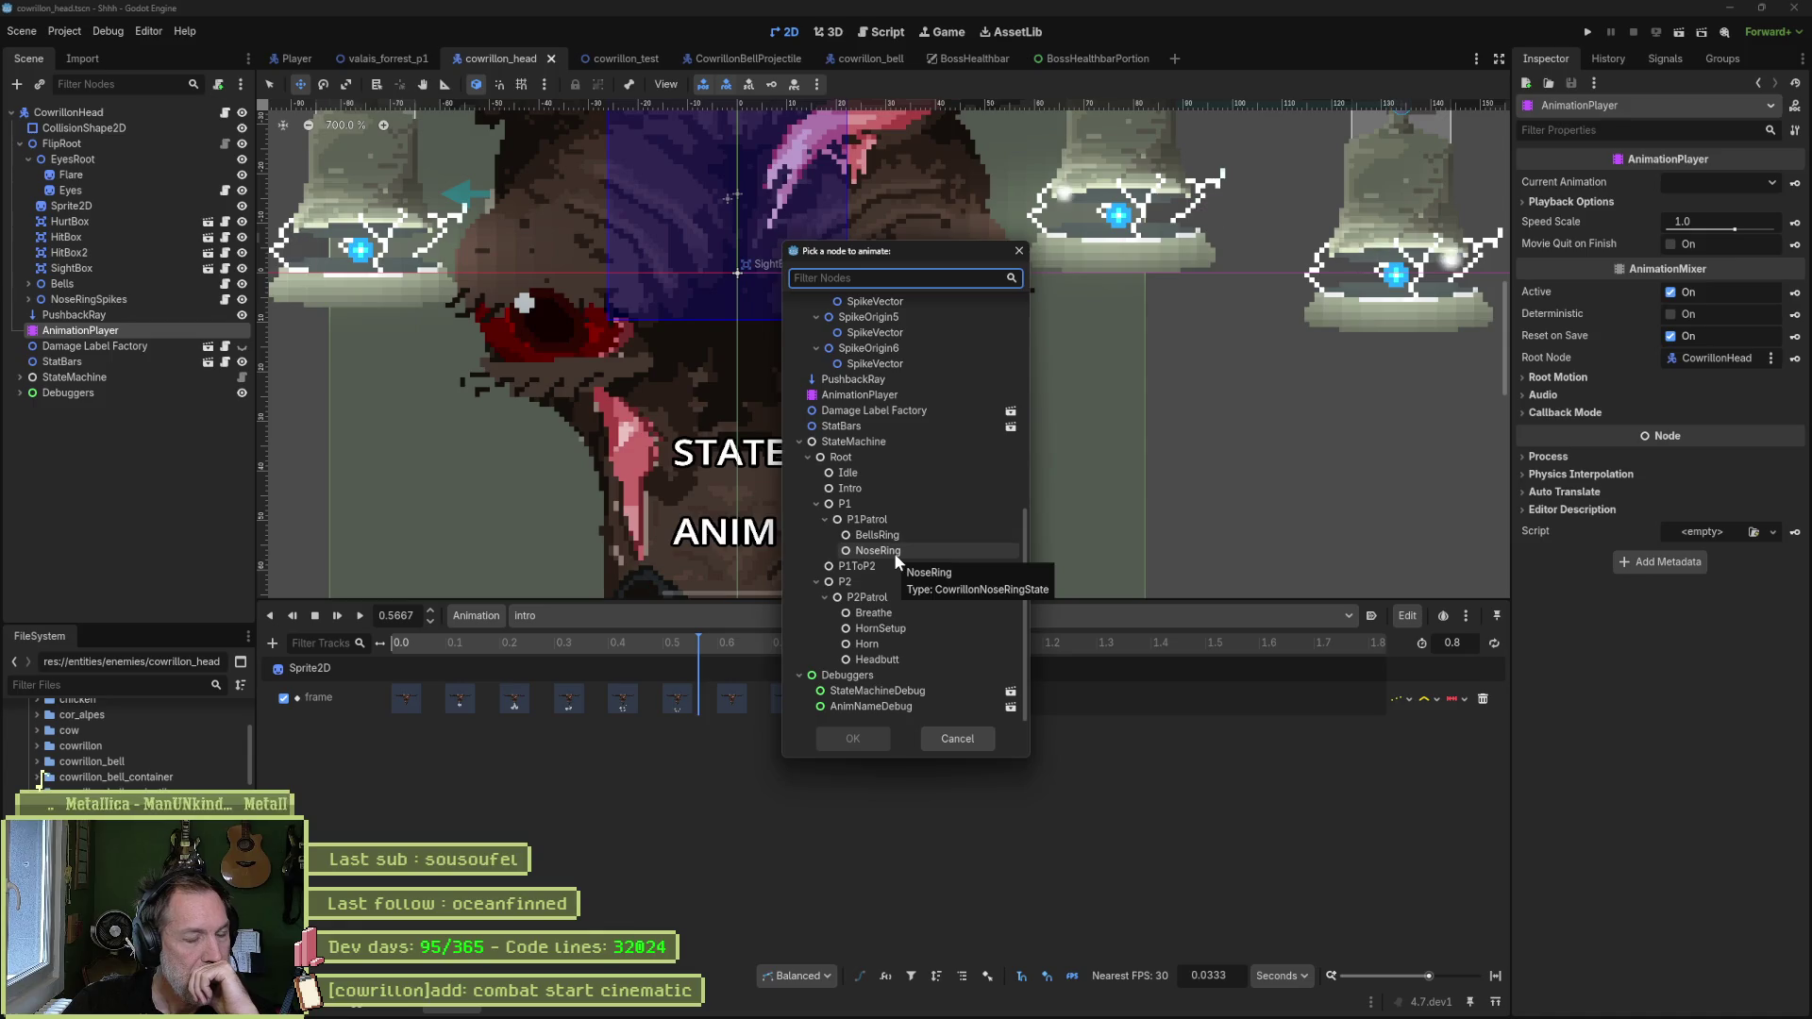
pyautogui.click(958, 739)
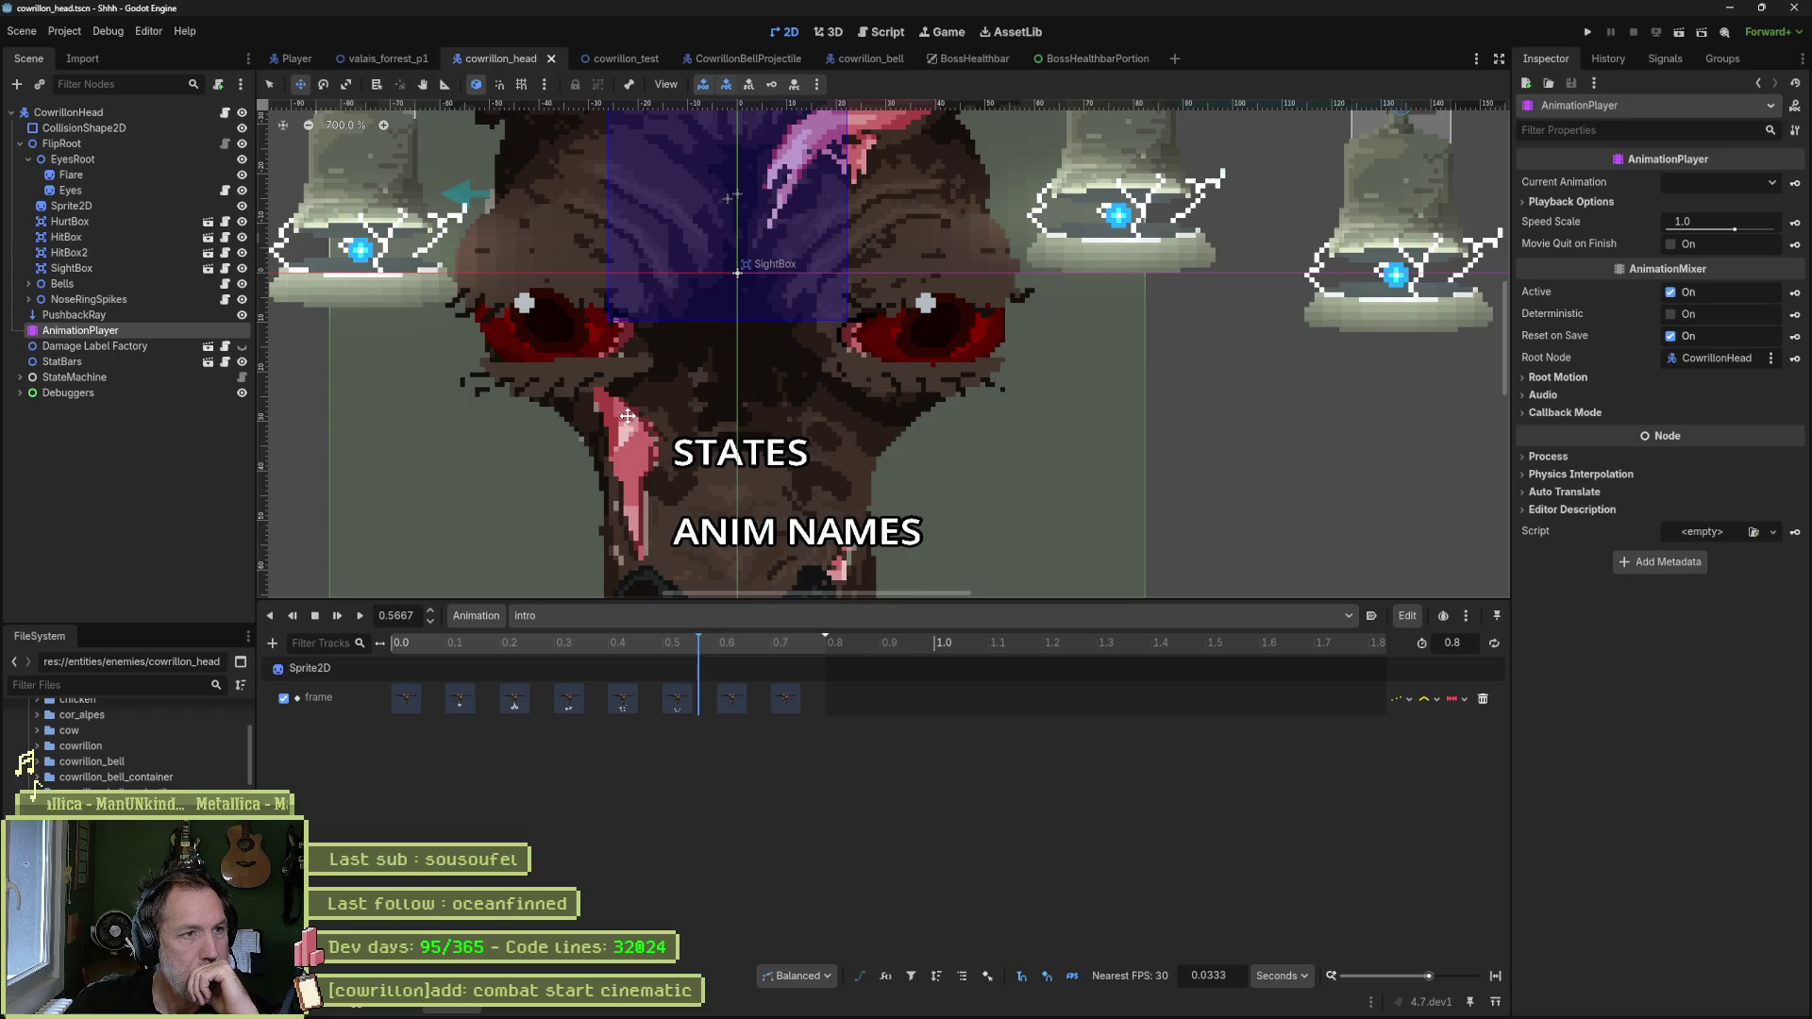
pyautogui.click(881, 31)
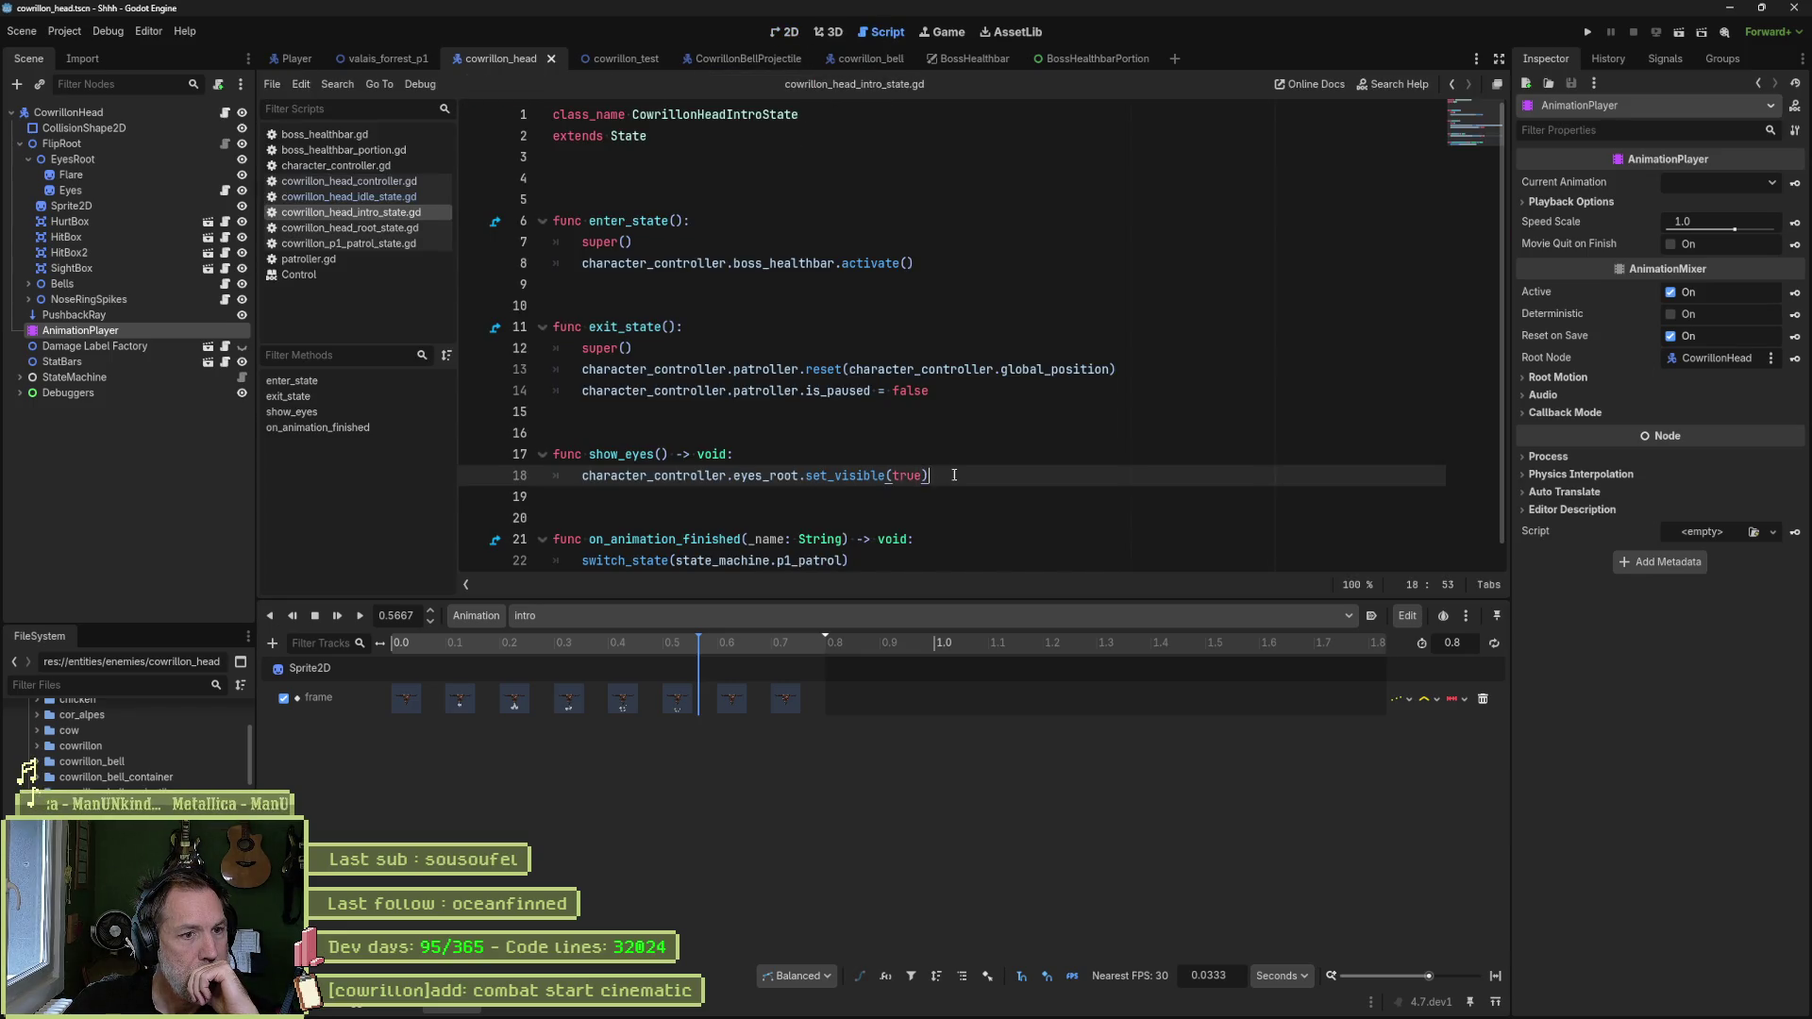
# - Remove the show_eyes function from cowrillon_head_intro_state.gd and save it
pyautogui.moveTo(955, 475); pyautogui.dragTo(1009, 386)
pyautogui.hotkey('ctrl', 'c')
pyautogui.press('Delete')
pyautogui.hotkey('ctrl', 's')
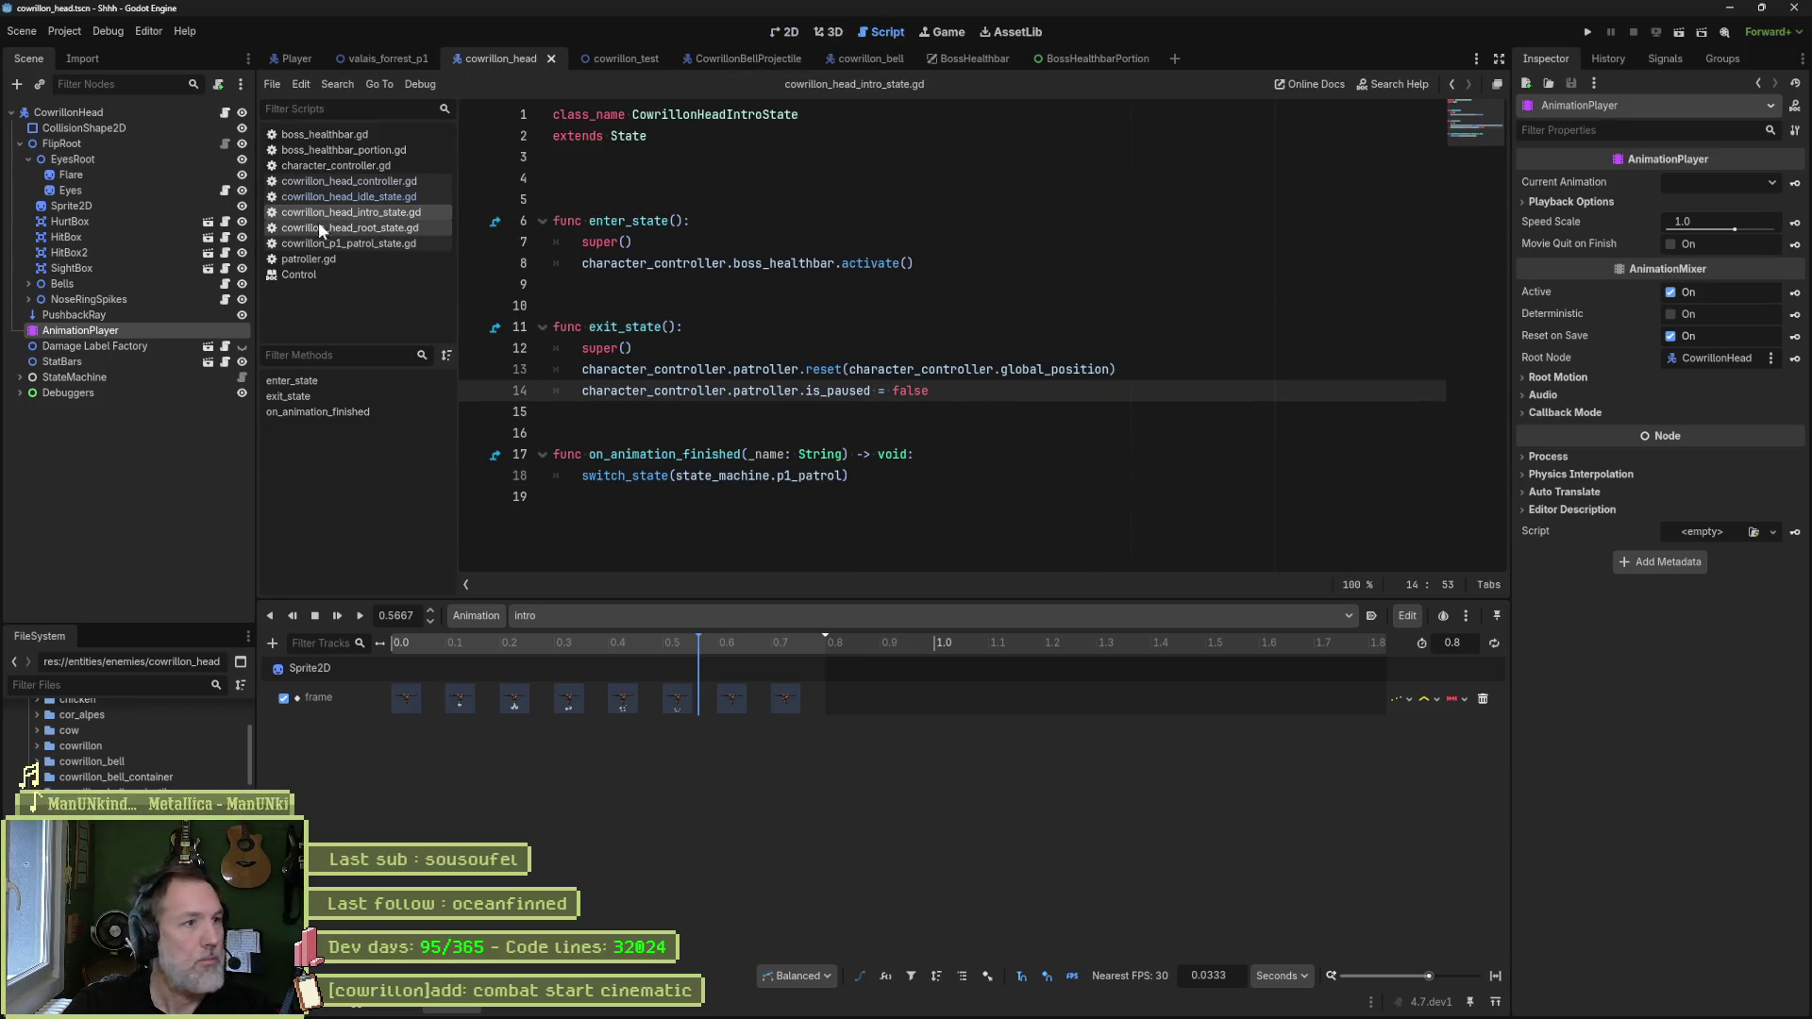
# - Paste show_eyes at the end of cowrillon_head_controller.gd without the character_controller prefix and save
pyautogui.click(390, 182)
pyautogui.click(734, 443)
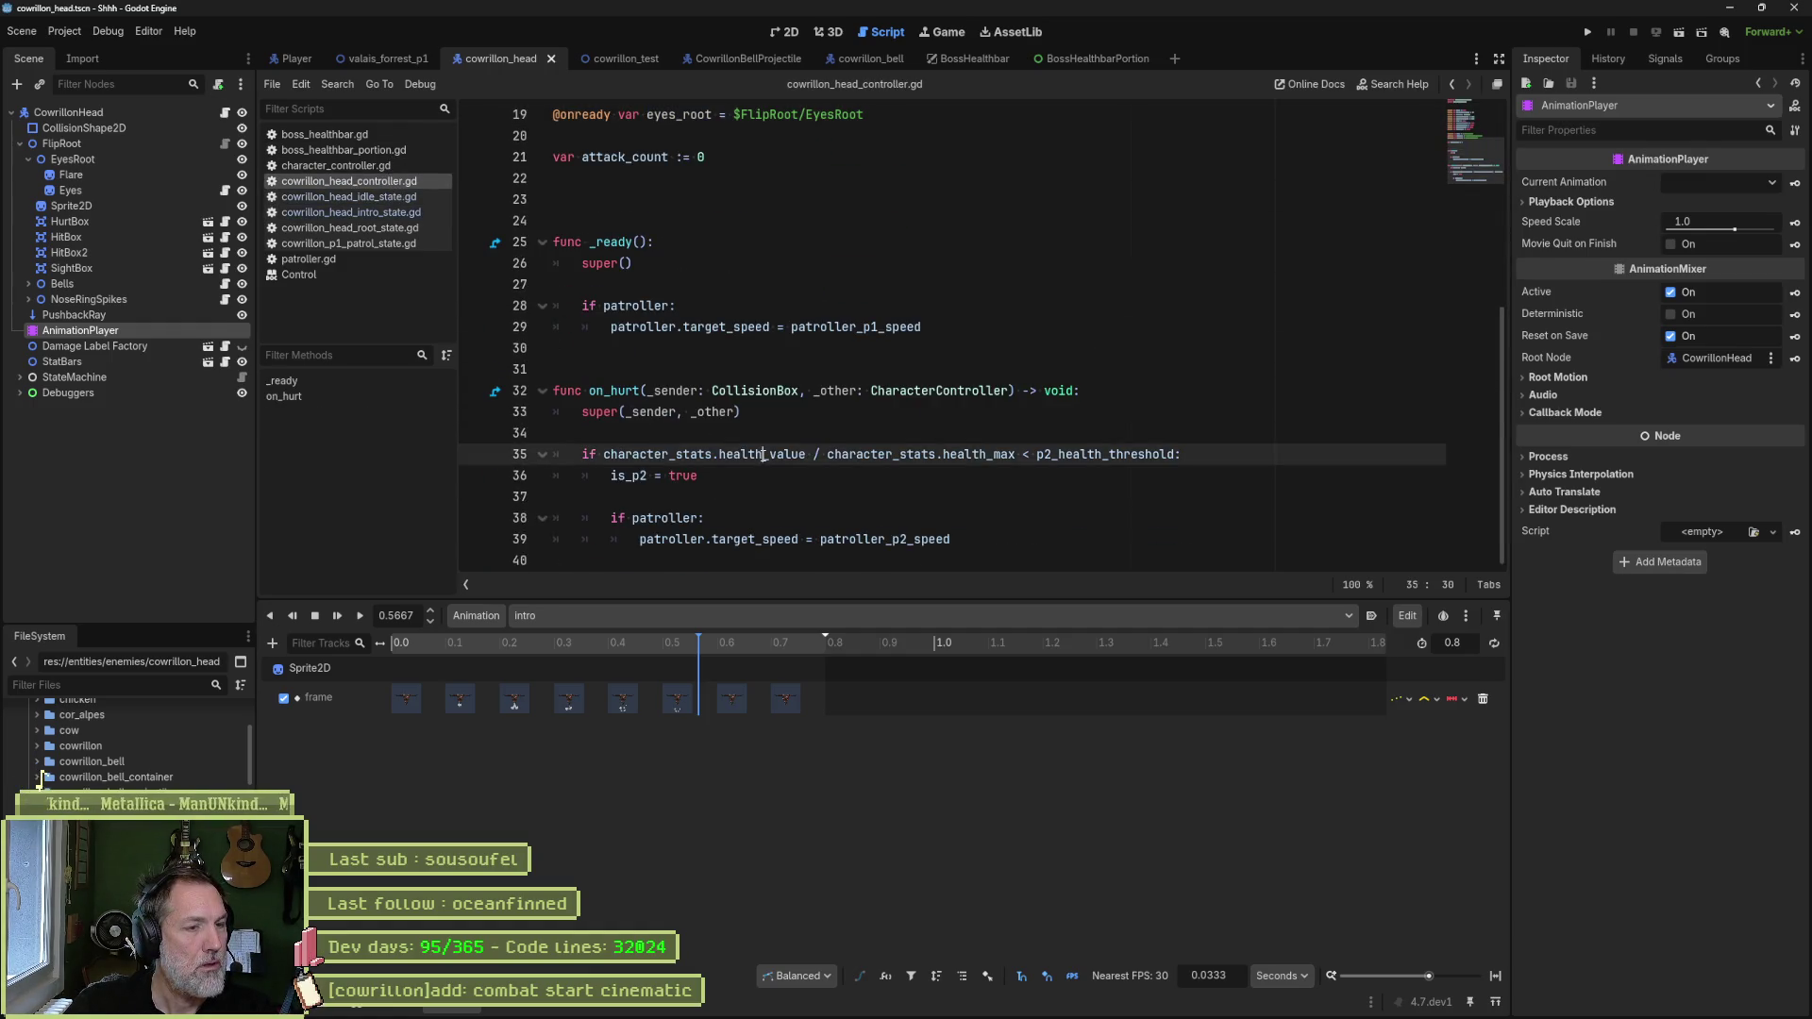
pyautogui.hotkey('ctrl', 'alt', 'f')
pyautogui.click(694, 411)
pyautogui.hotkey('ctrl', 'v')
pyautogui.click(657, 470)
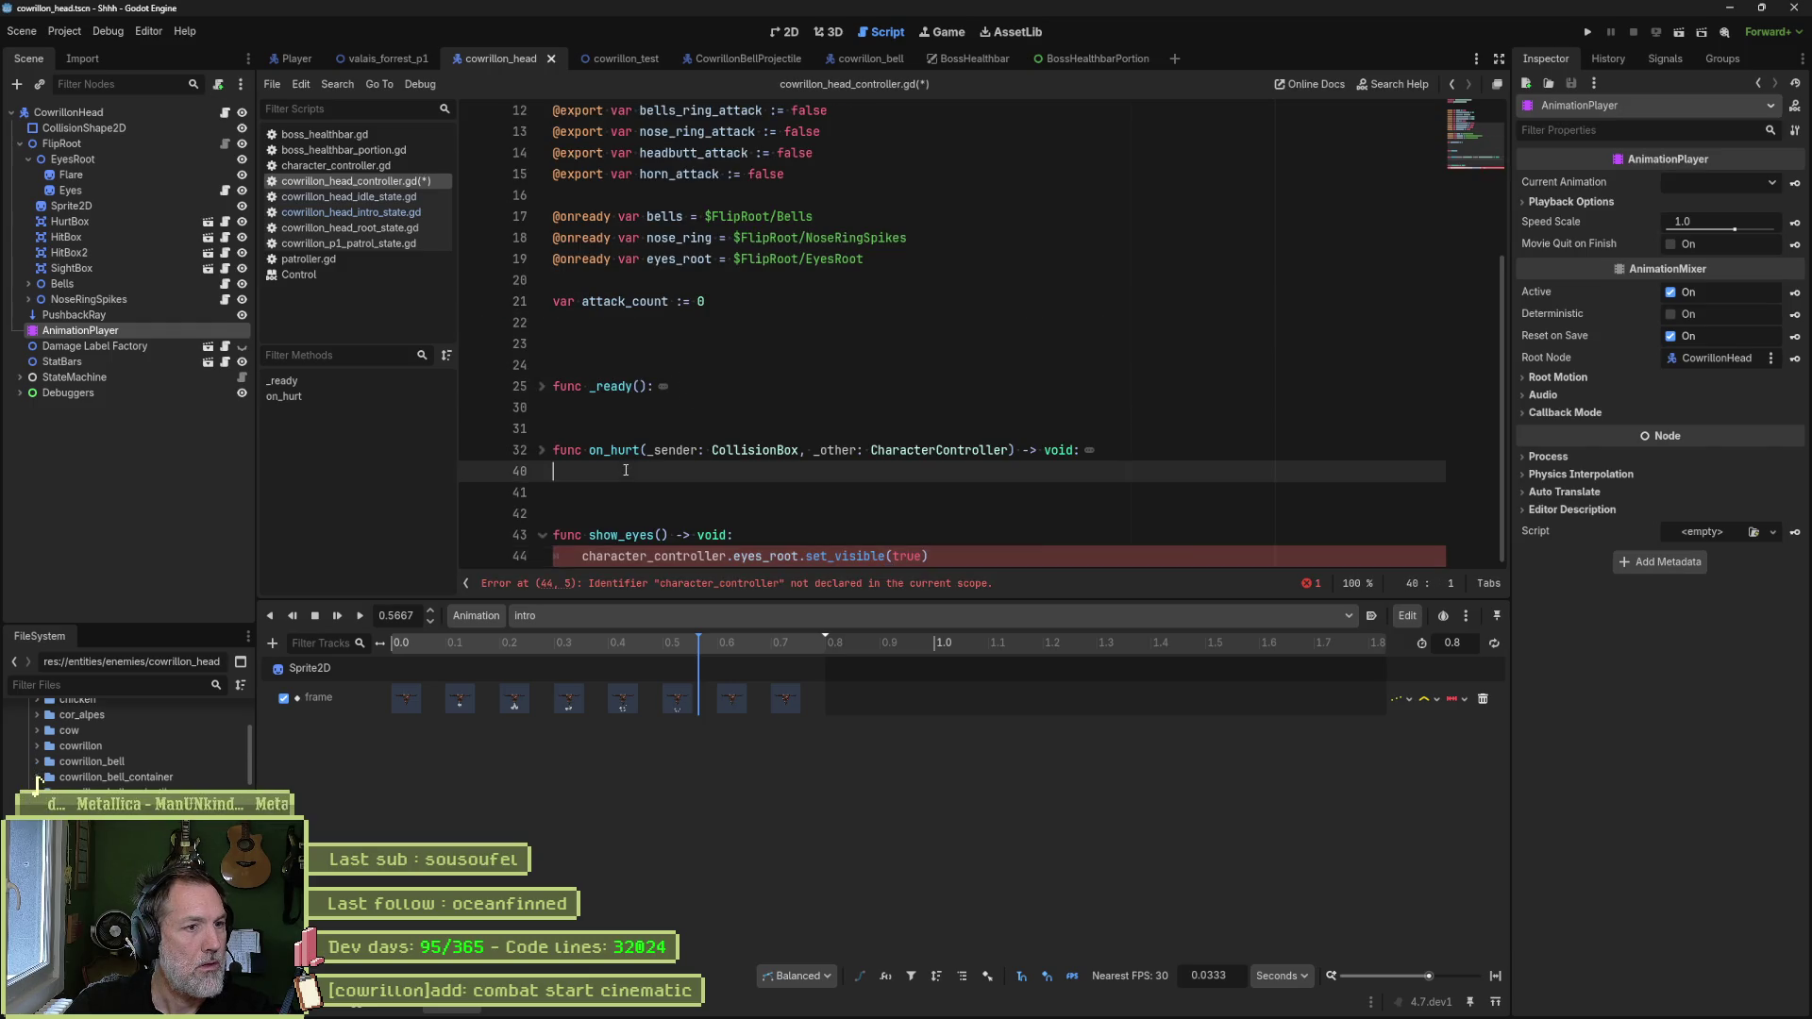
pyautogui.press('Delete')
pyautogui.doubleClick(691, 534)
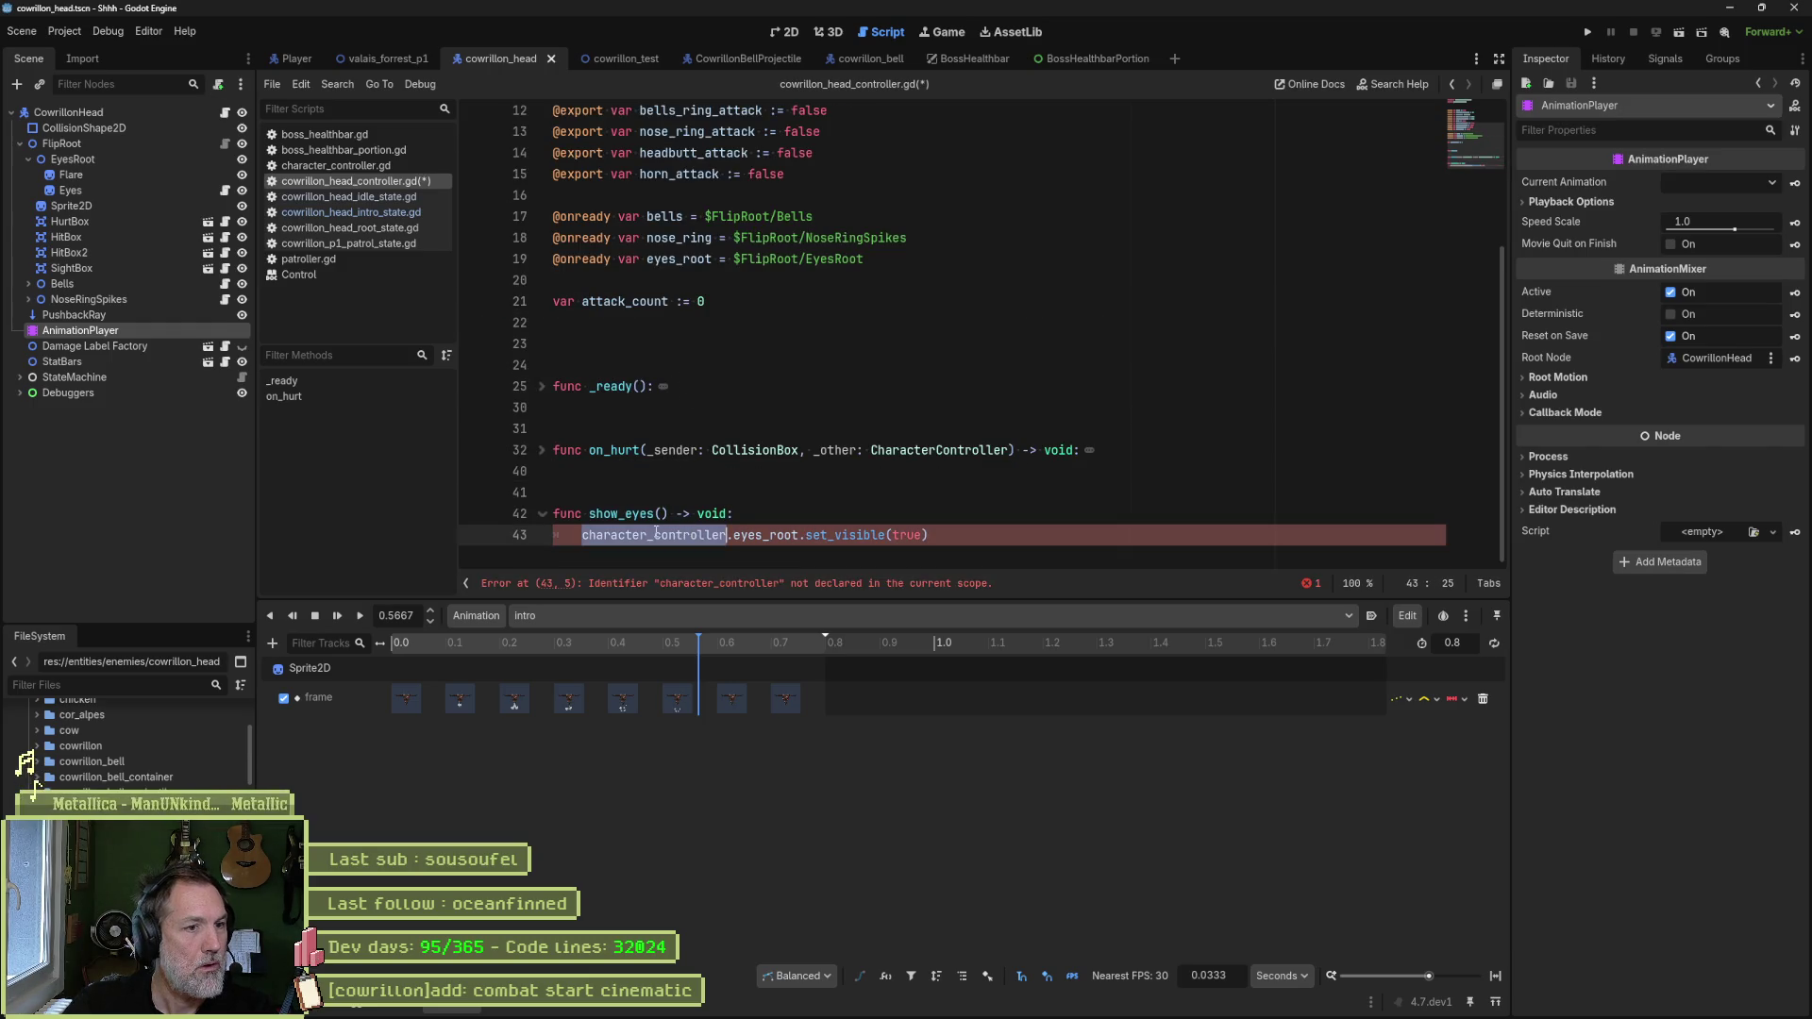
pyautogui.press('Delete')
pyautogui.press('Delete')
pyautogui.hotkey('ctrl', 's')
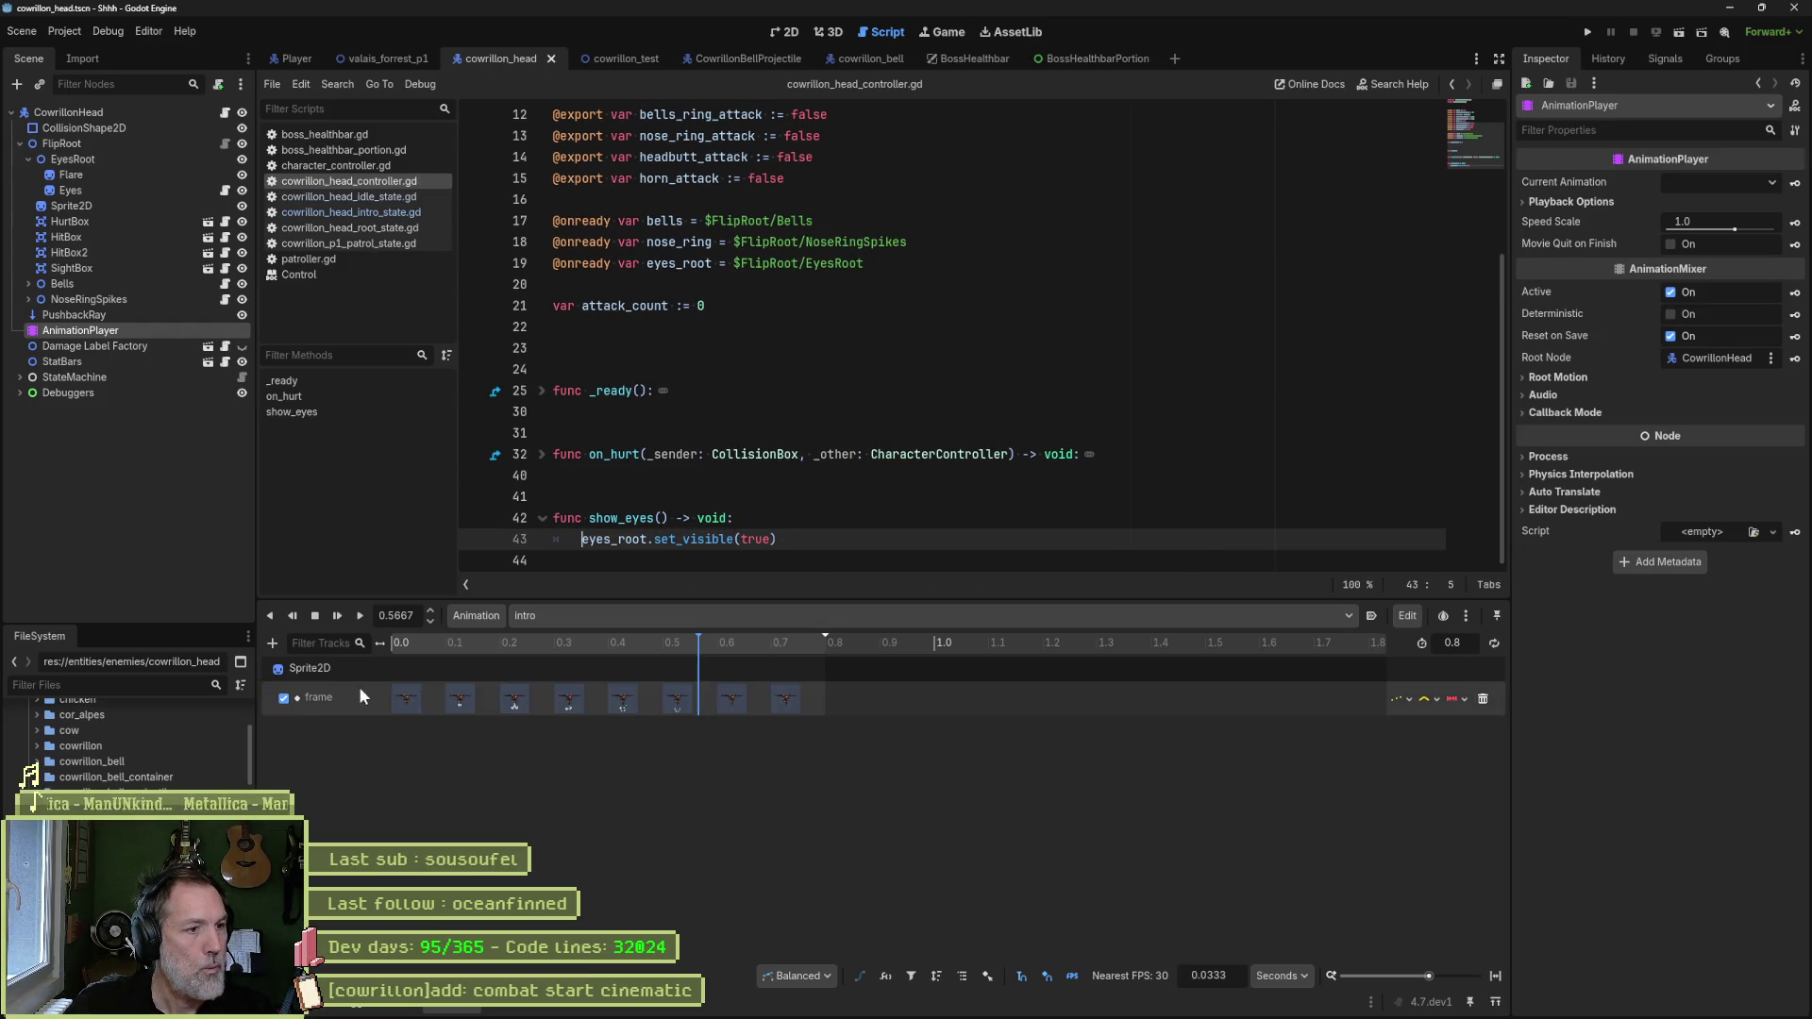
# - Add a Call Method Track targeting CowrillonHead to the intro animation
pyautogui.click(274, 644)
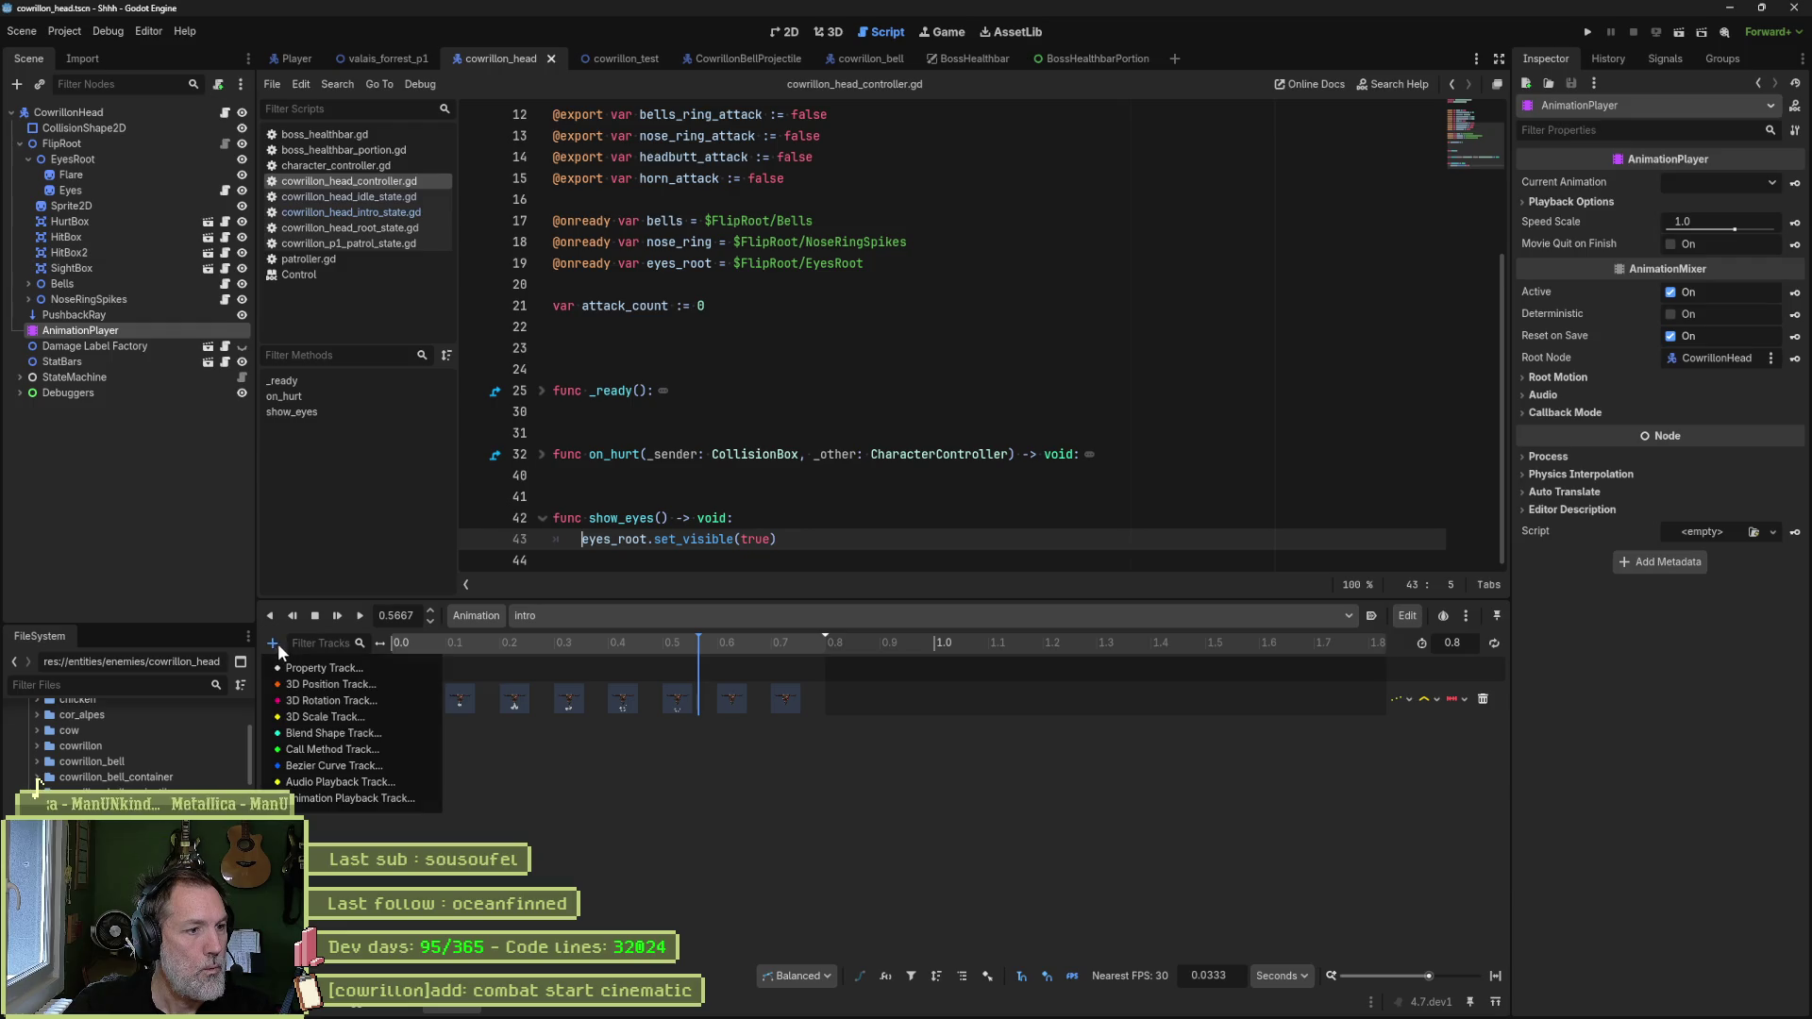
pyautogui.click(372, 748)
pyautogui.scroll(5, 895, 382)
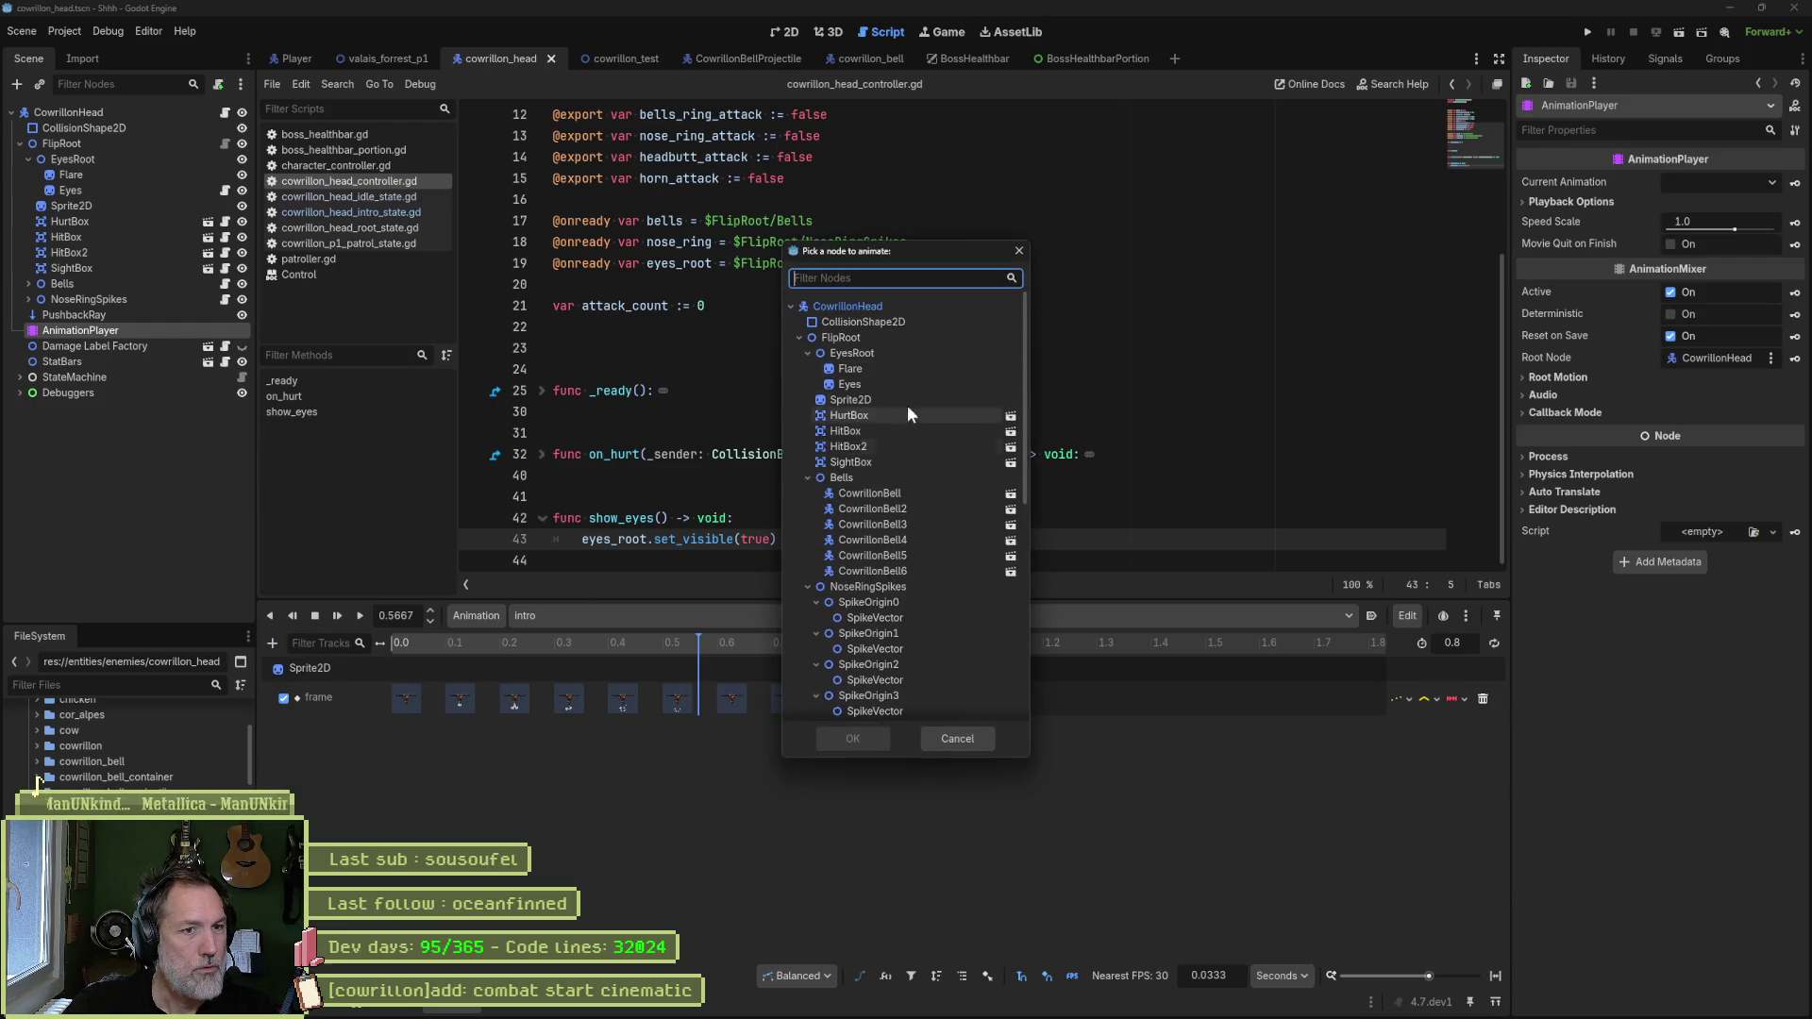
pyautogui.click(885, 309)
pyautogui.click(853, 738)
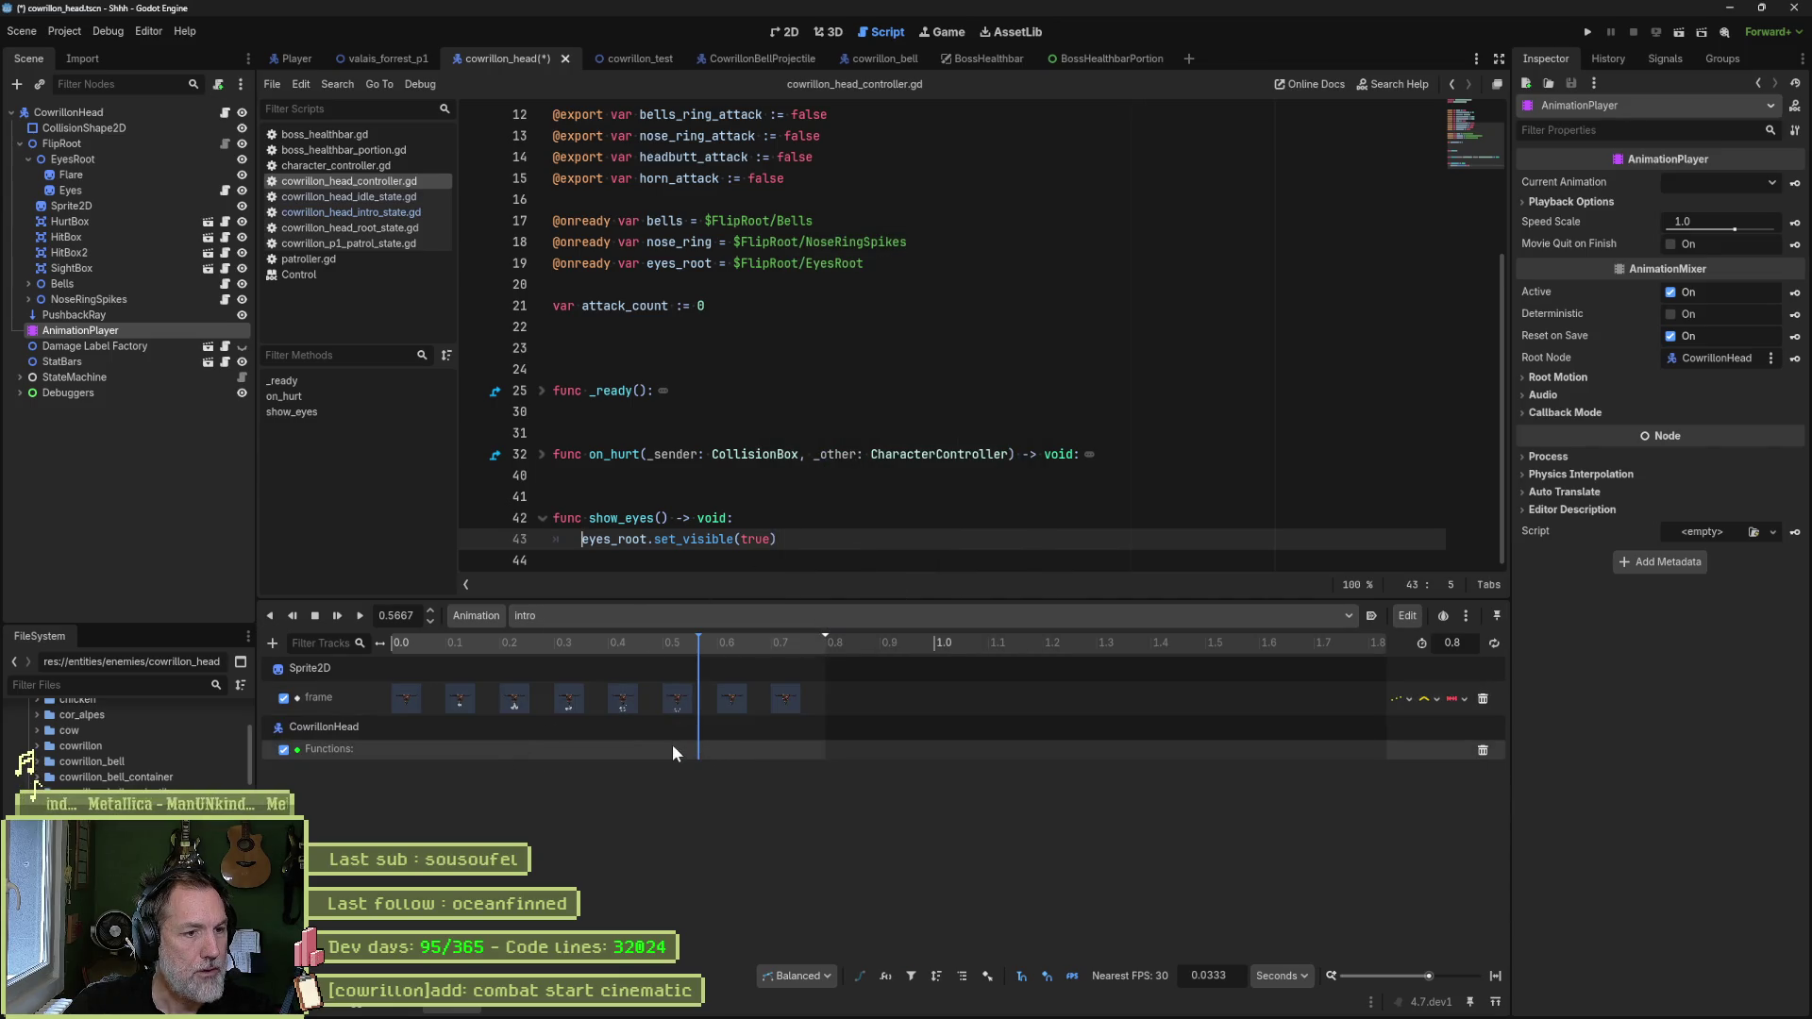
# - Insert a show_eyes() key at 0.5 seconds on the Functions track and preview the intro
pyautogui.click(784, 31)
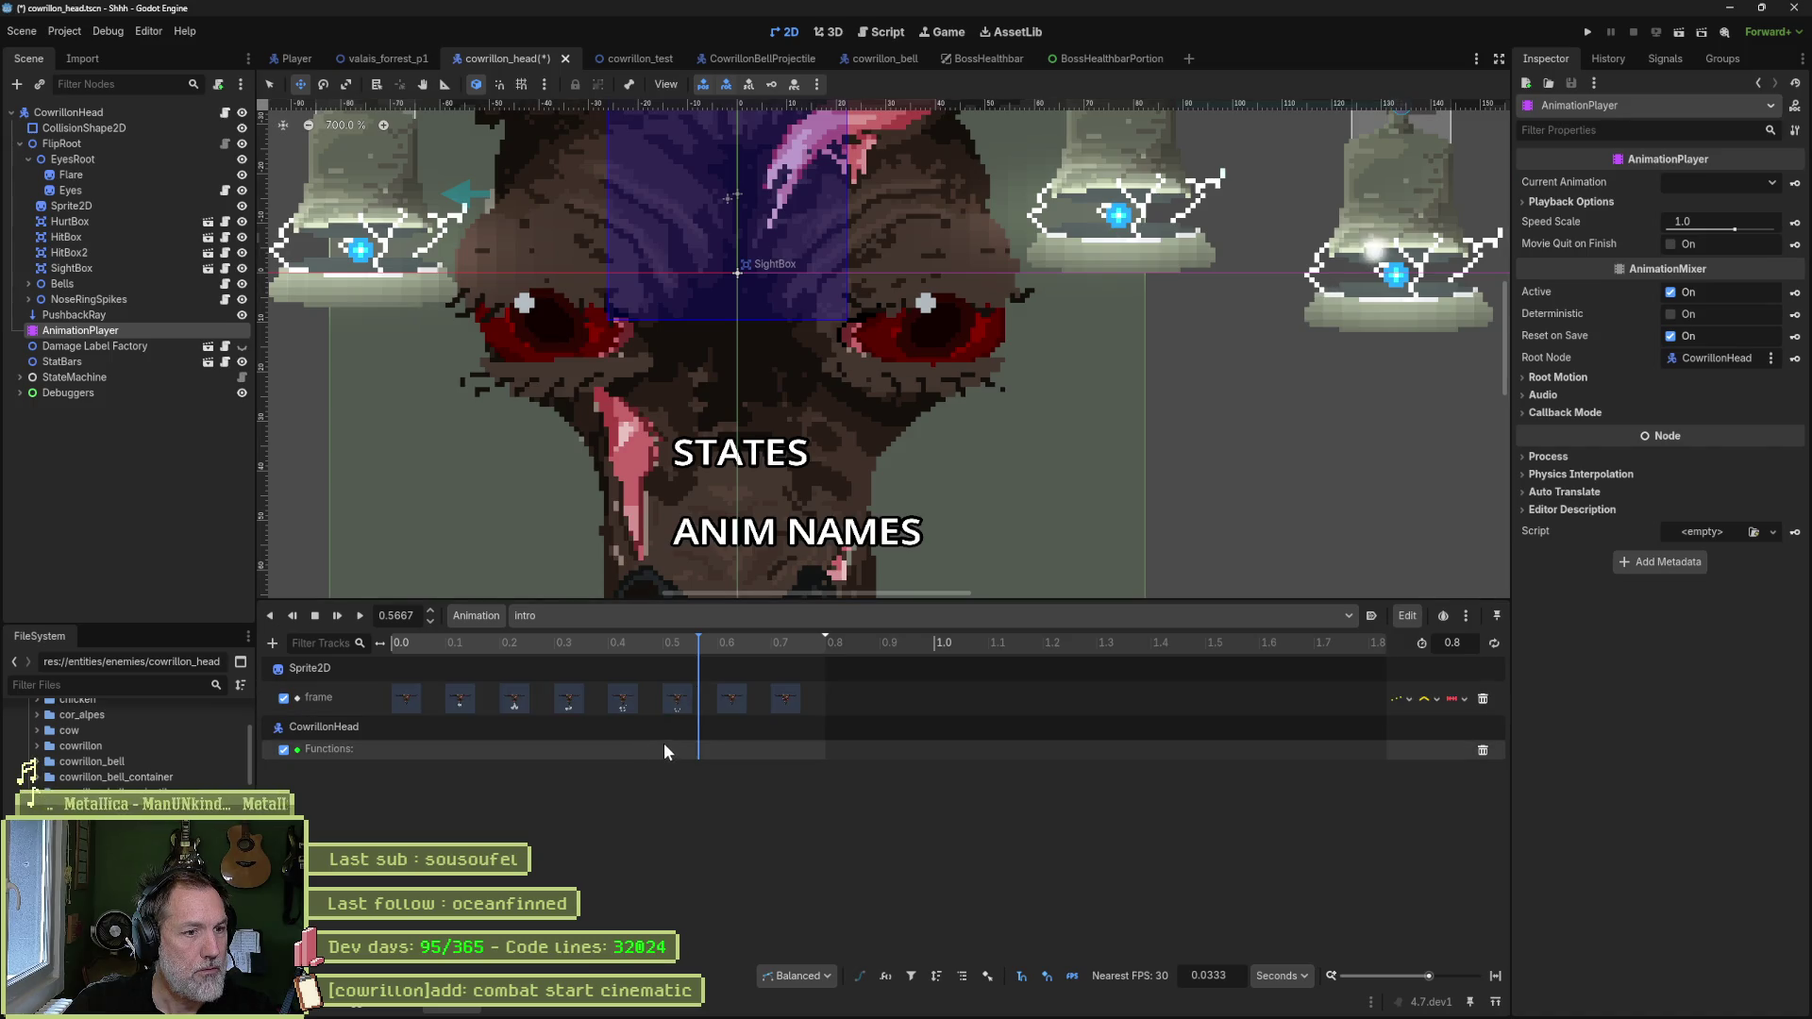
pyautogui.click(667, 645)
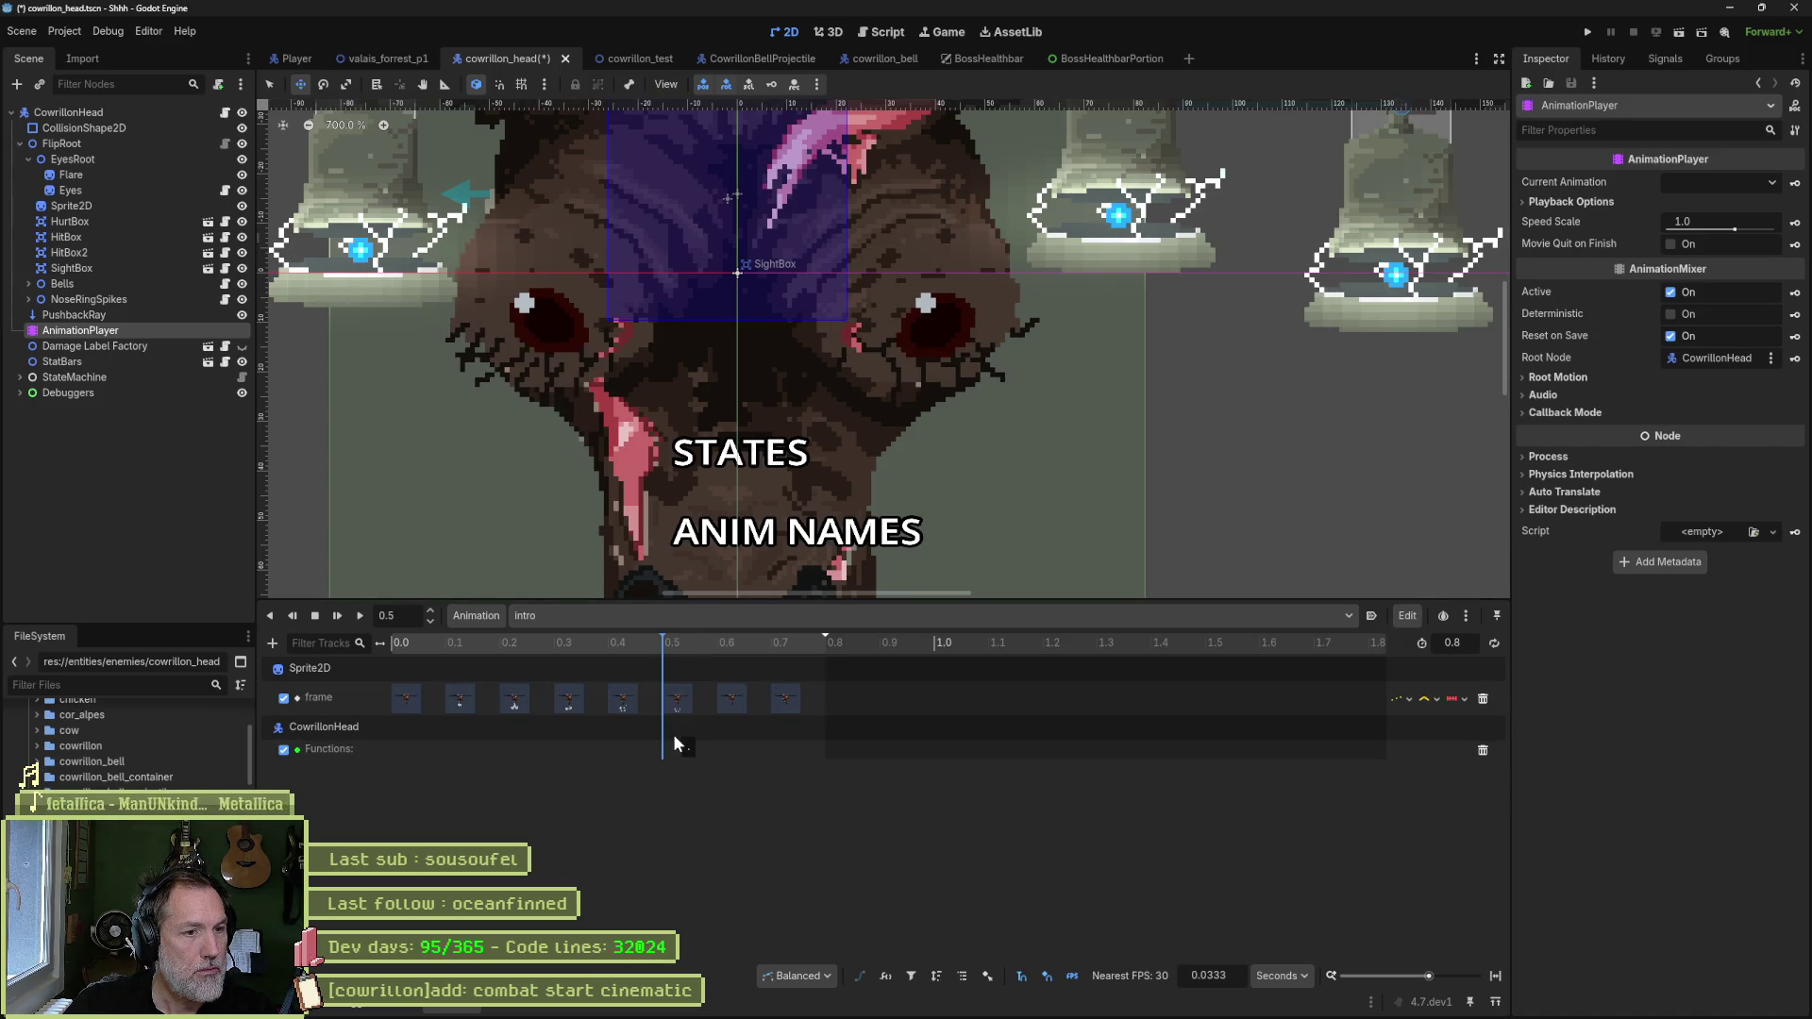
pyautogui.rightClick(675, 747)
pyautogui.click(682, 758)
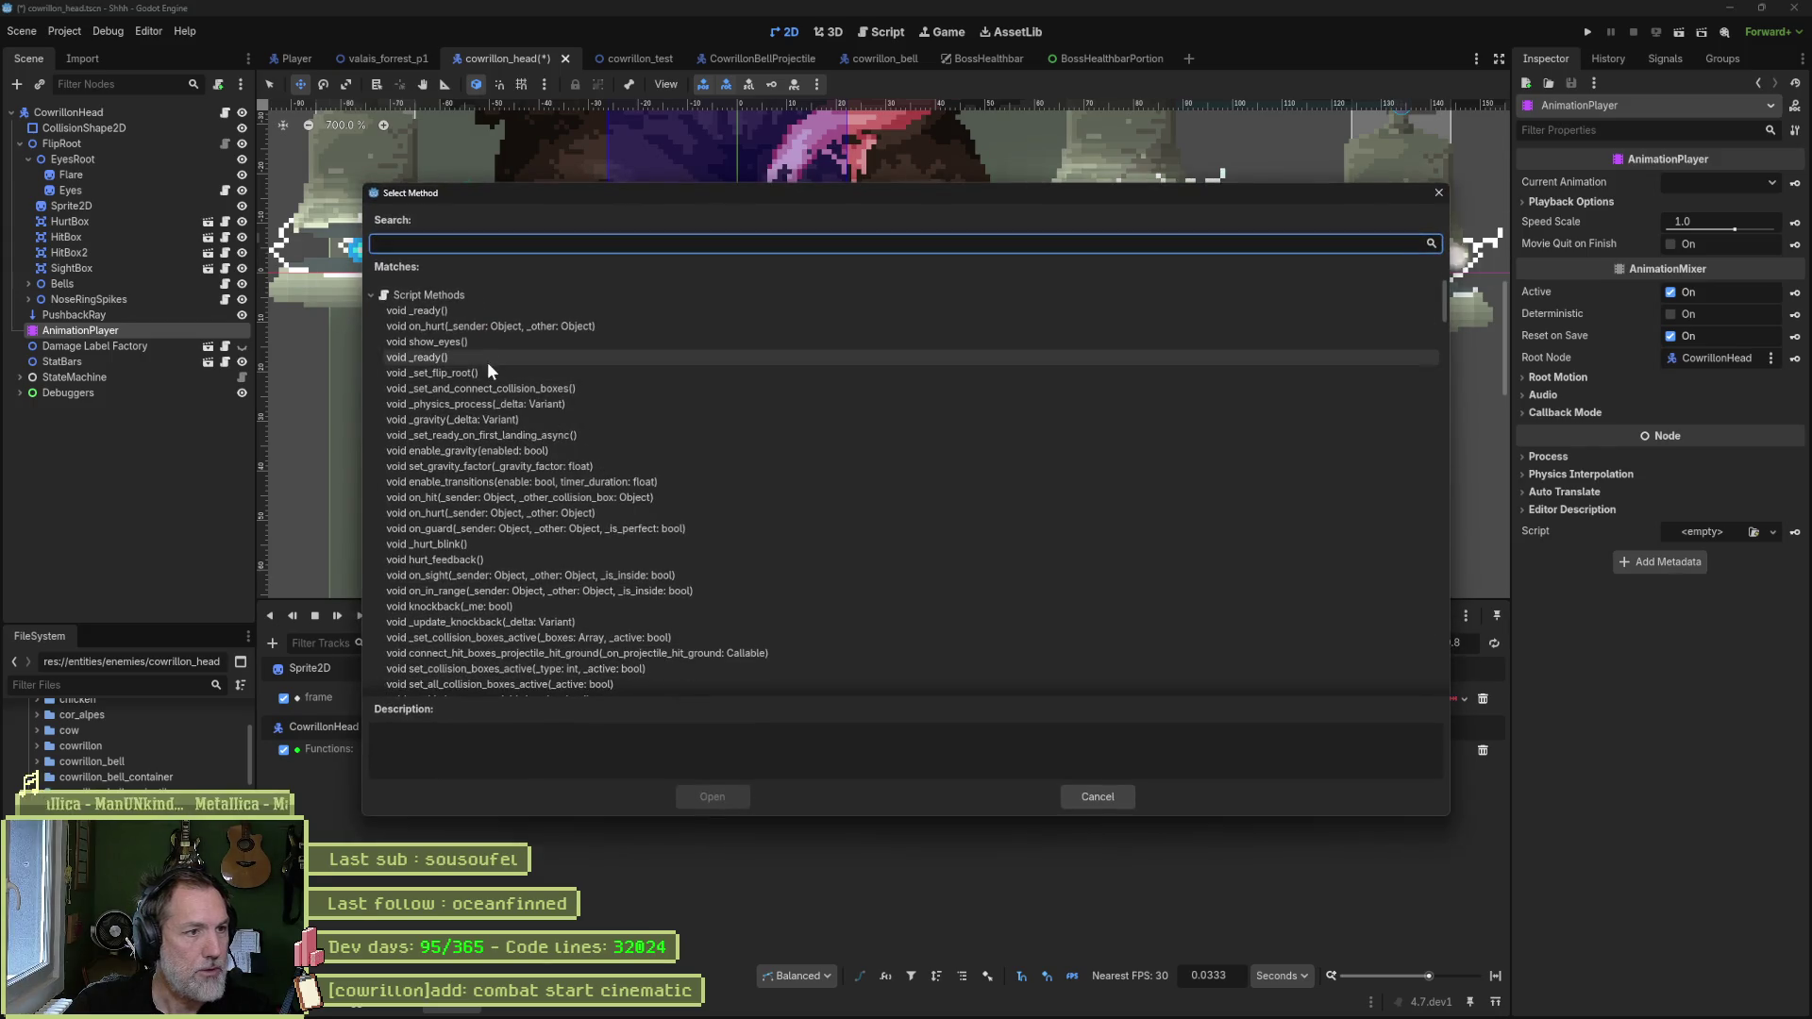
pyautogui.click(472, 342)
pyautogui.click(713, 794)
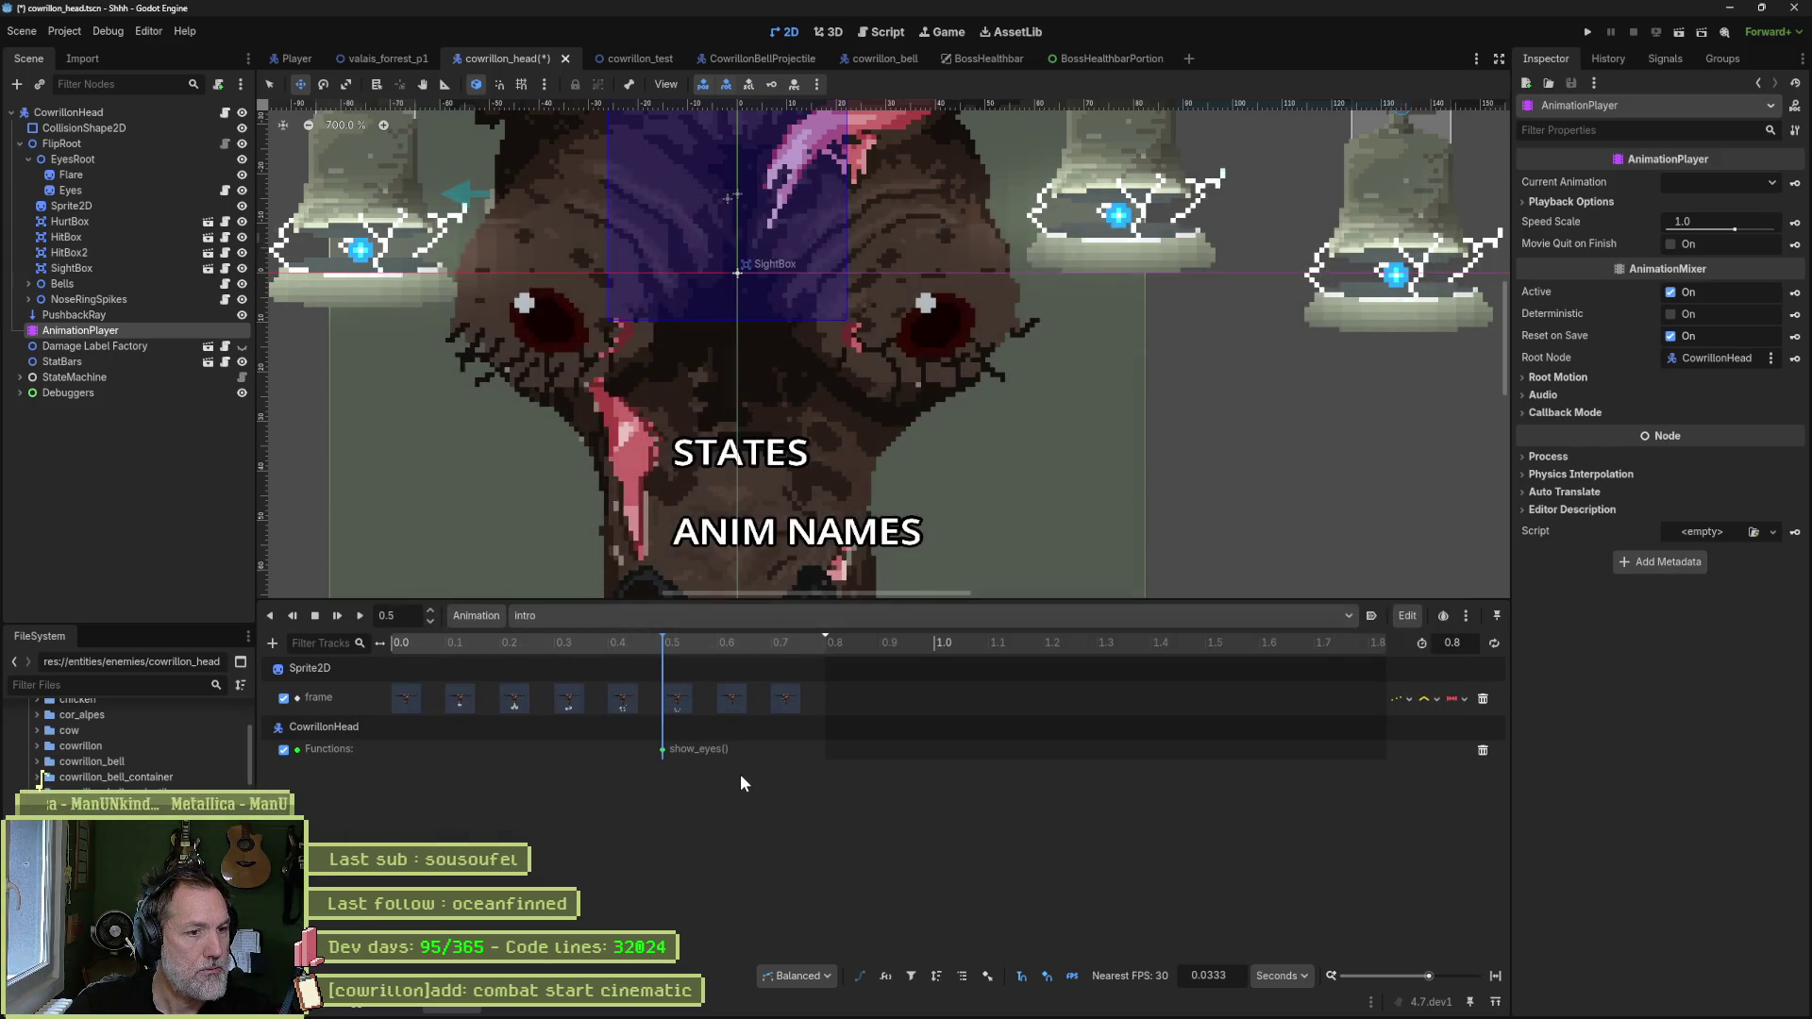
pyautogui.click(555, 643)
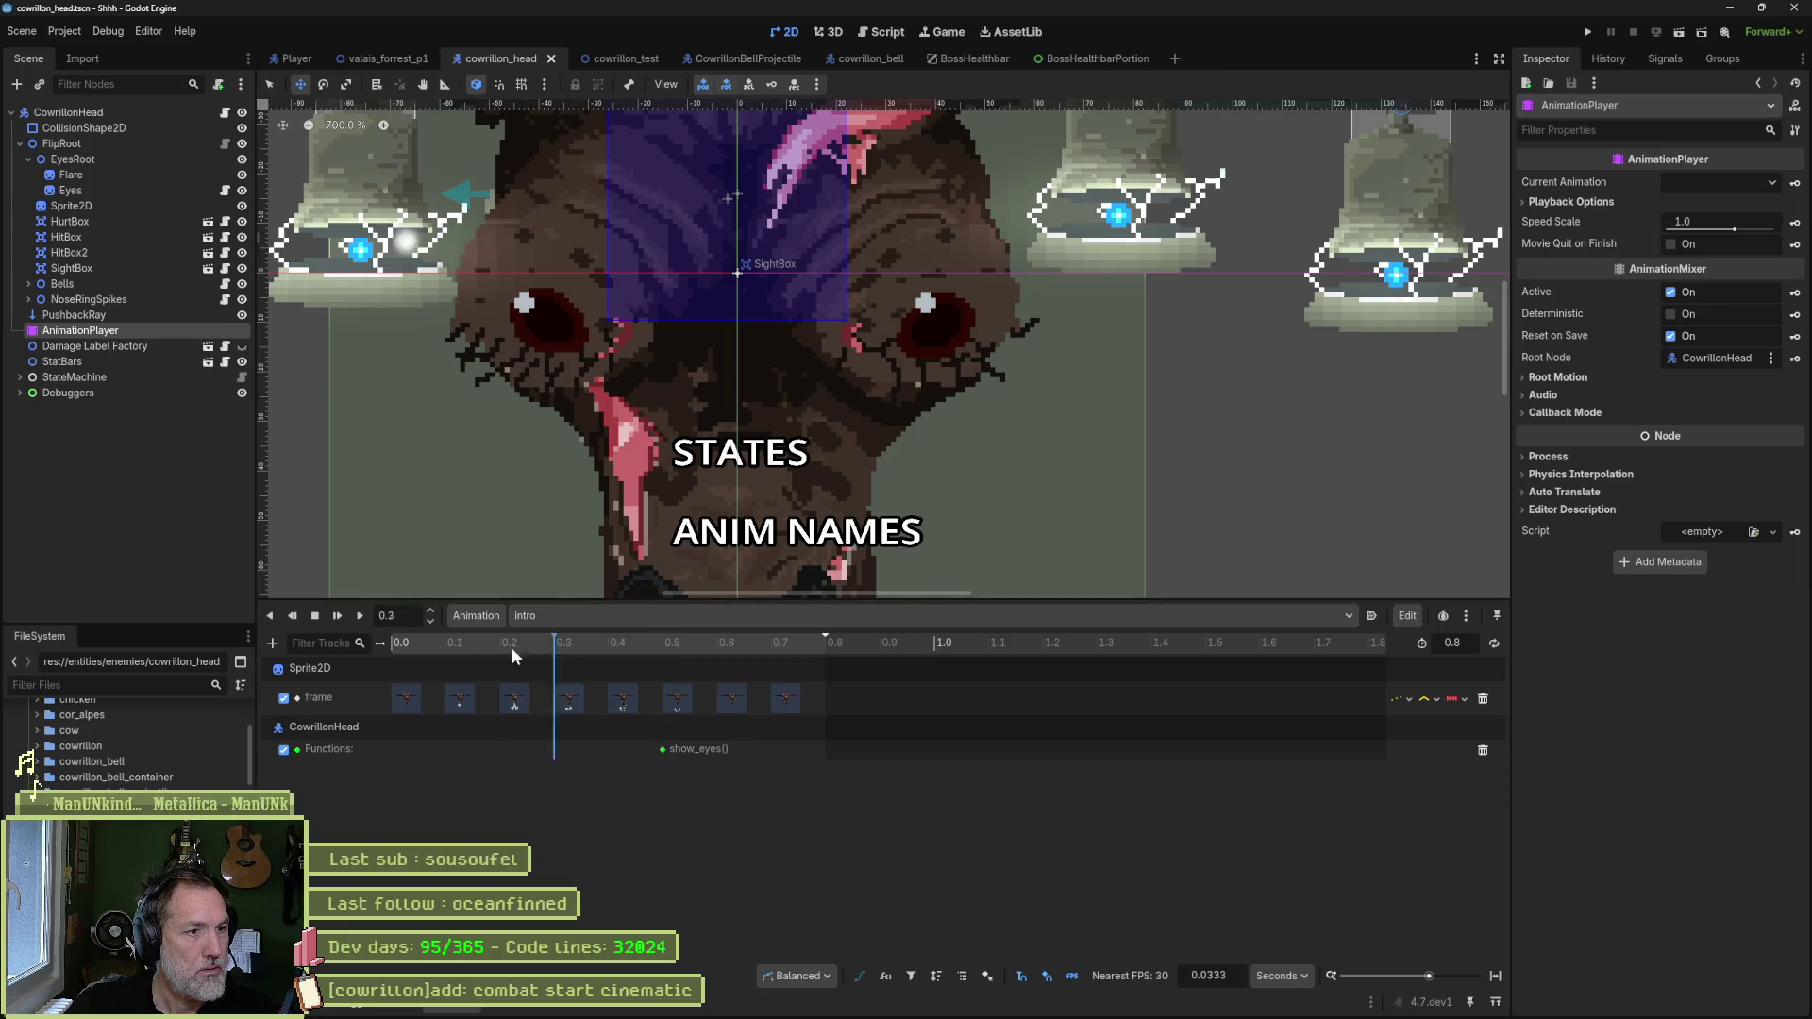
pyautogui.click(358, 615)
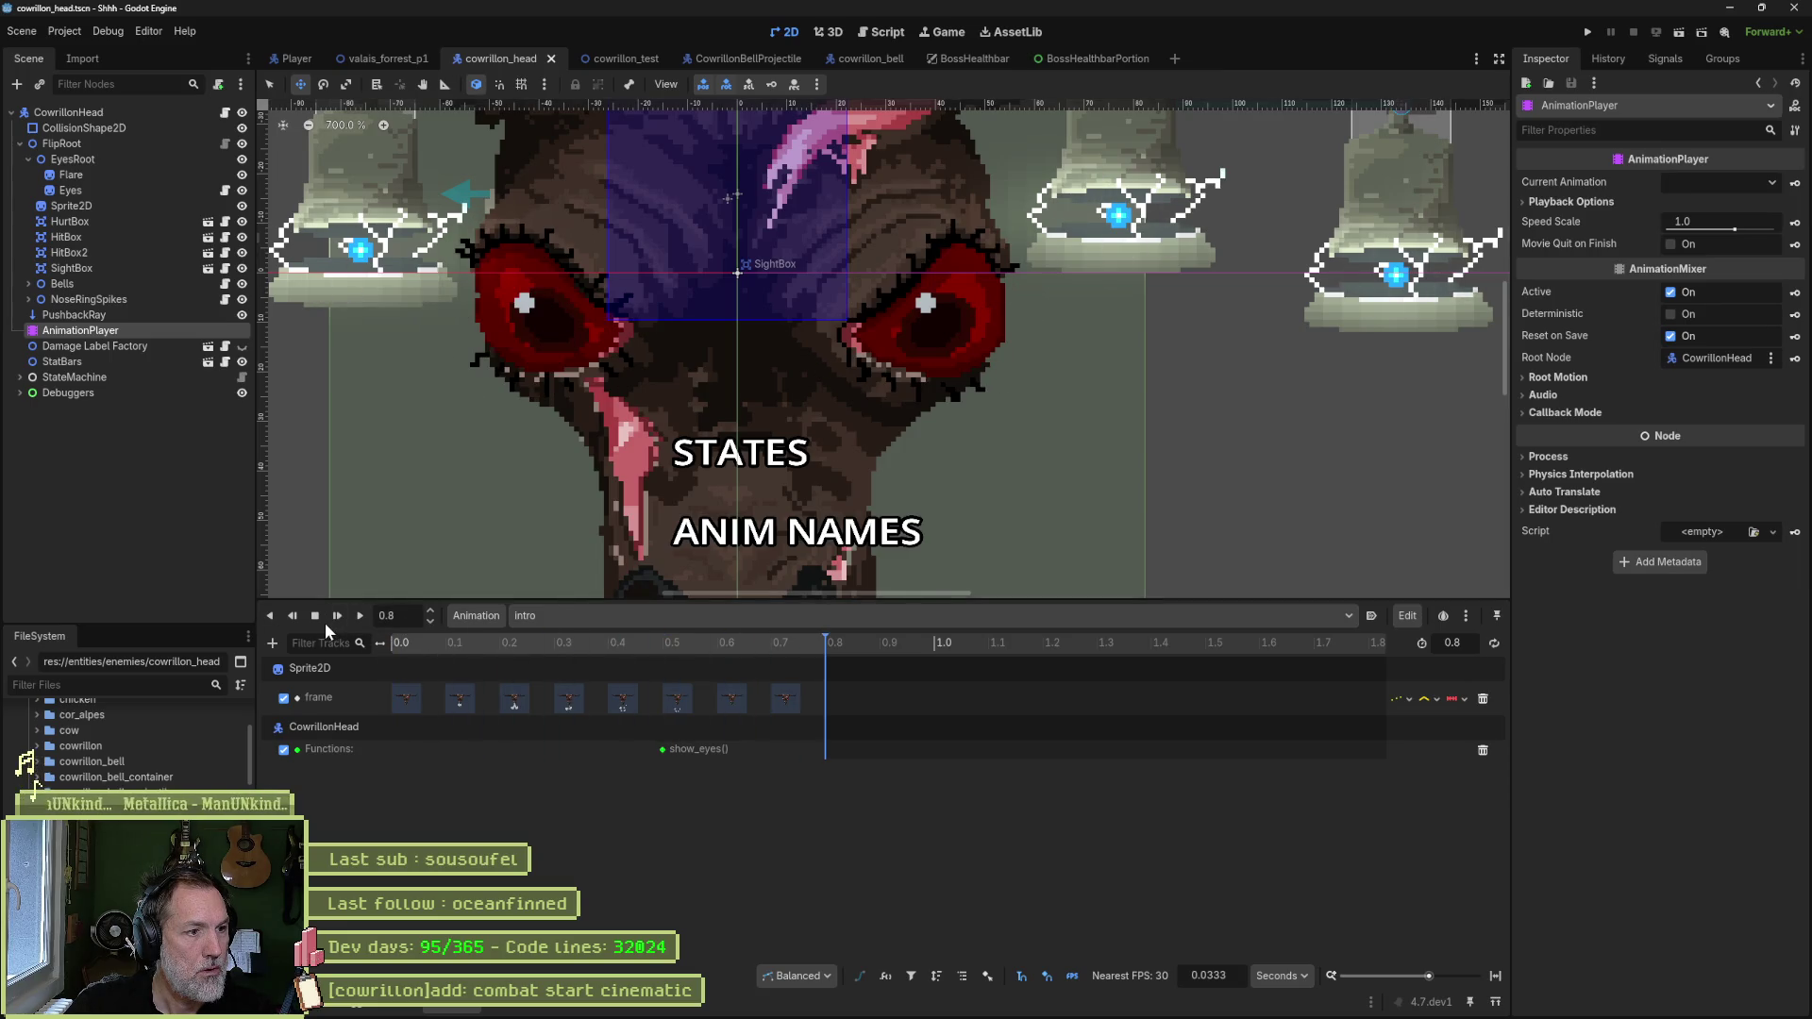
# - Hide the EyesRoot node in the Scene tree and replay the intro to confirm the eyes appear
pyautogui.click(319, 619)
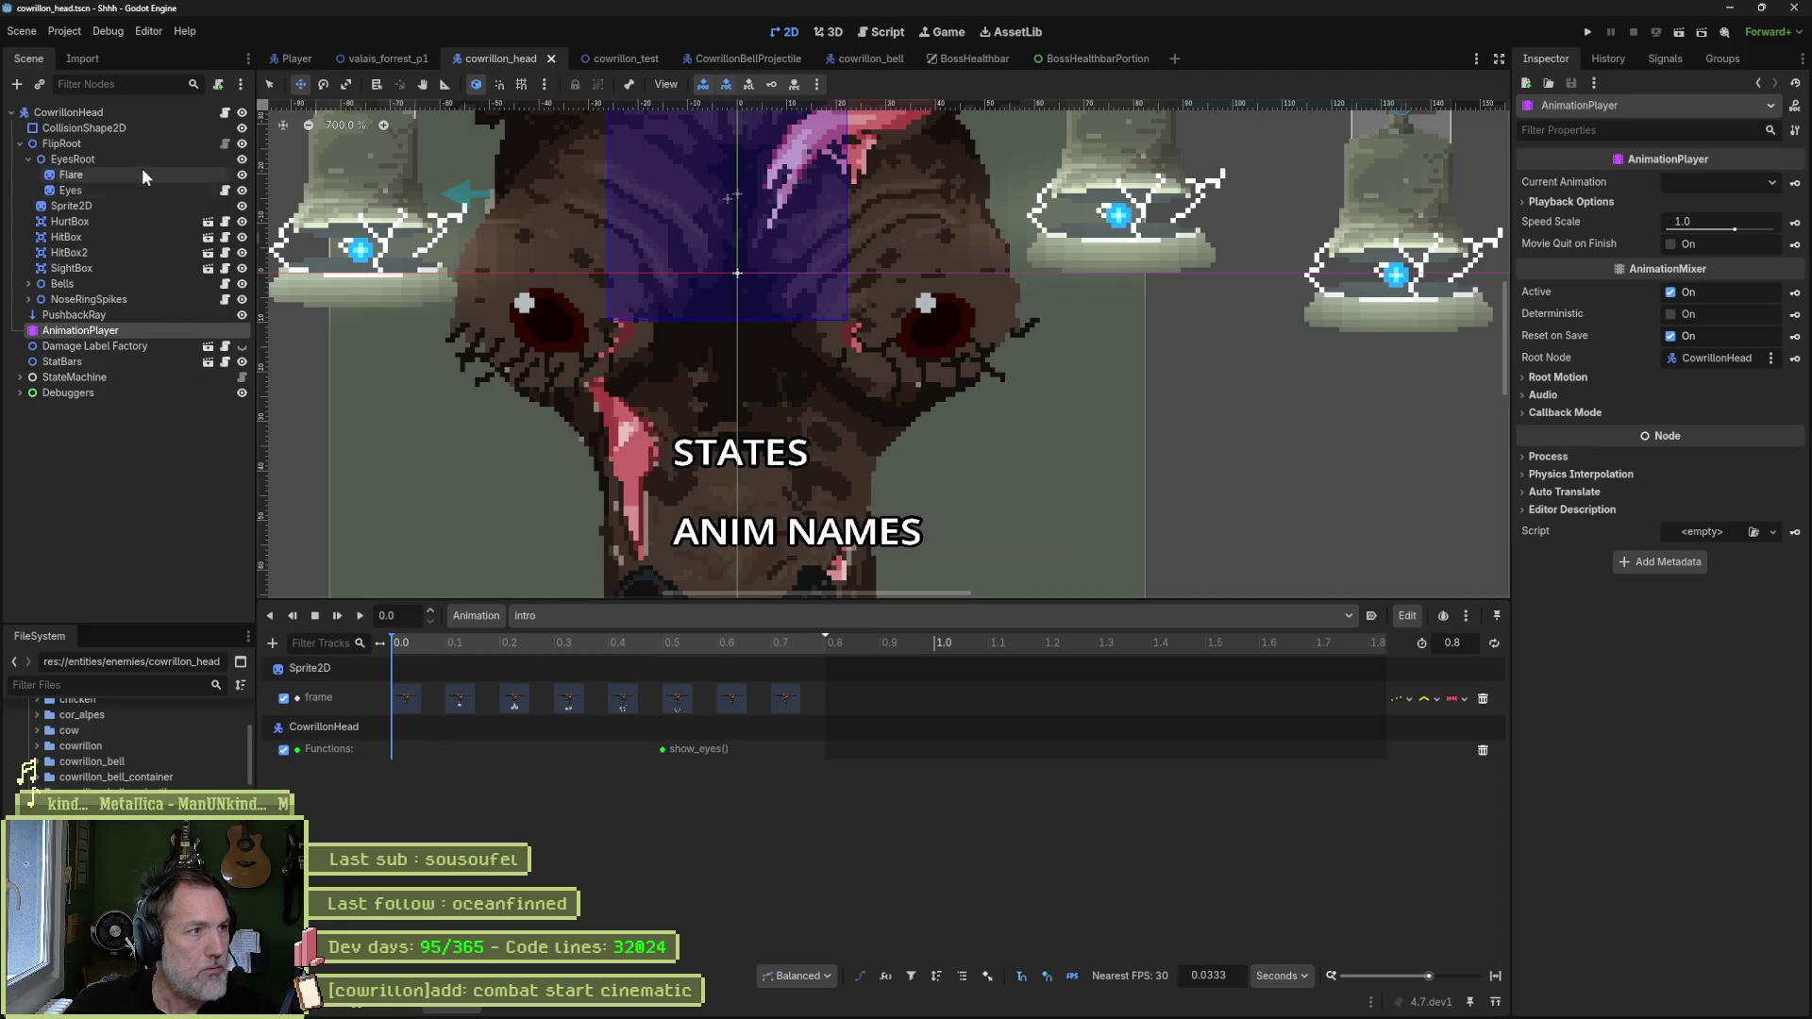
pyautogui.click(104, 158)
pyautogui.click(242, 159)
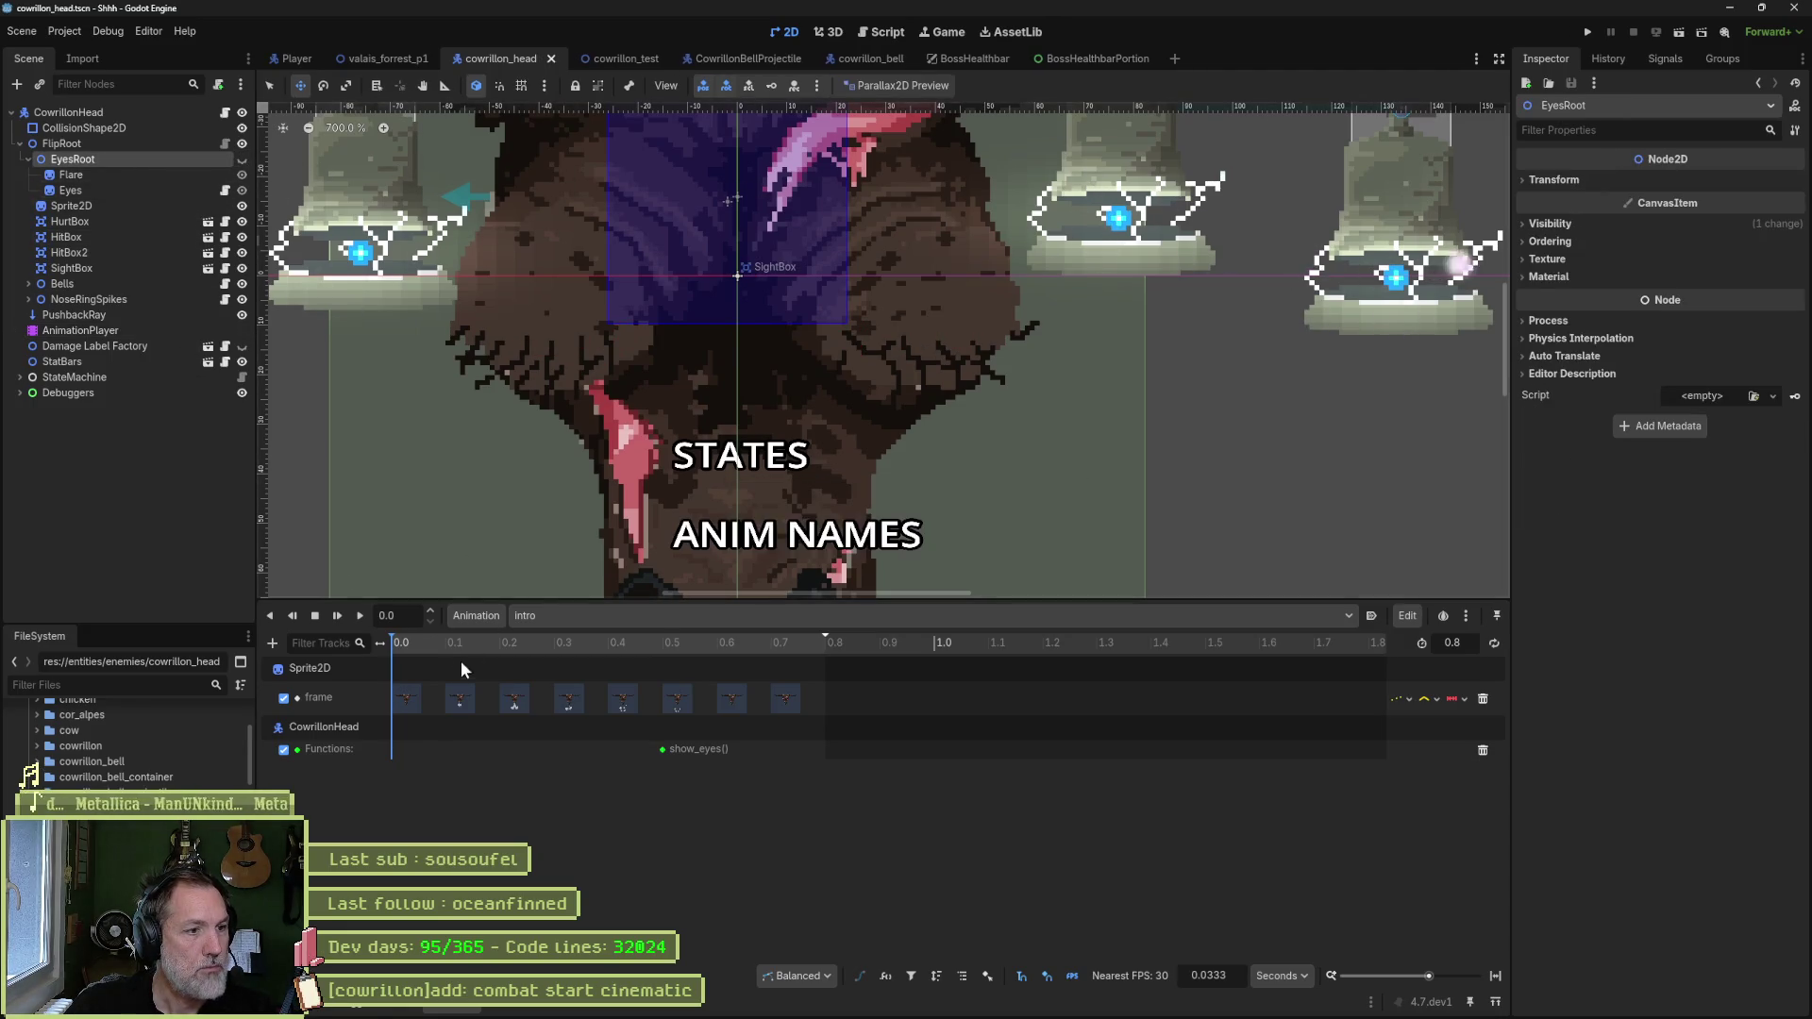
pyautogui.click(357, 617)
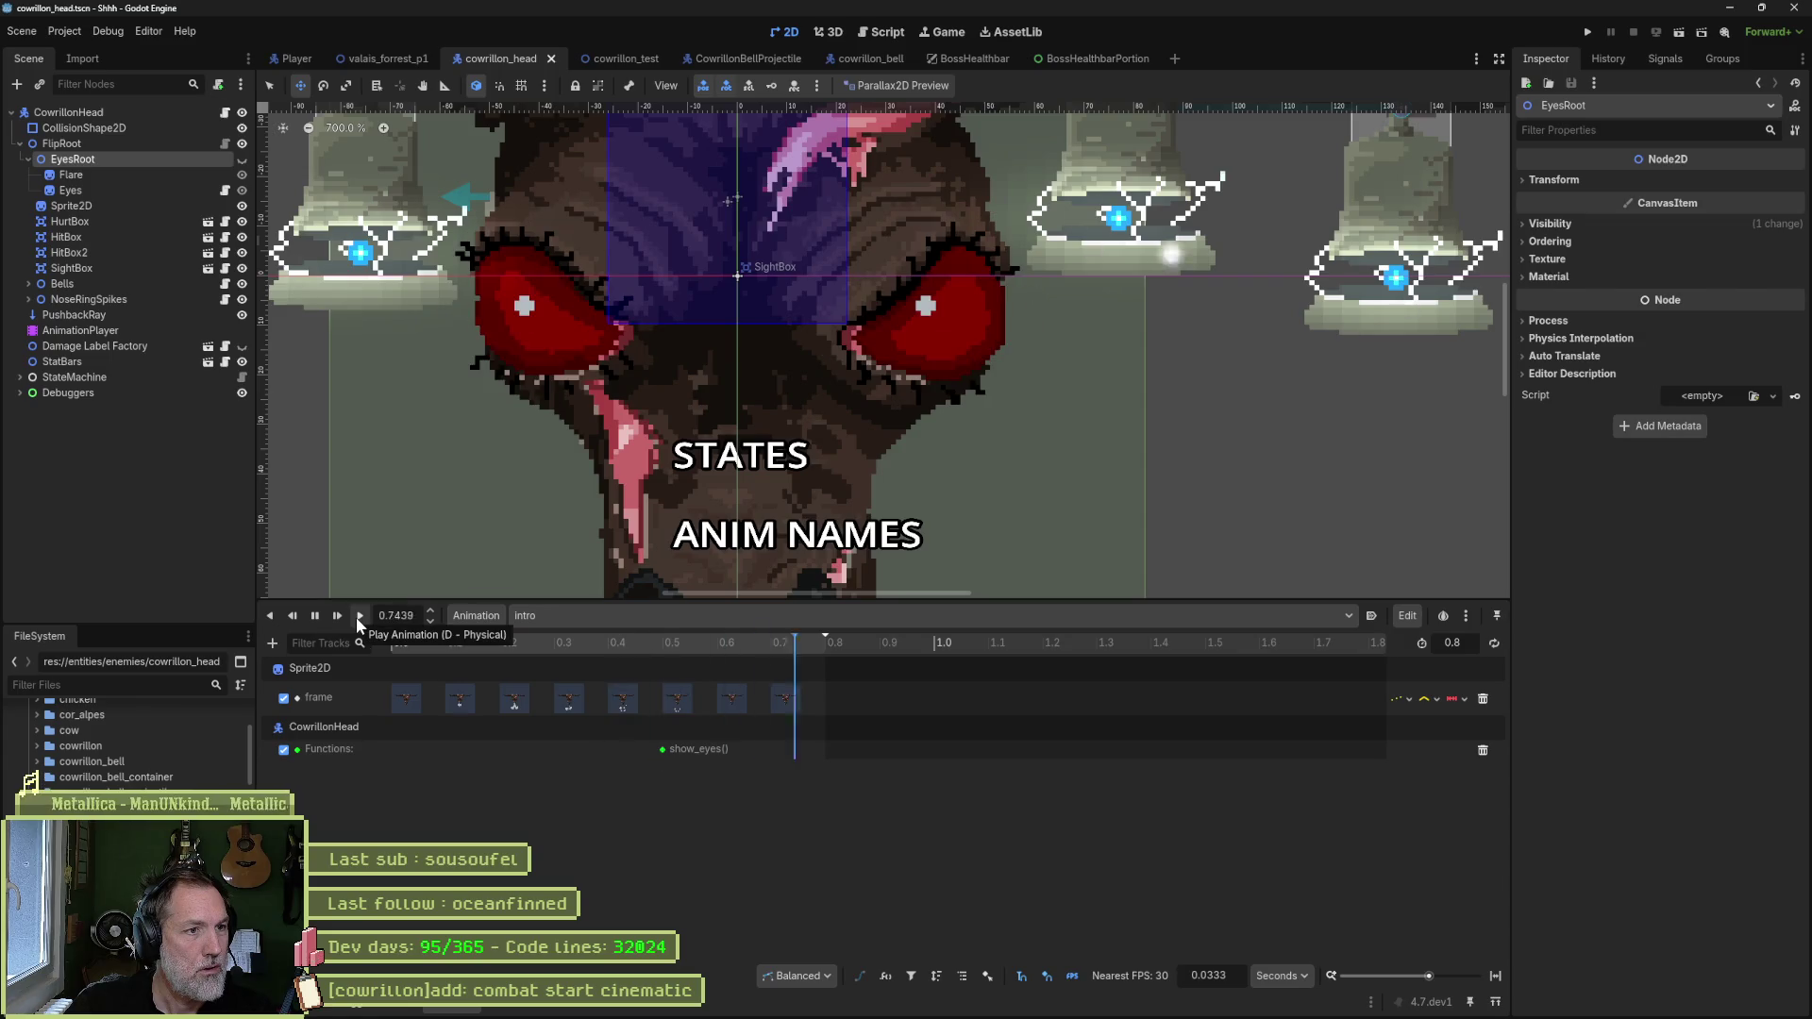
pyautogui.click(316, 615)
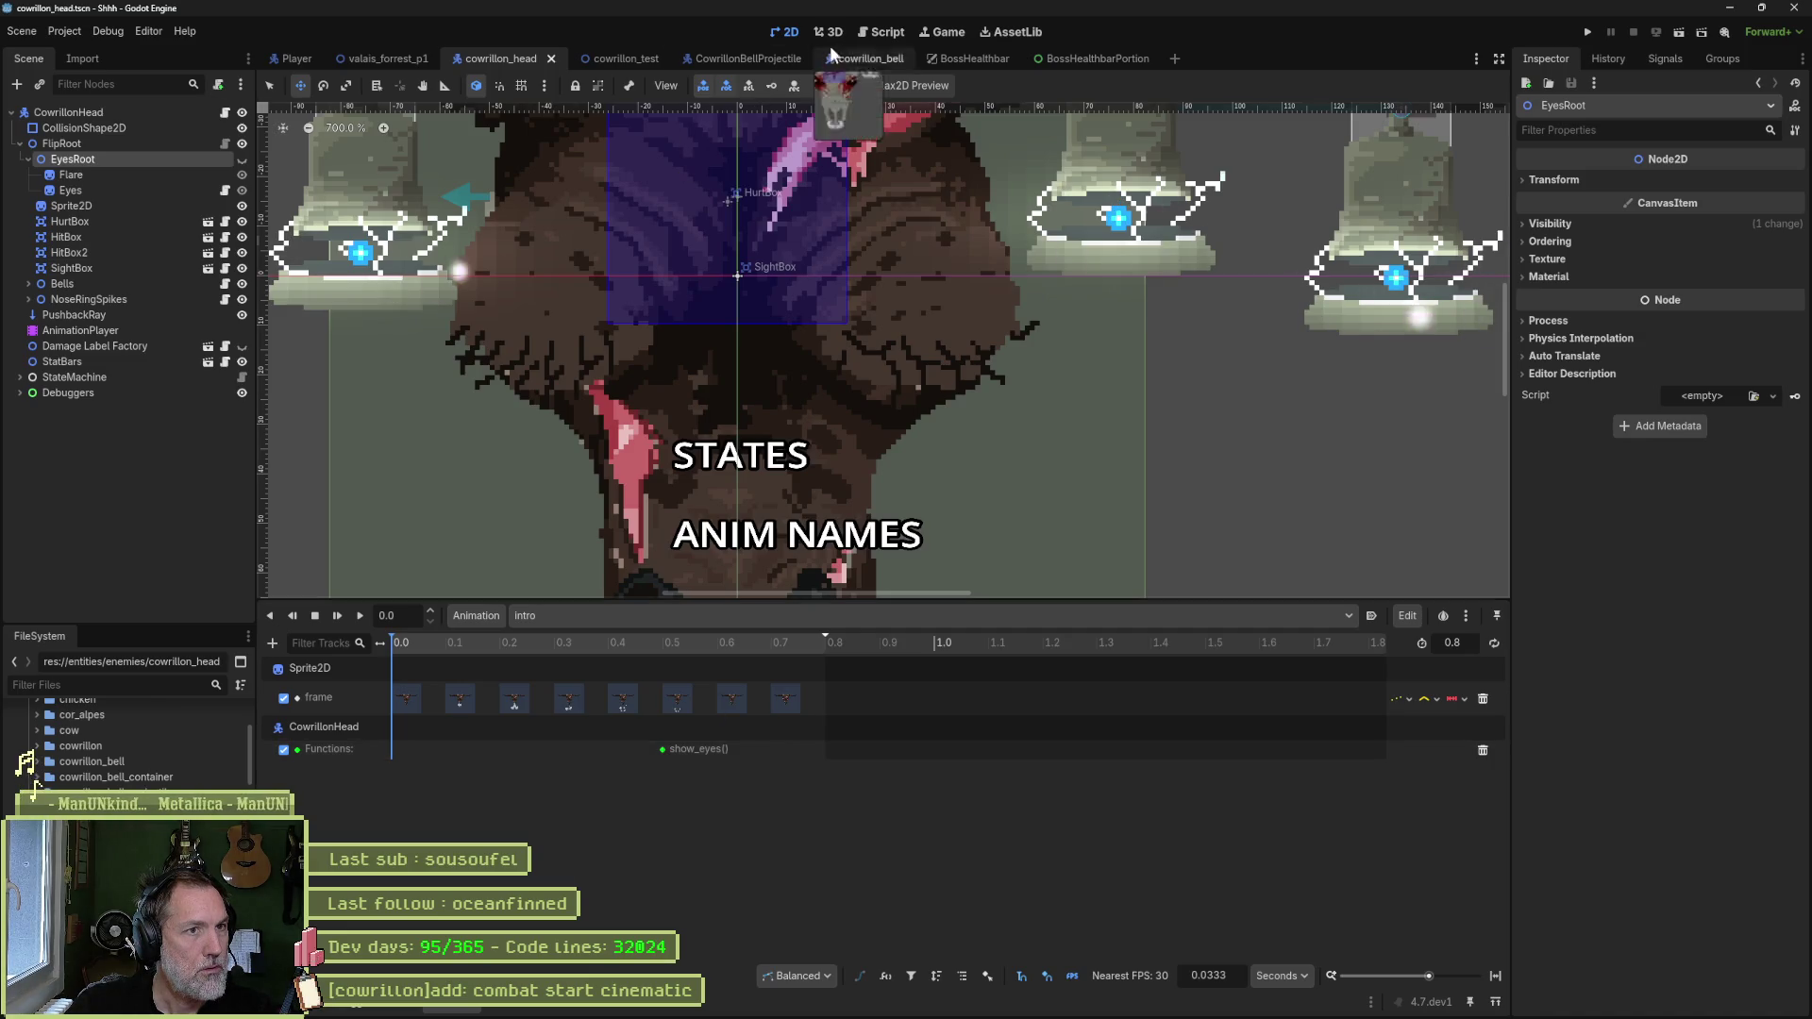
pyautogui.click(882, 32)
# - Add an eyes_root.set_visible call to _ready in the head controller, set to false
pyautogui.doubleClick(619, 539)
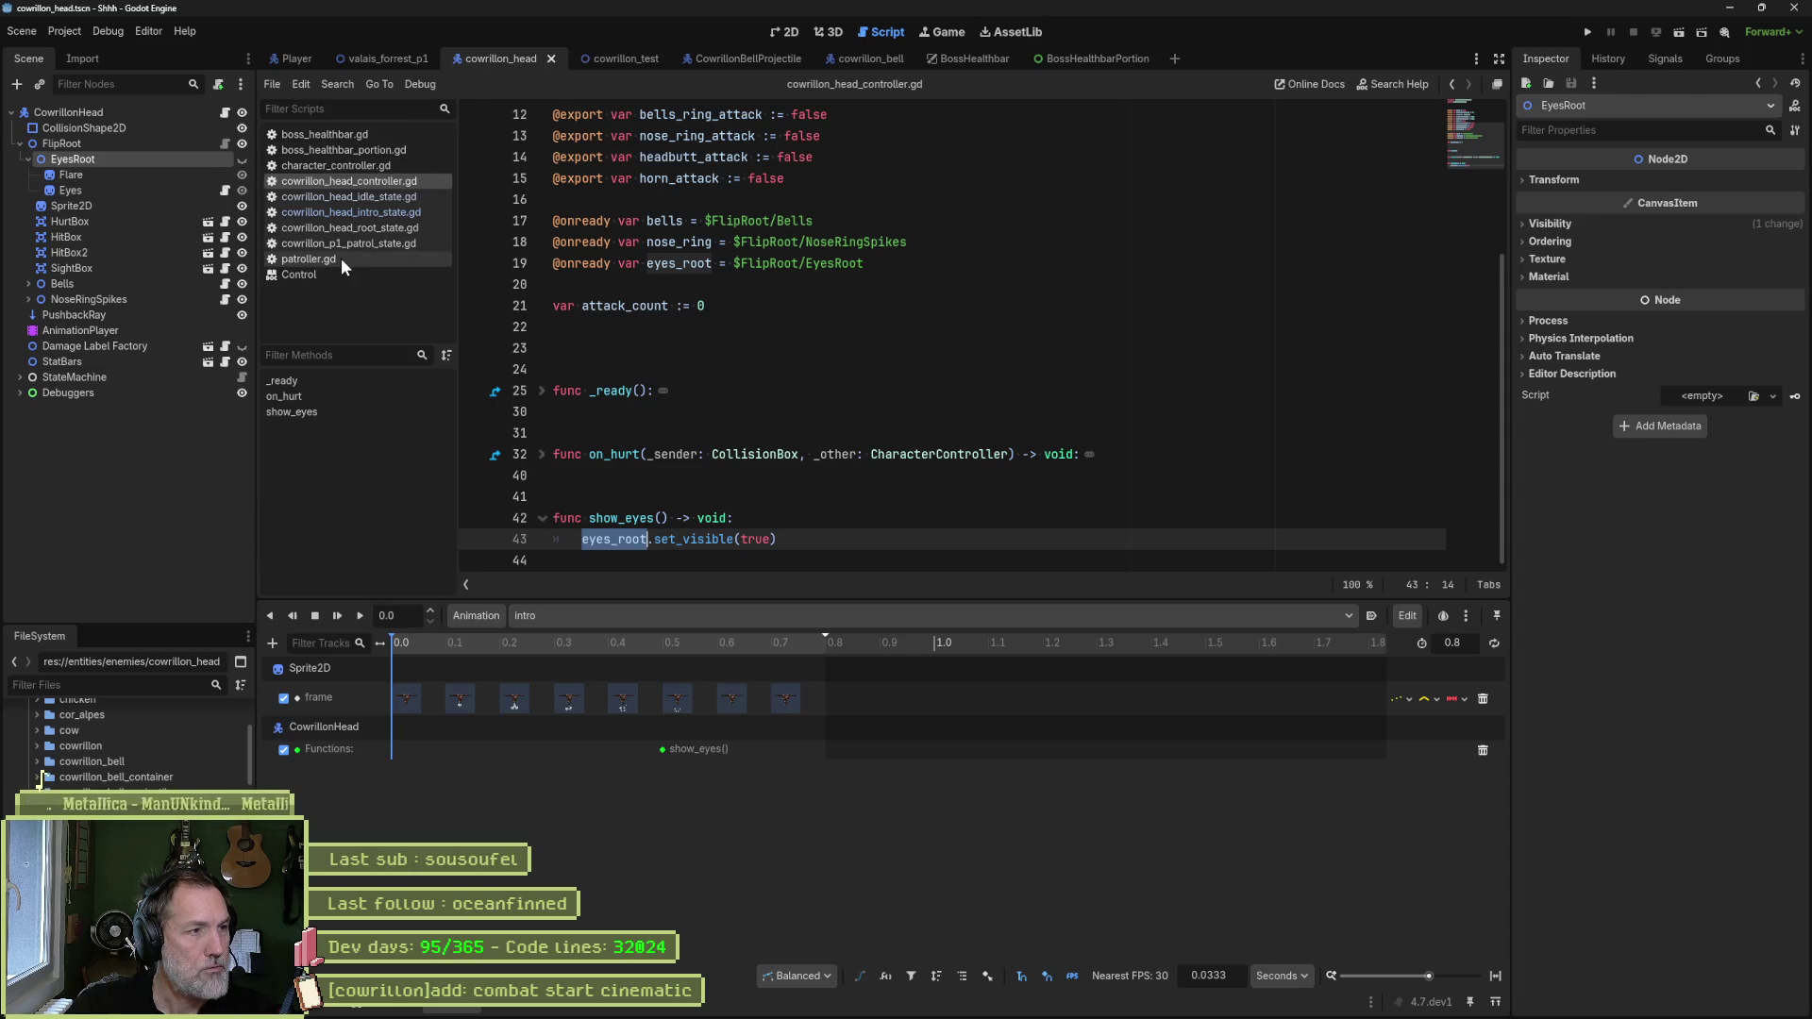
pyautogui.click(543, 391)
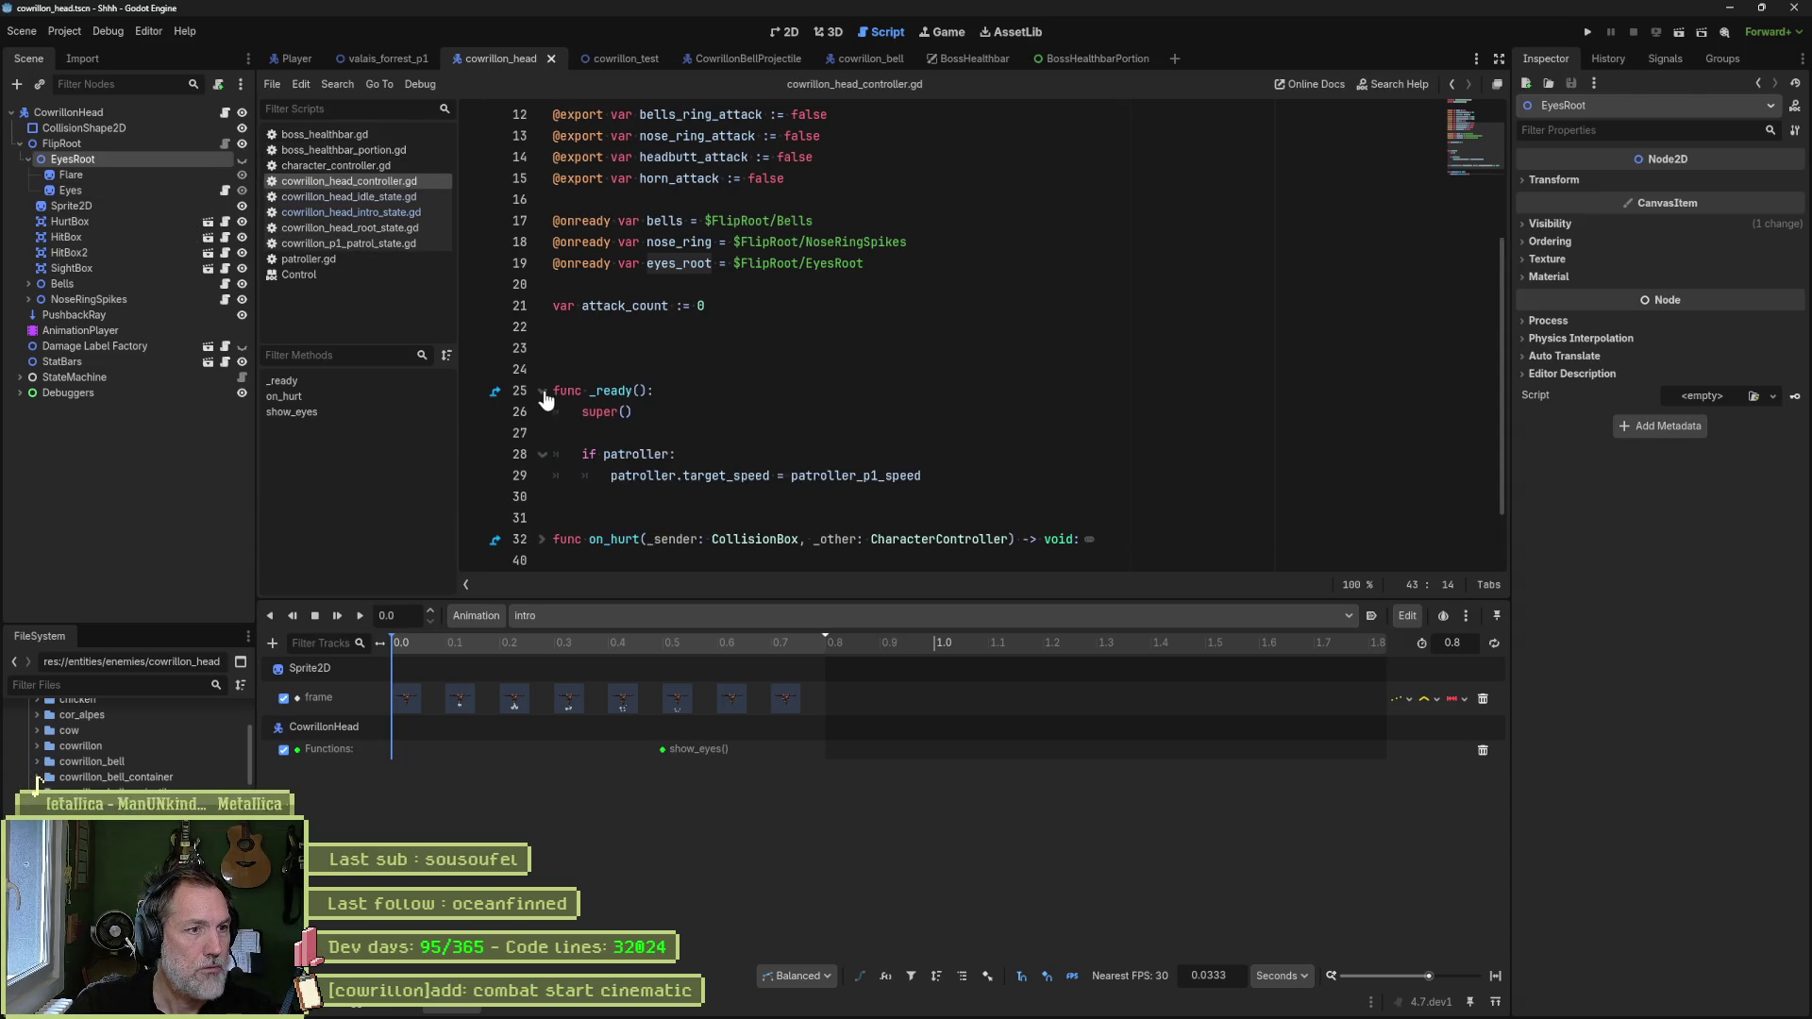
pyautogui.scroll(-2, 724, 464)
pyautogui.moveTo(801, 526); pyautogui.dragTo(803, 525)
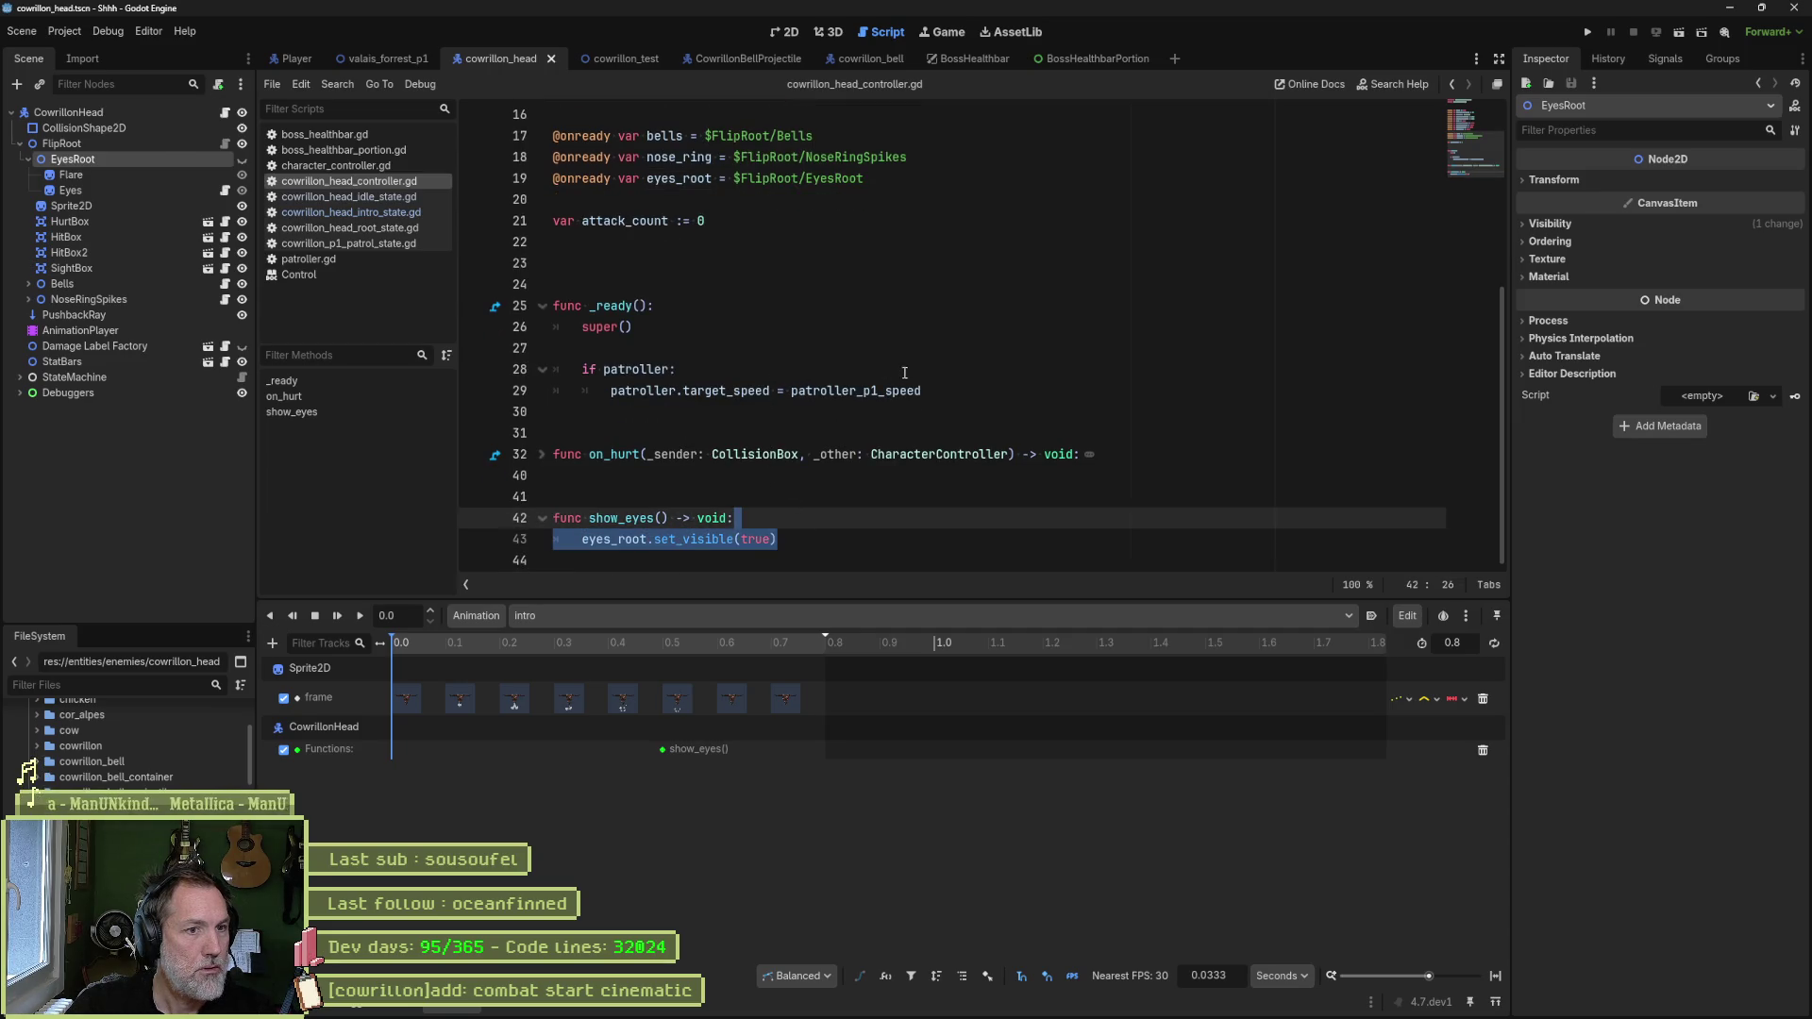
pyautogui.click(944, 391)
pyautogui.press('Return')
pyautogui.write('eyes_root.set_visible(true)')
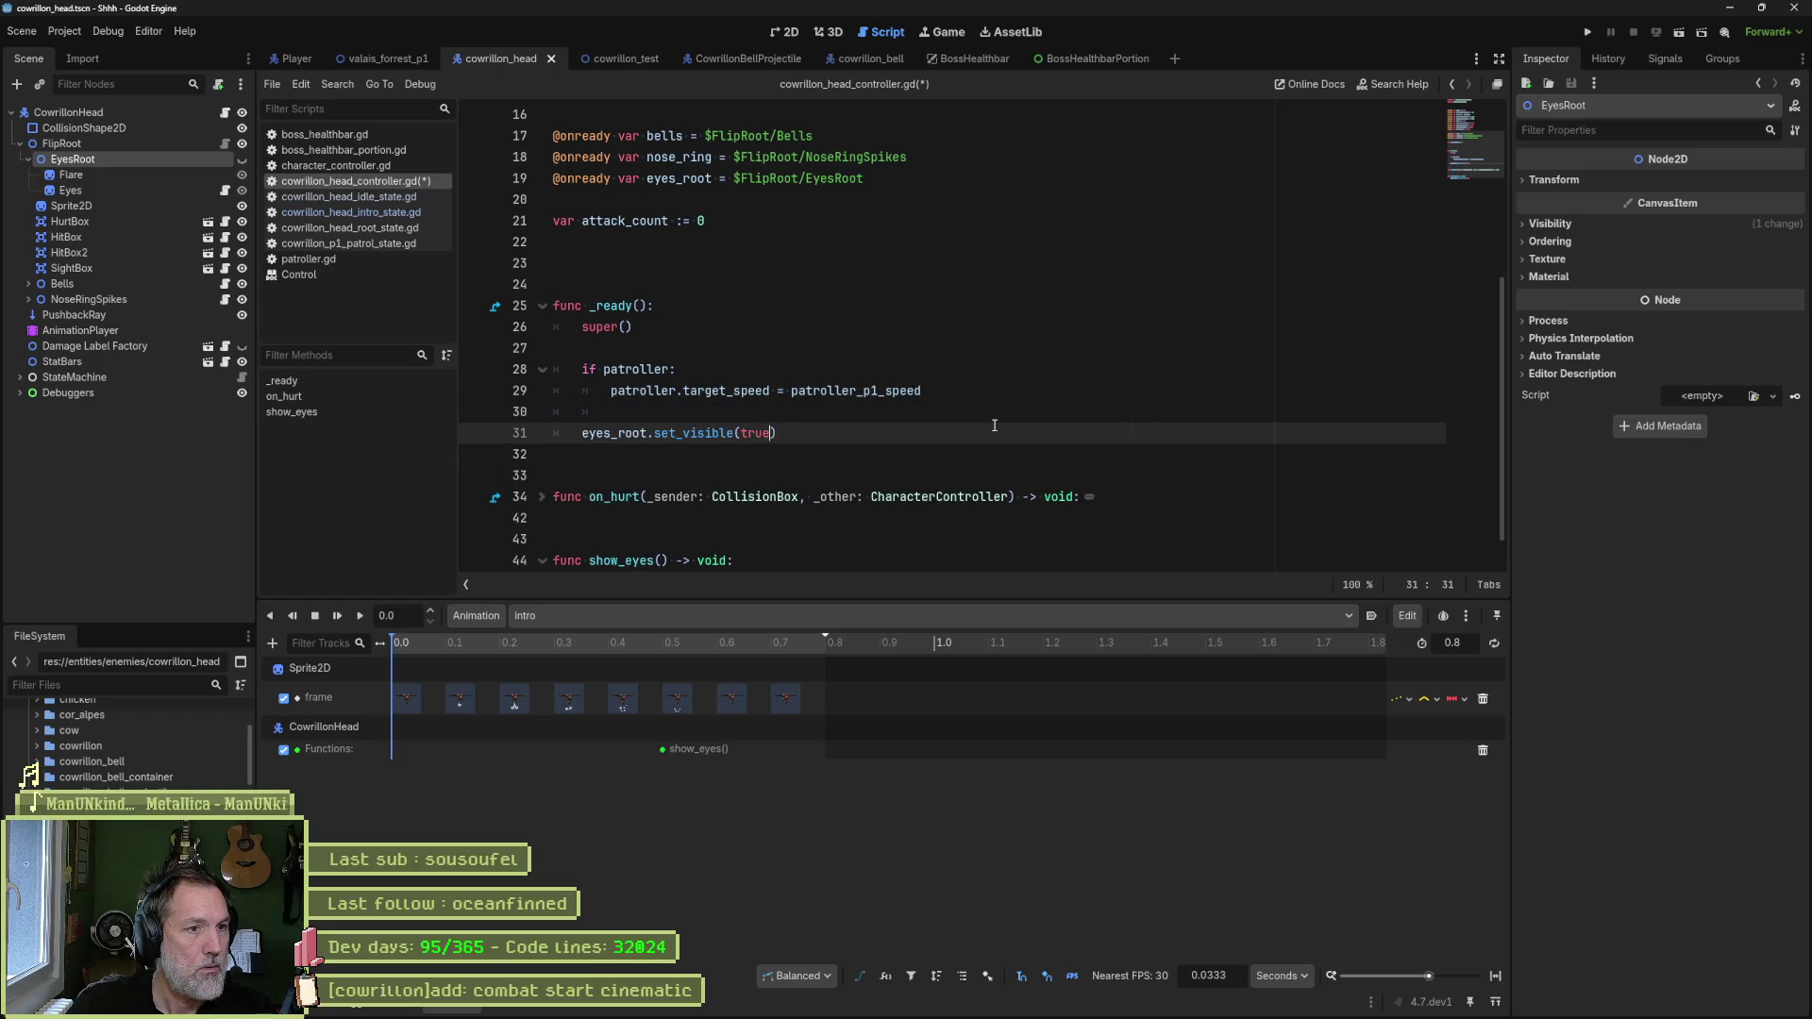
# - Save the script and cowrillon_head scene, then run valais_forrest_p1 to test
pyautogui.hotkey('ctrl', 's')
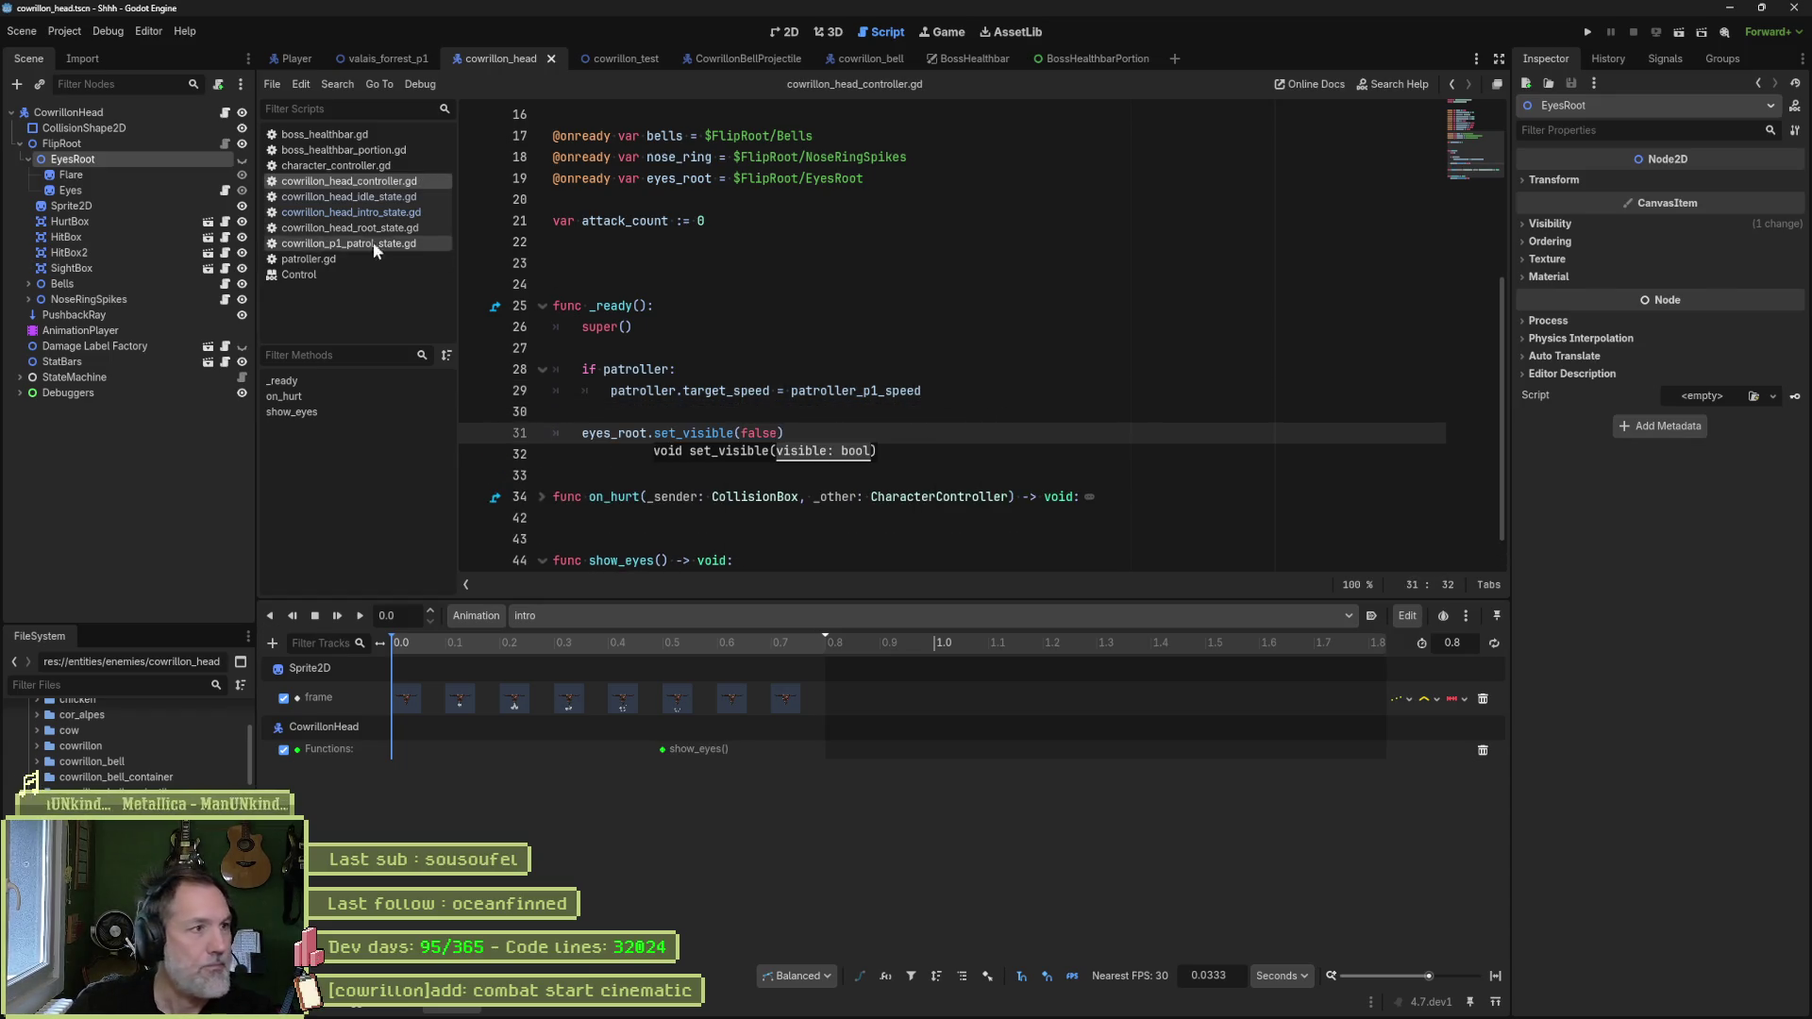
pyautogui.hotkey('ctrl', 's')
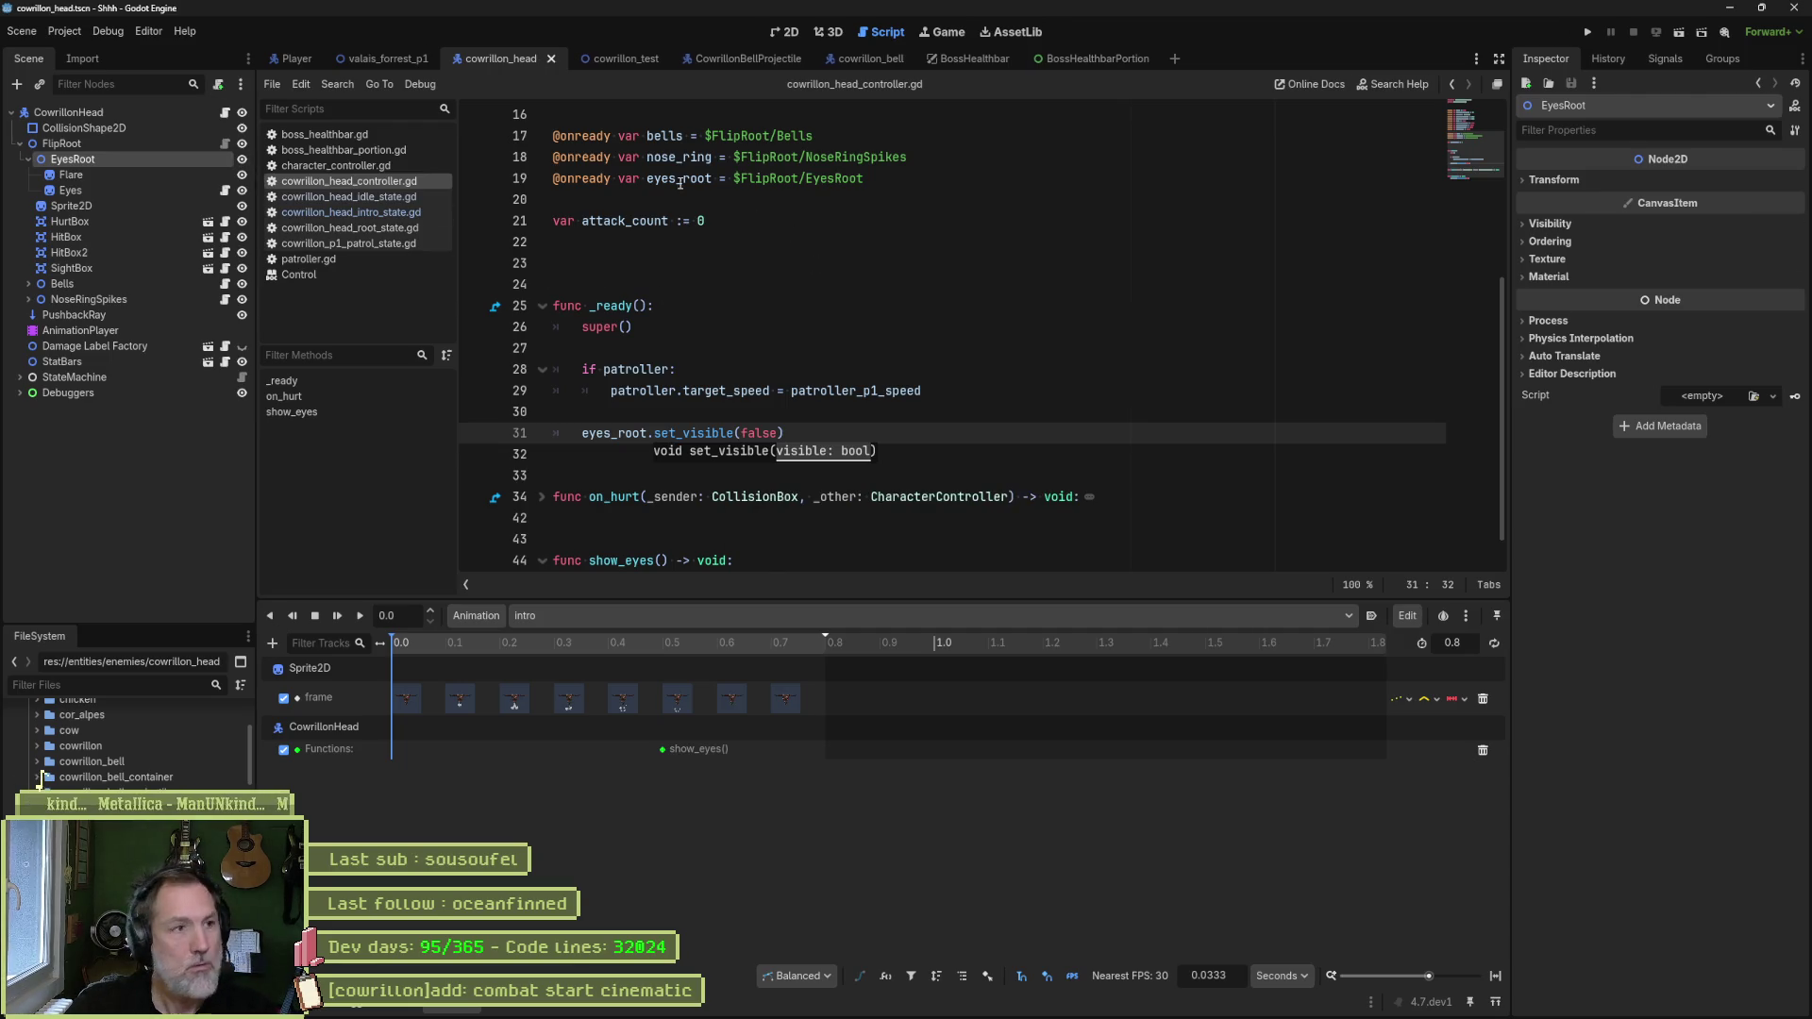
pyautogui.click(383, 58)
pyautogui.press('F6')
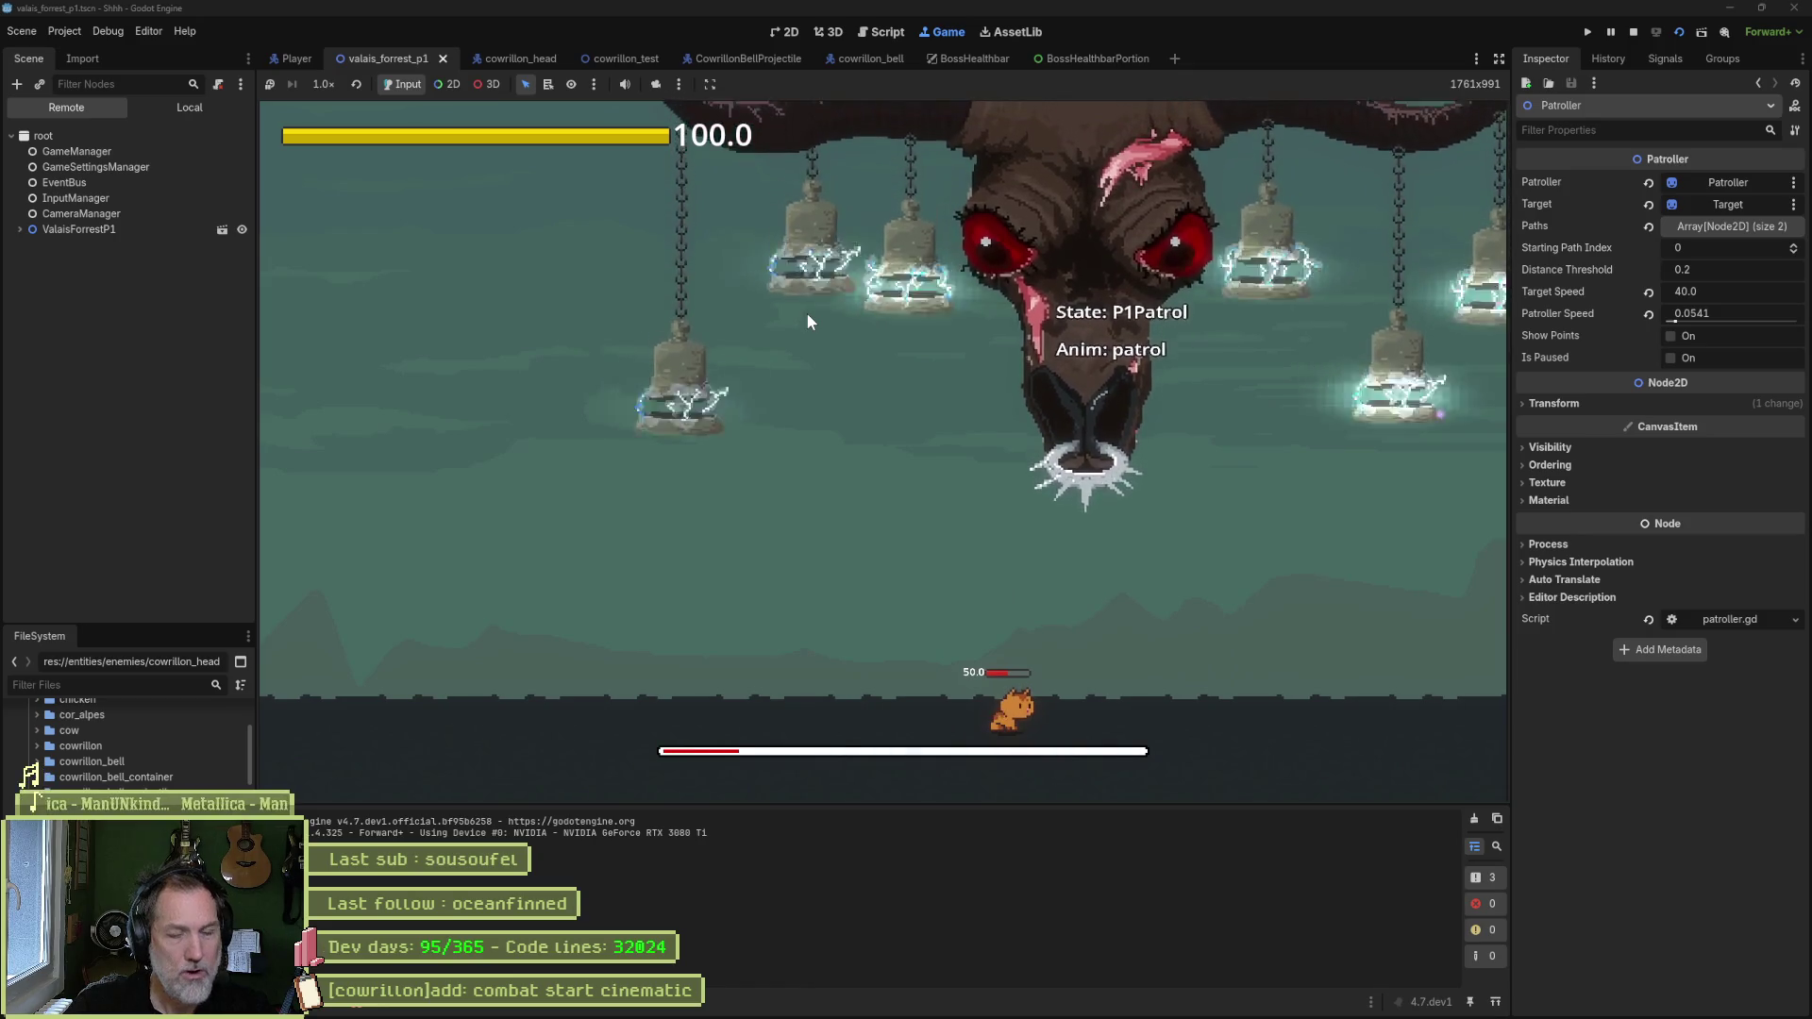
# - Move the show_eyes() key on the Functions track later, to 0.6 seconds
pyautogui.press('F8')
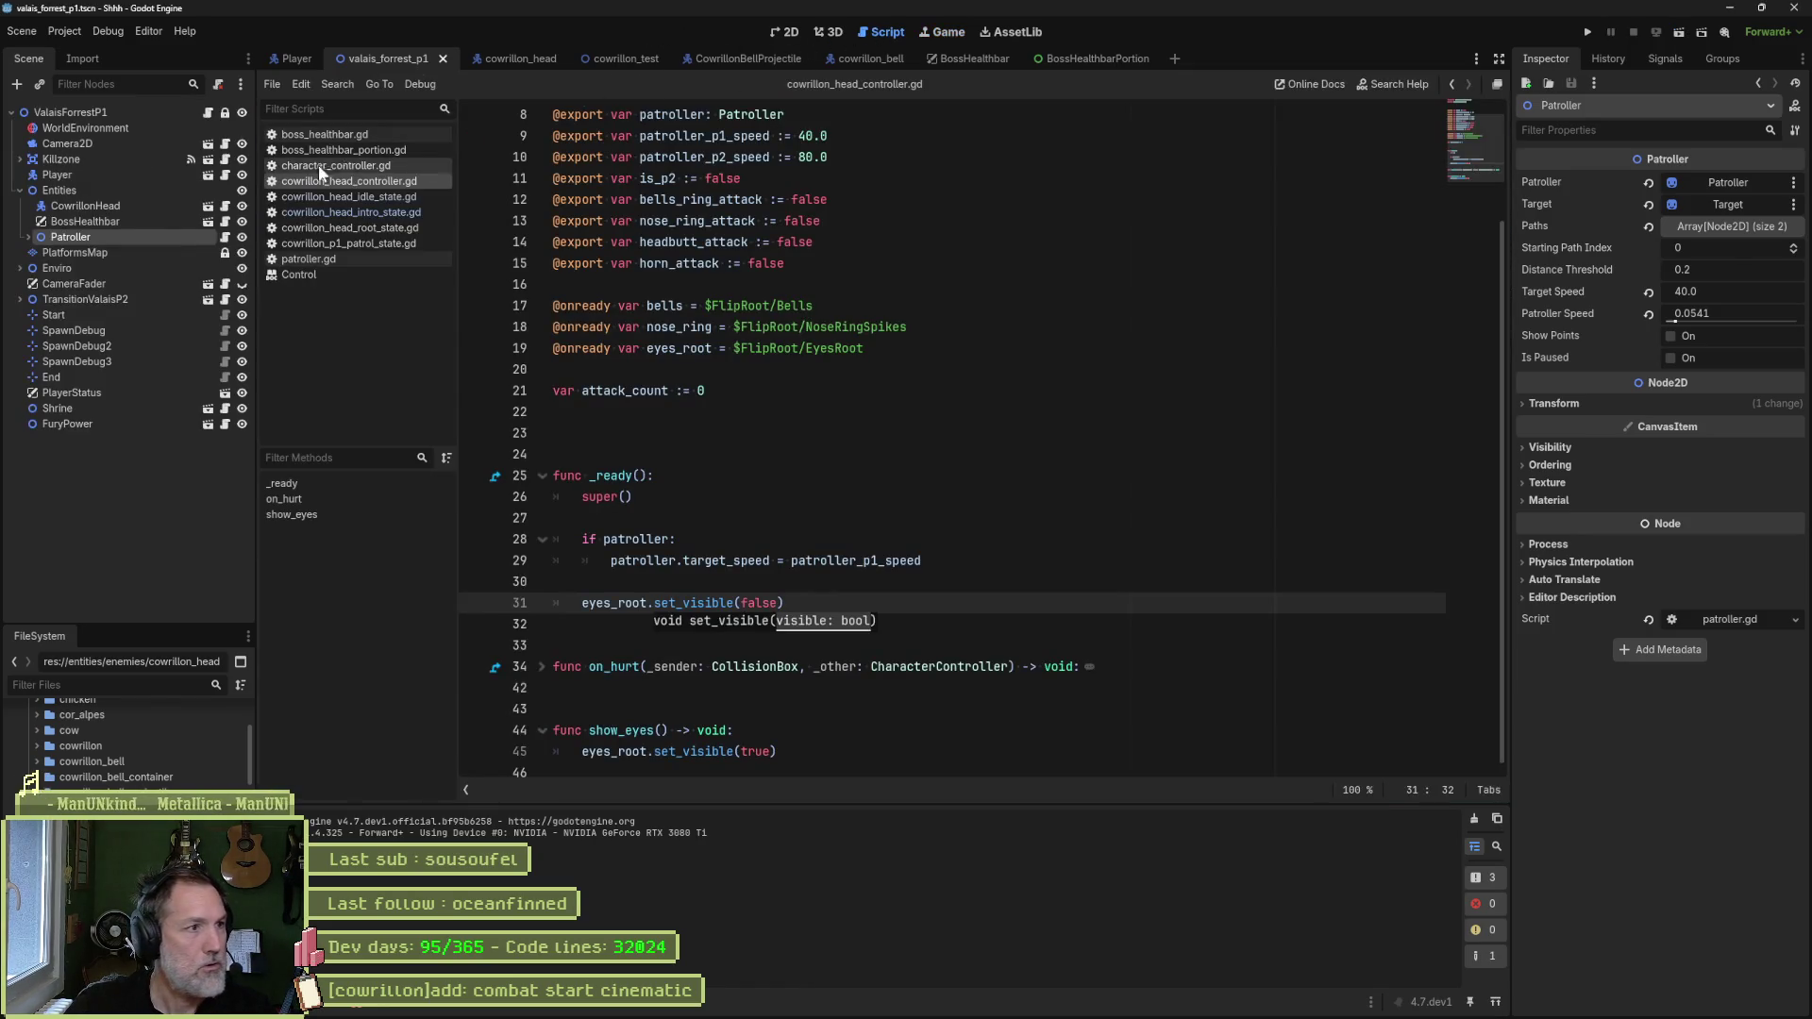
pyautogui.click(505, 57)
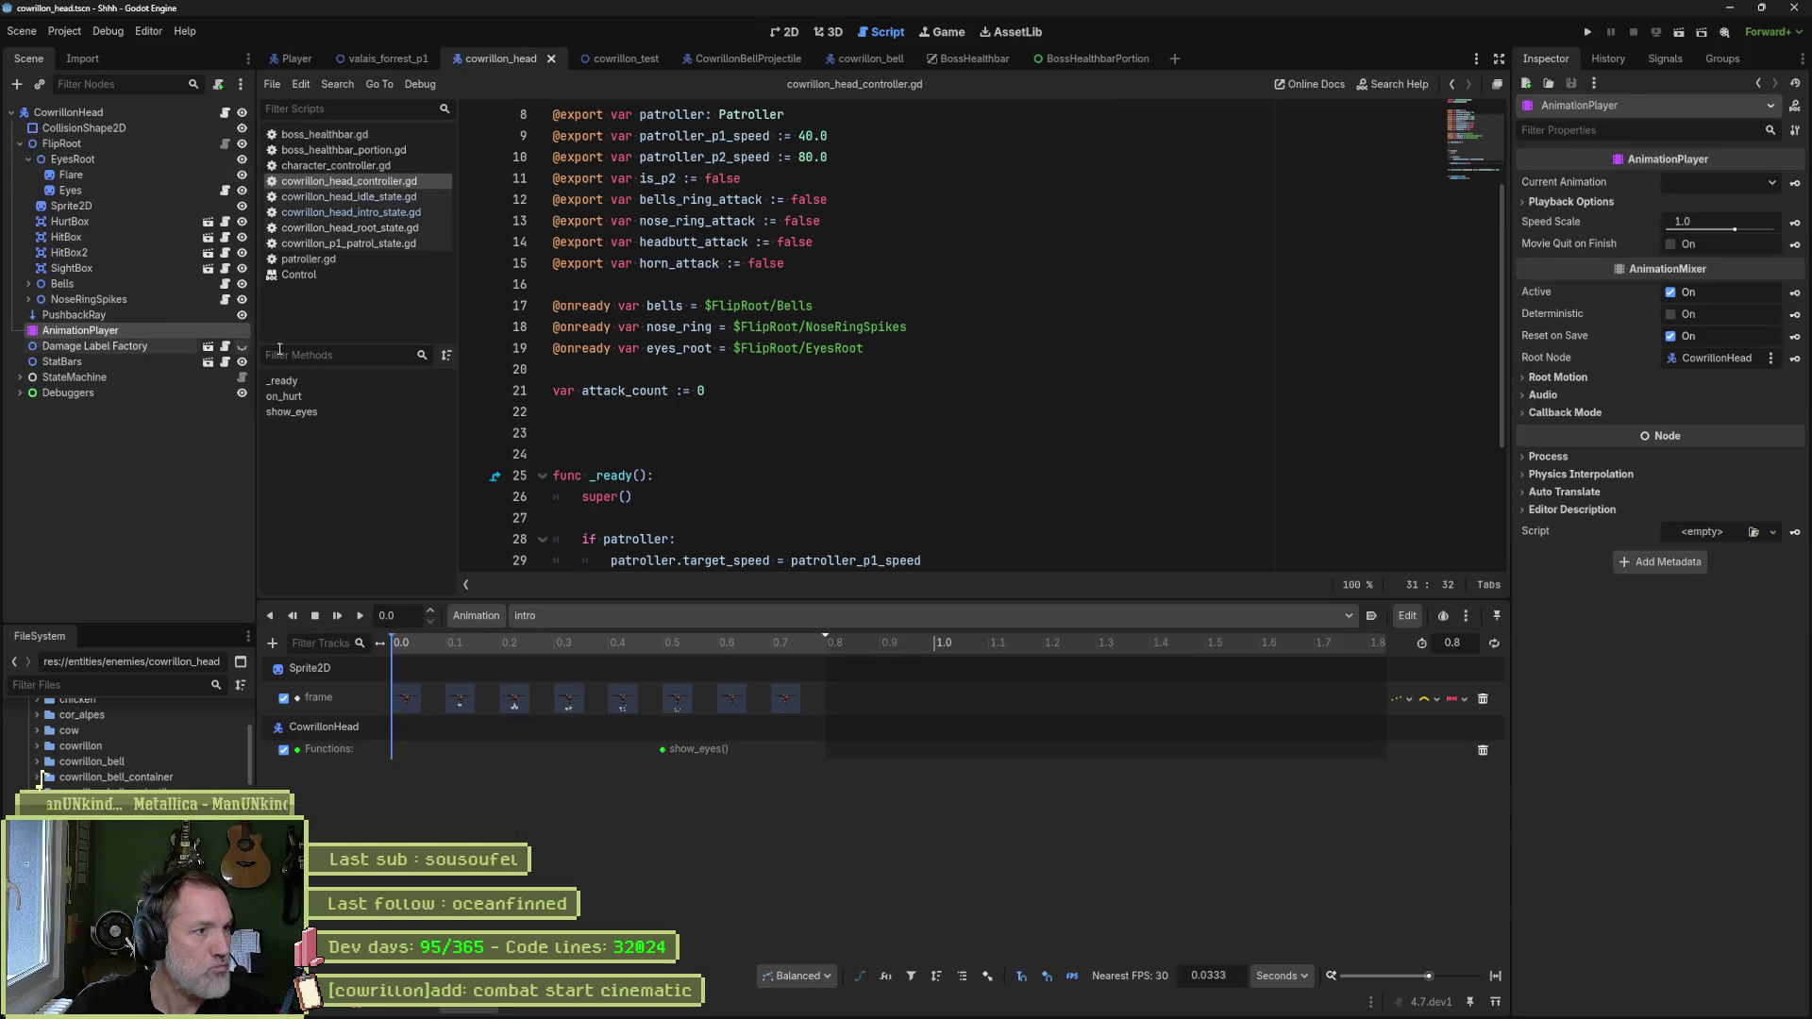
pyautogui.click(784, 32)
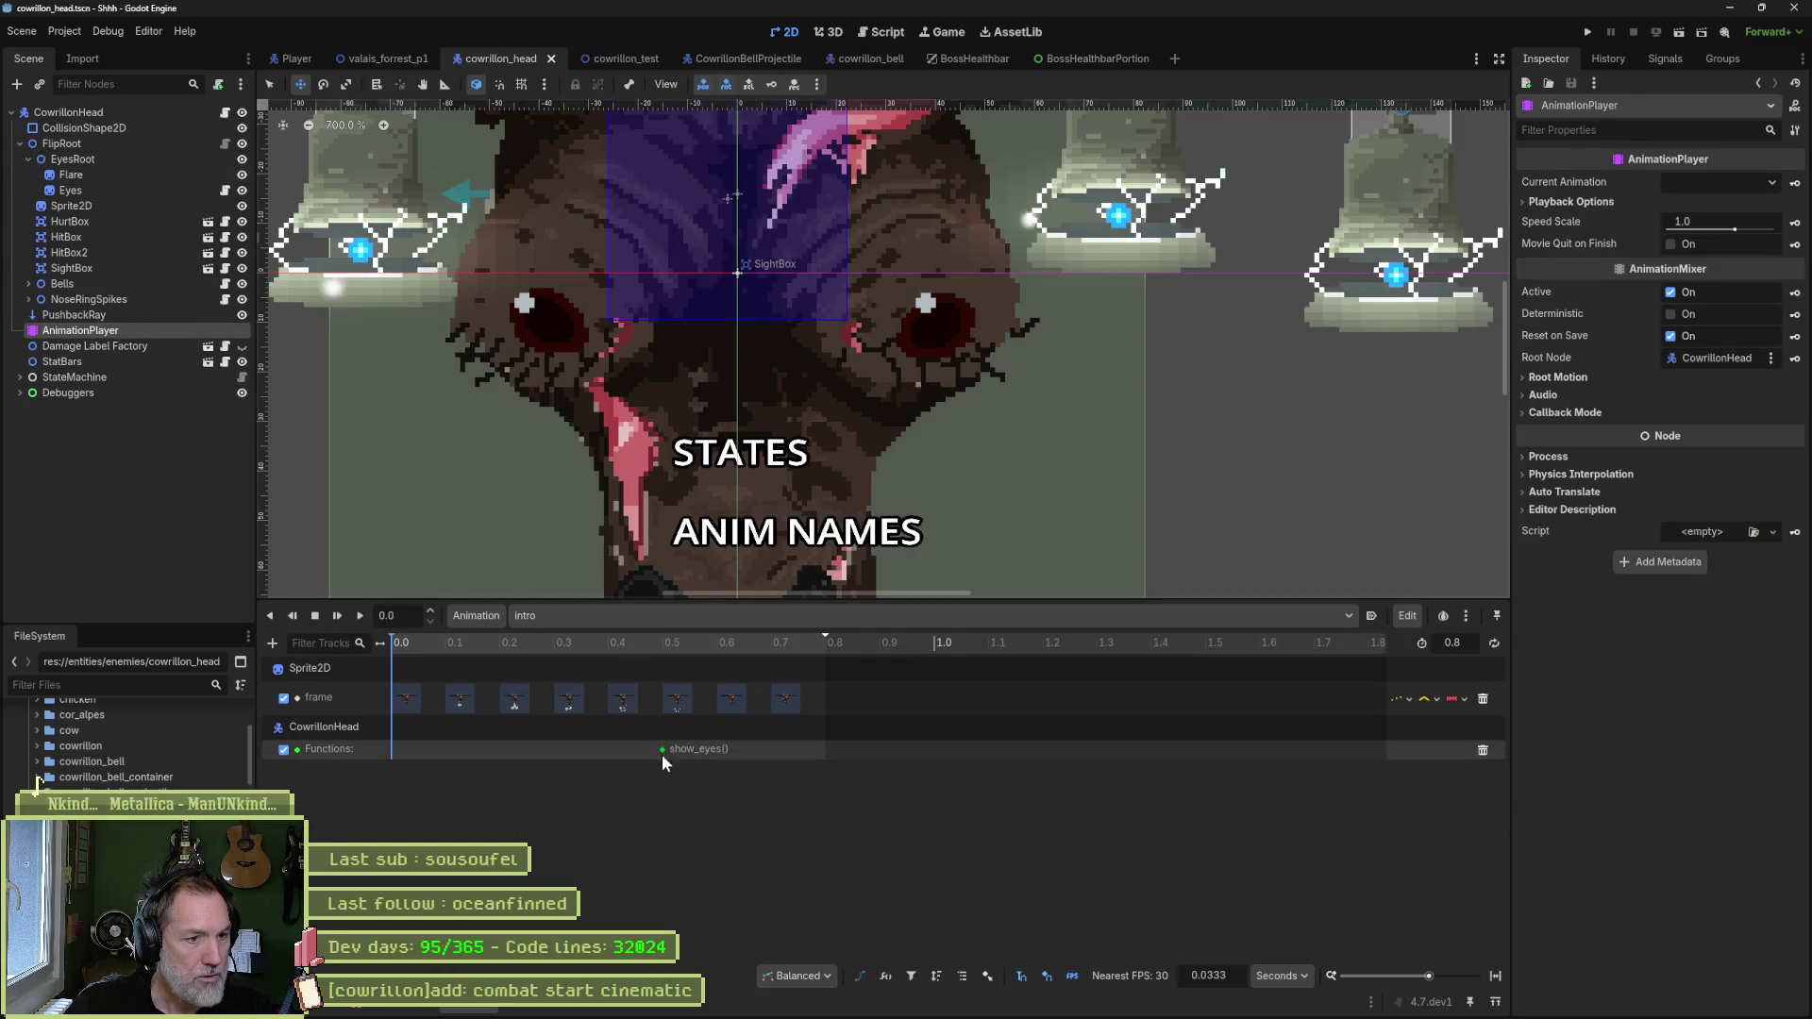
pyautogui.moveTo(663, 748); pyautogui.dragTo(721, 750)
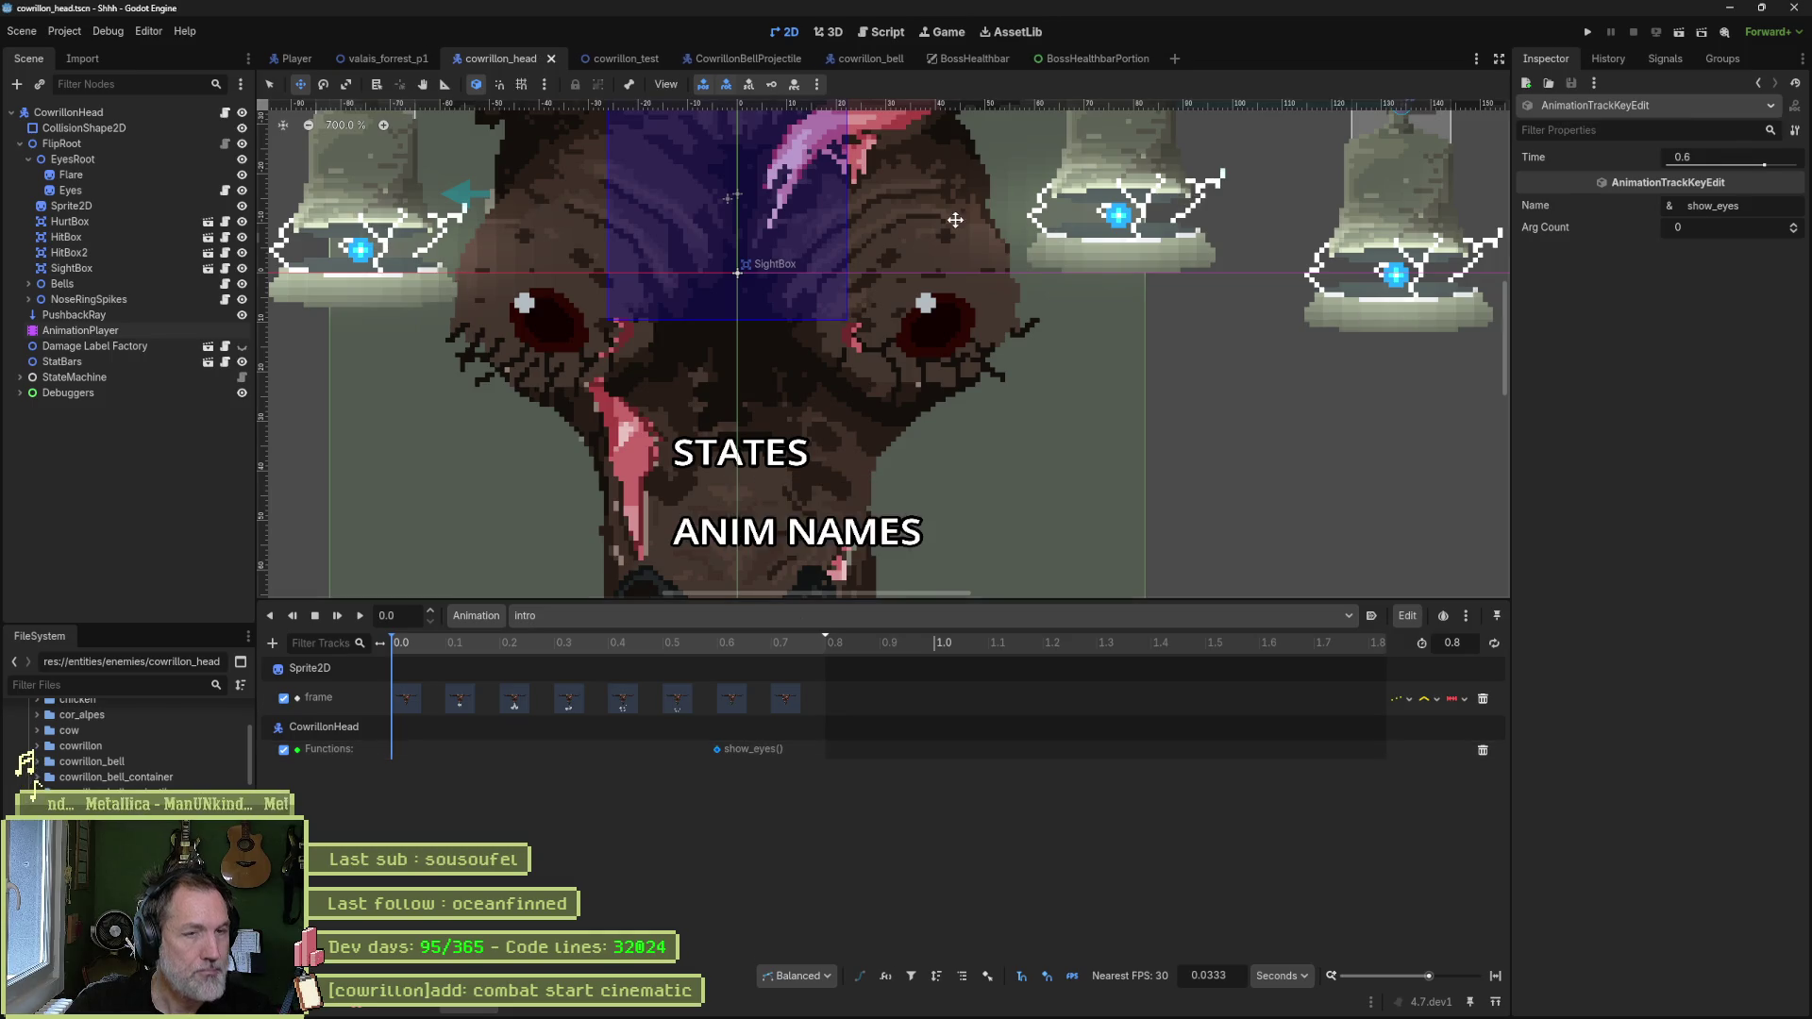
# - Rerun the valais_forrest_p1 level to check the intro timing, then stop it
pyautogui.click(382, 57)
pyautogui.press('F6')
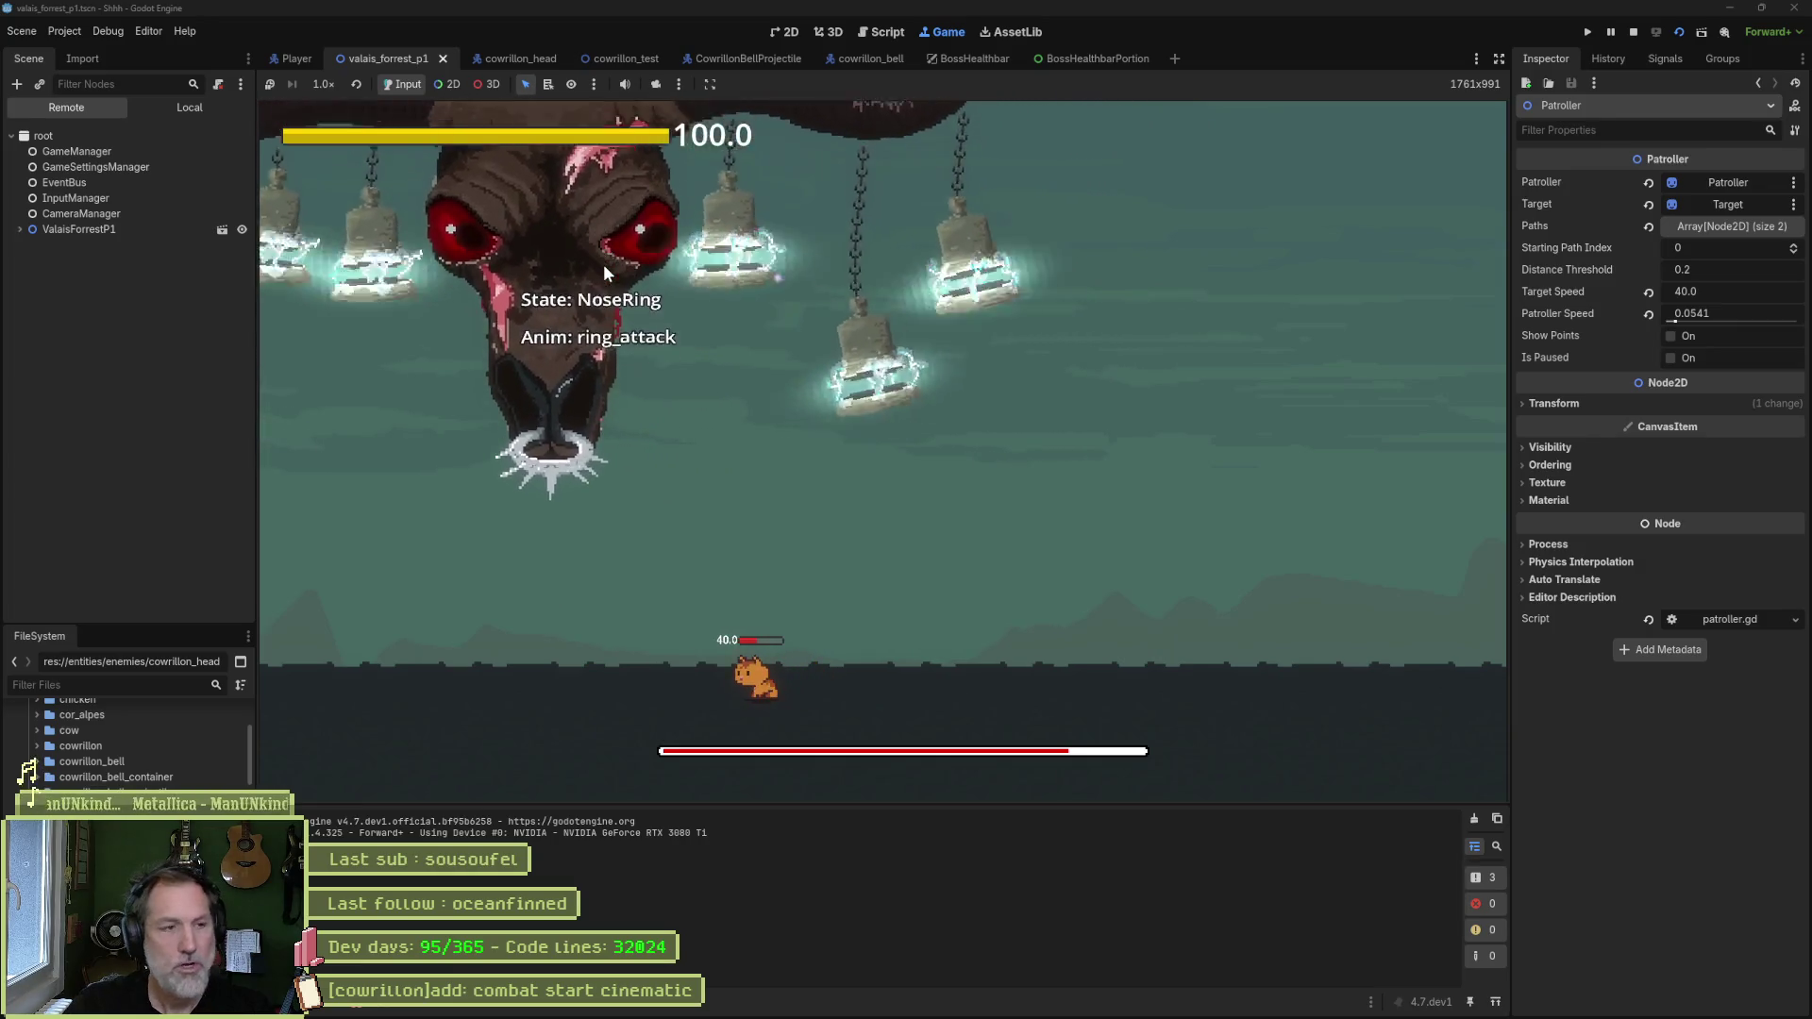
pyautogui.press('F8')
# - Select the boss's AnimationPlayer and switch to its RESET animation
pyautogui.click(535, 59)
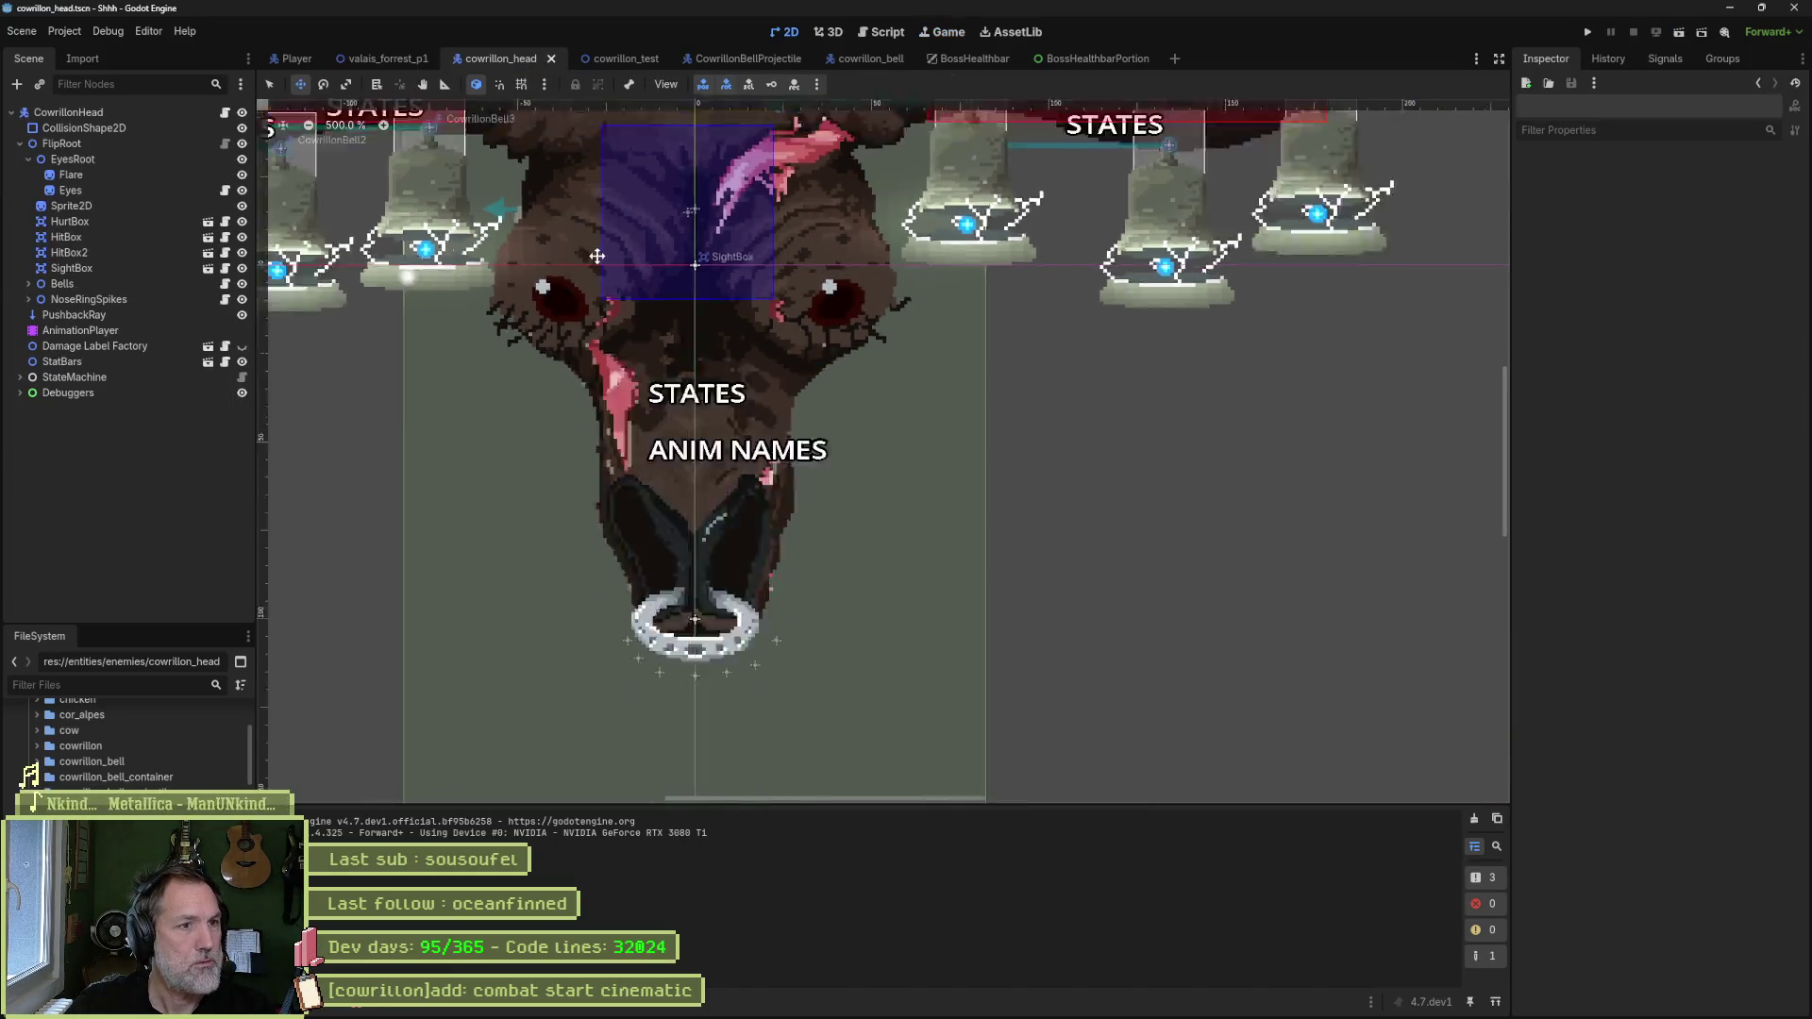
pyautogui.click(92, 225)
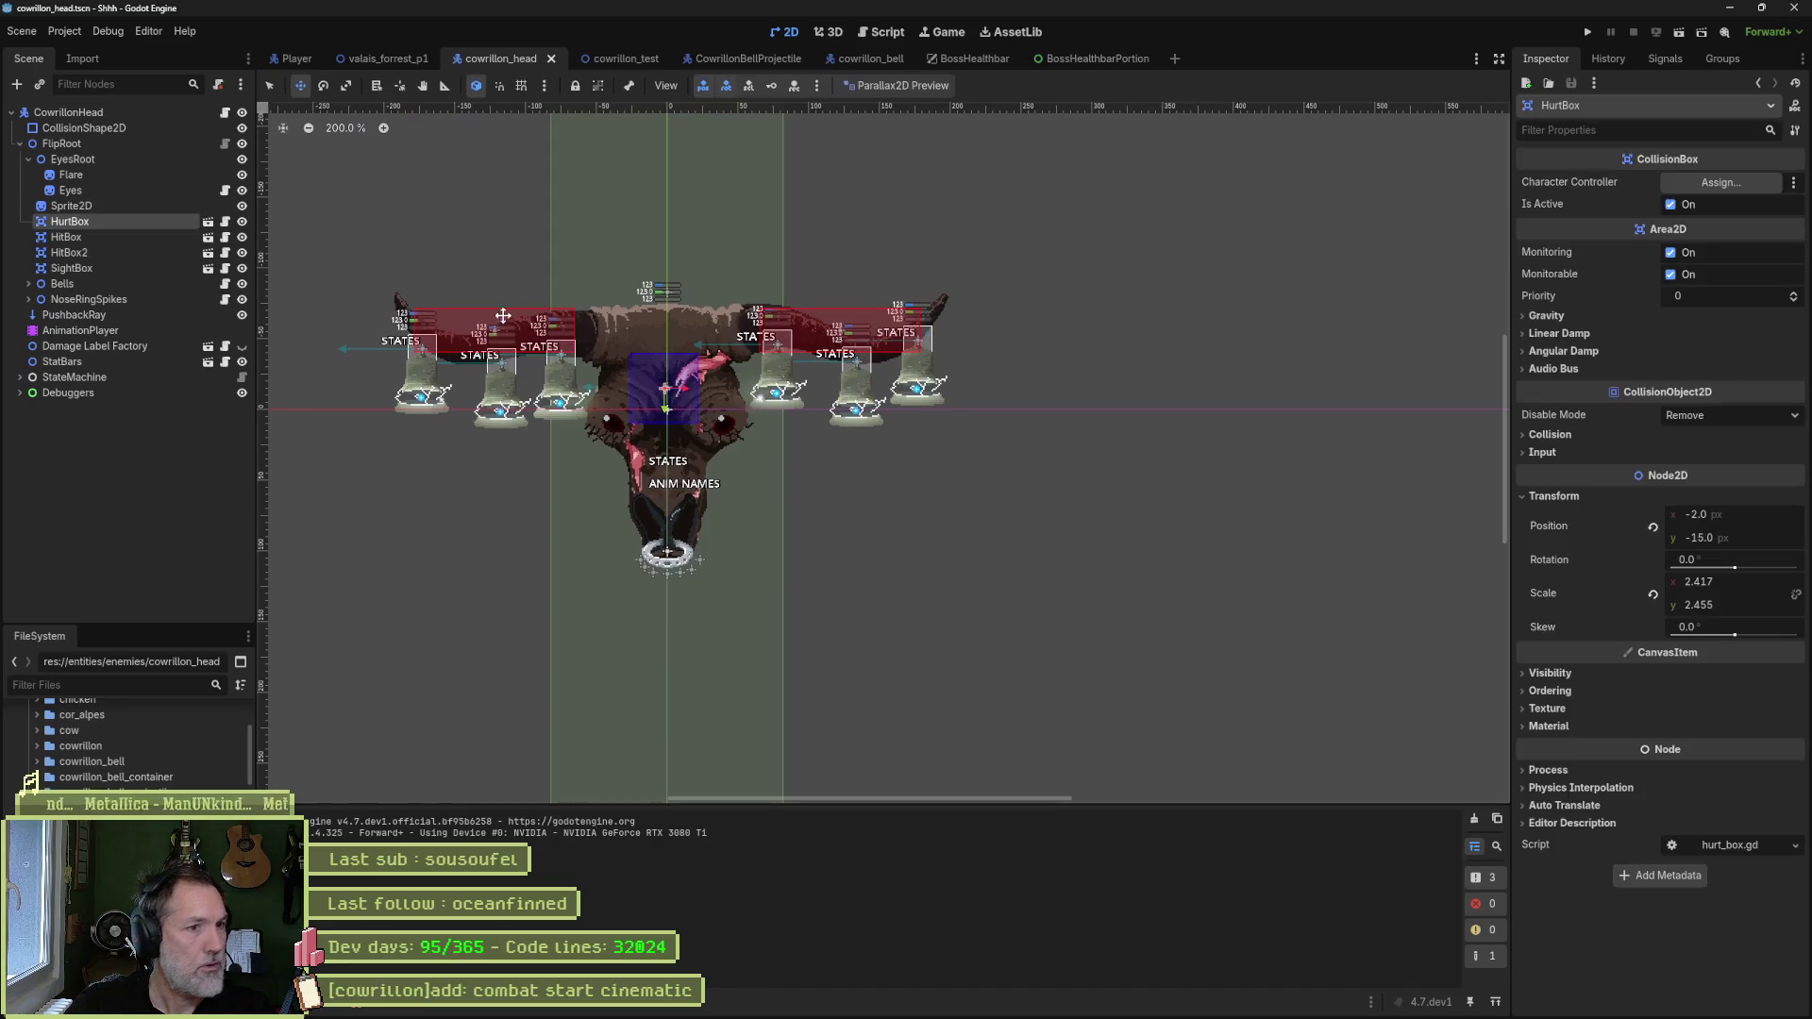
pyautogui.click(130, 328)
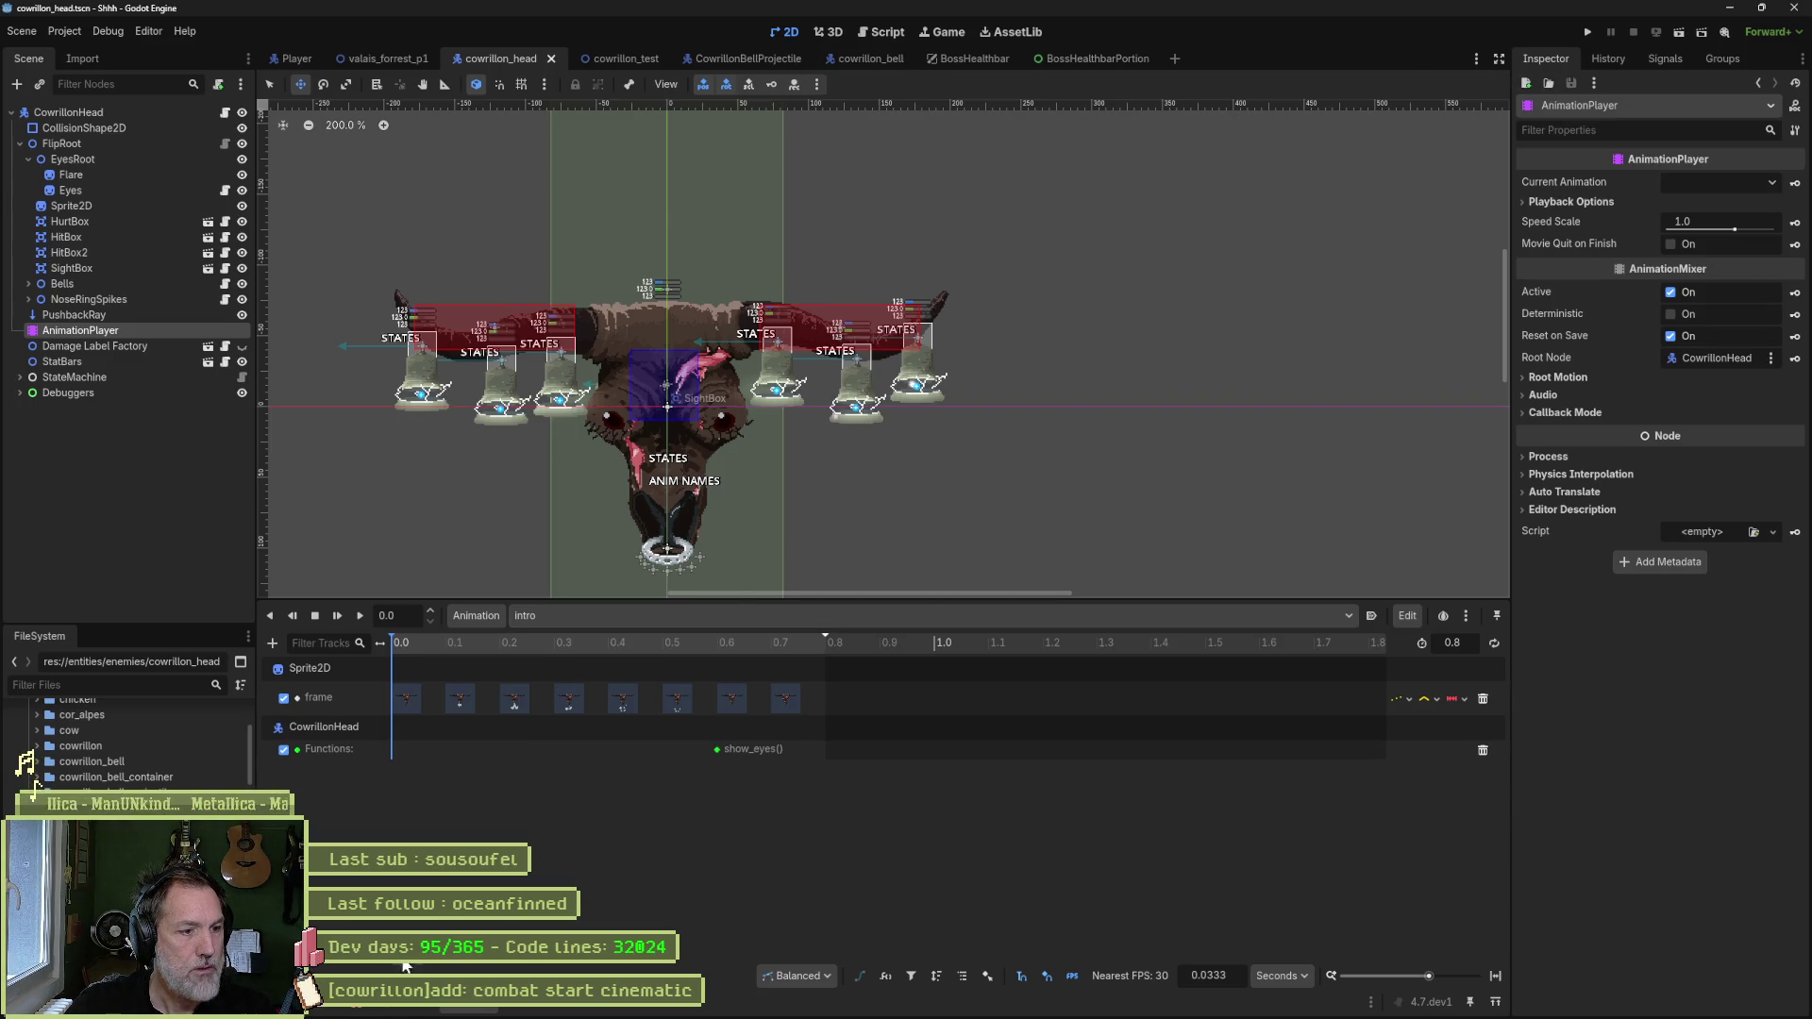
pyautogui.click(606, 615)
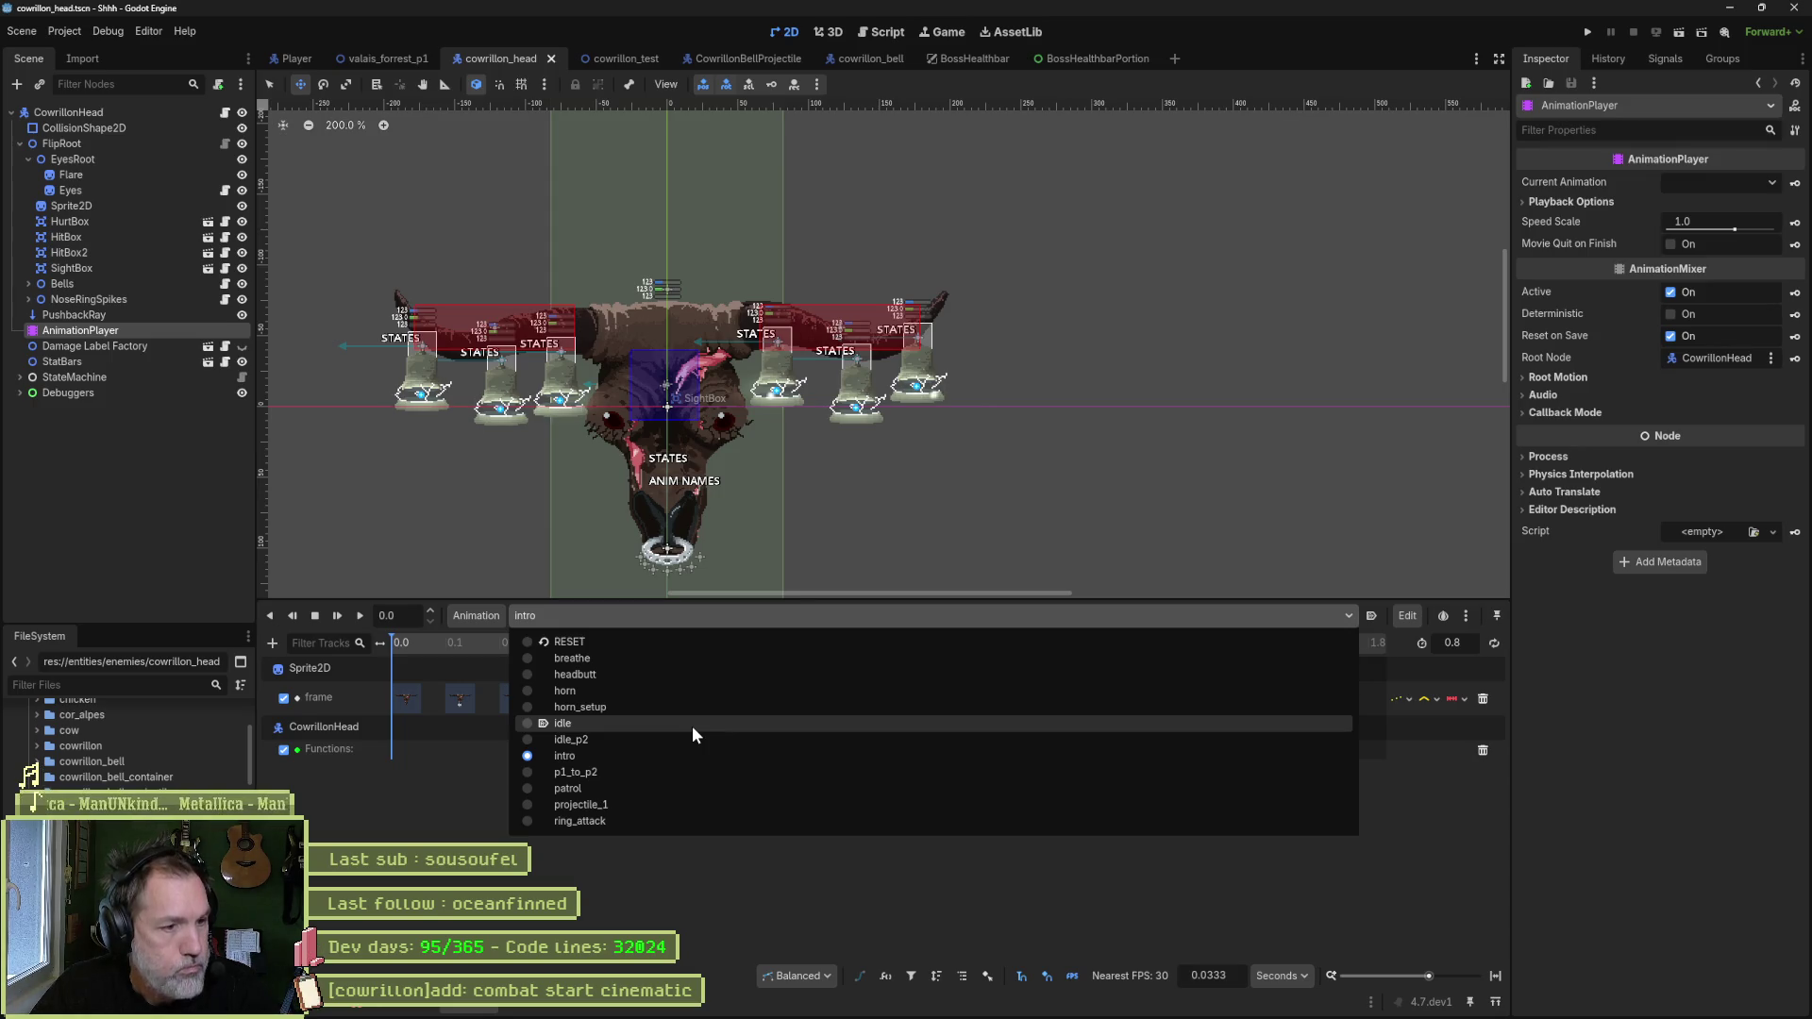
pyautogui.click(668, 789)
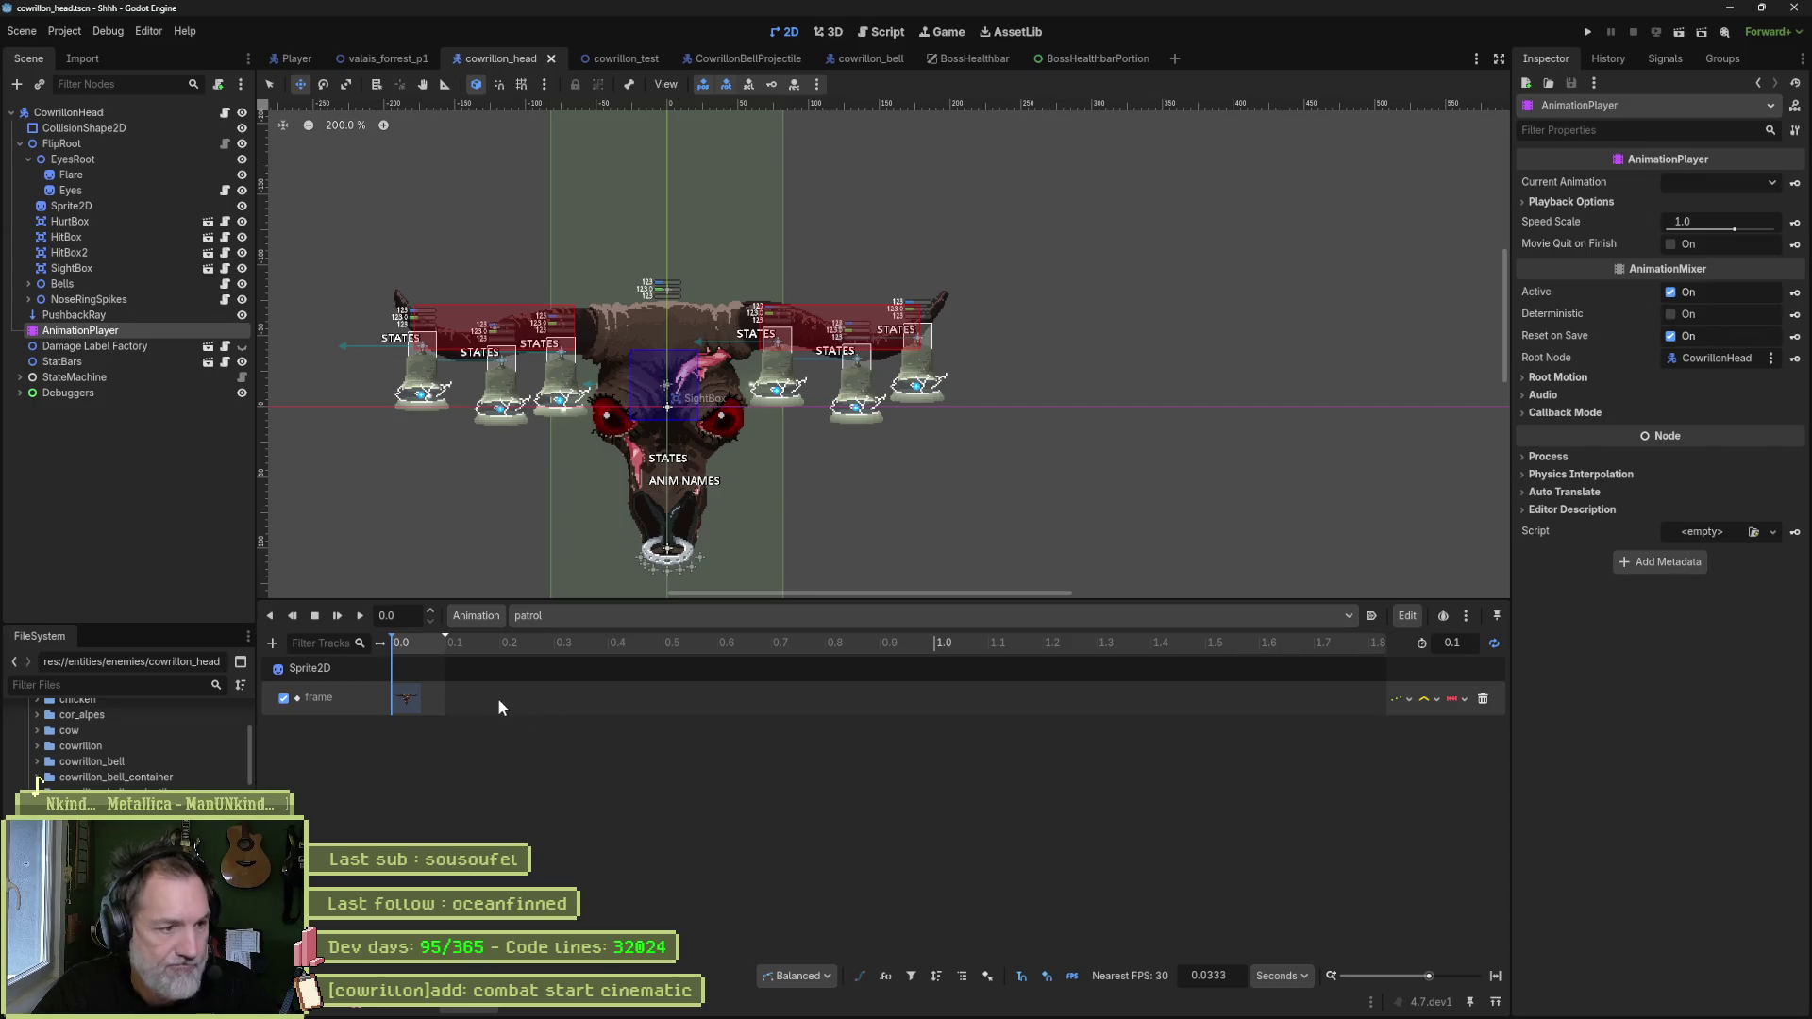
pyautogui.click(568, 618)
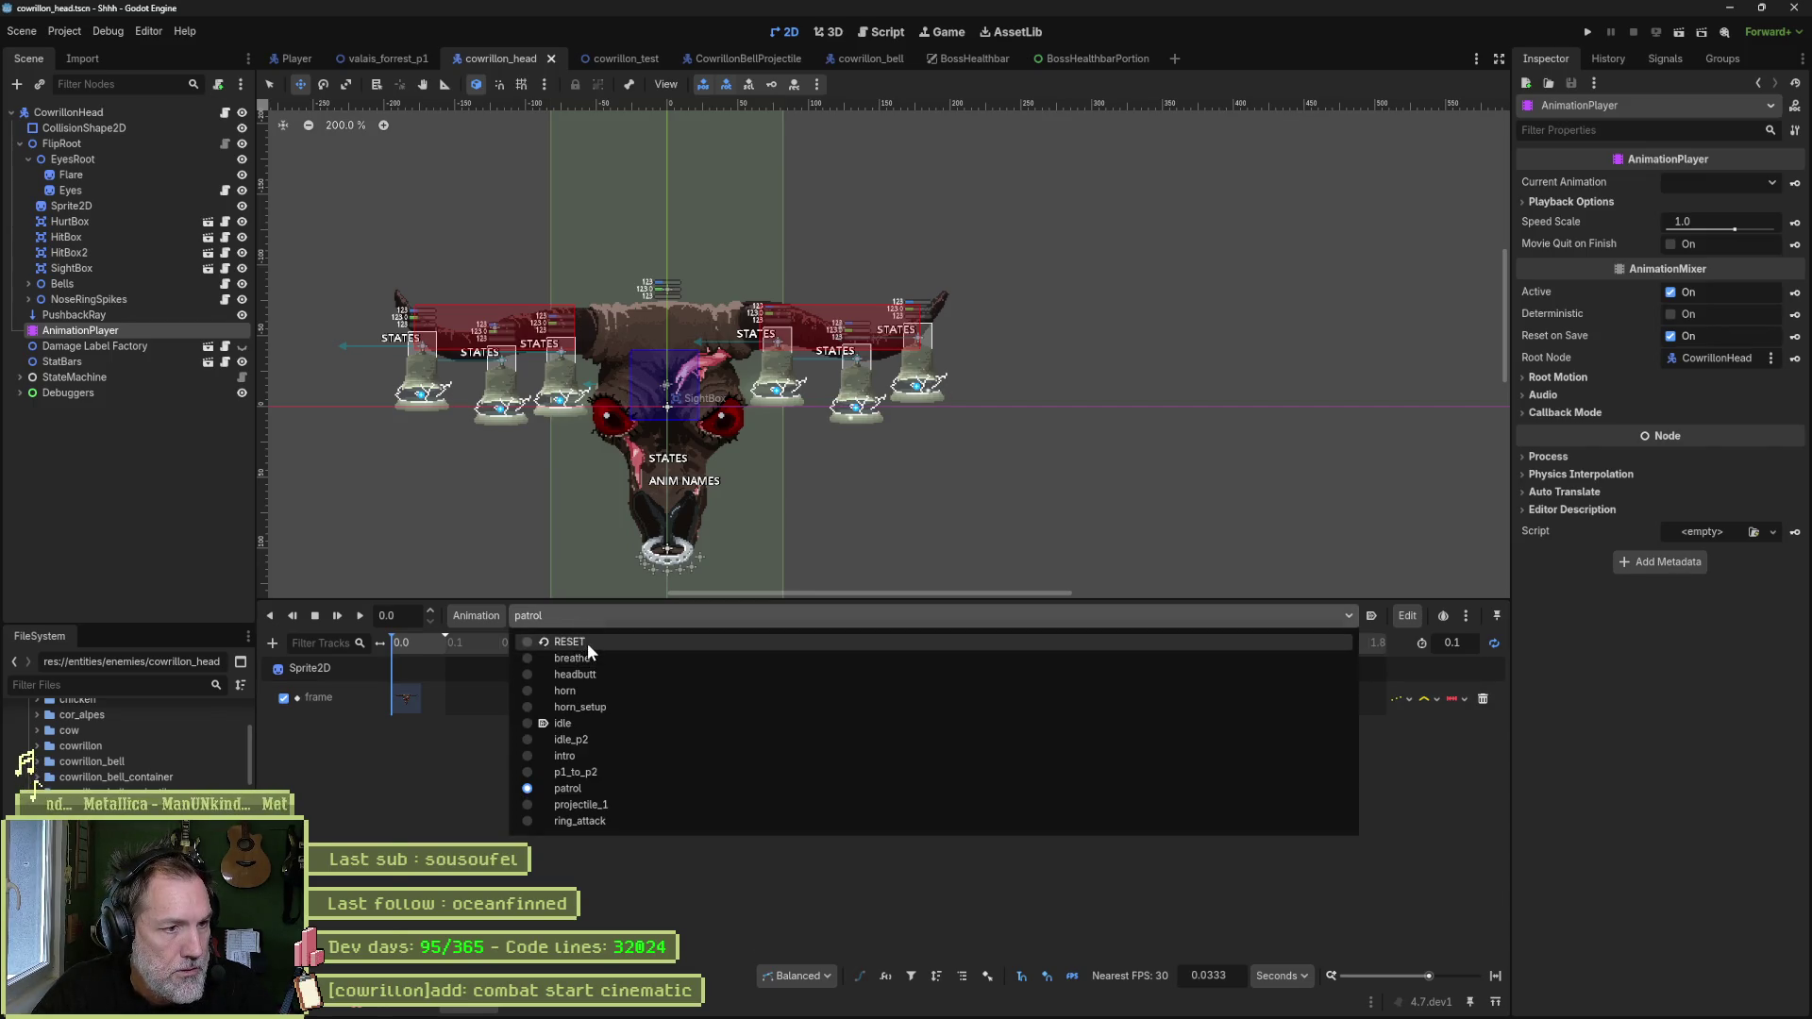
pyautogui.click(587, 643)
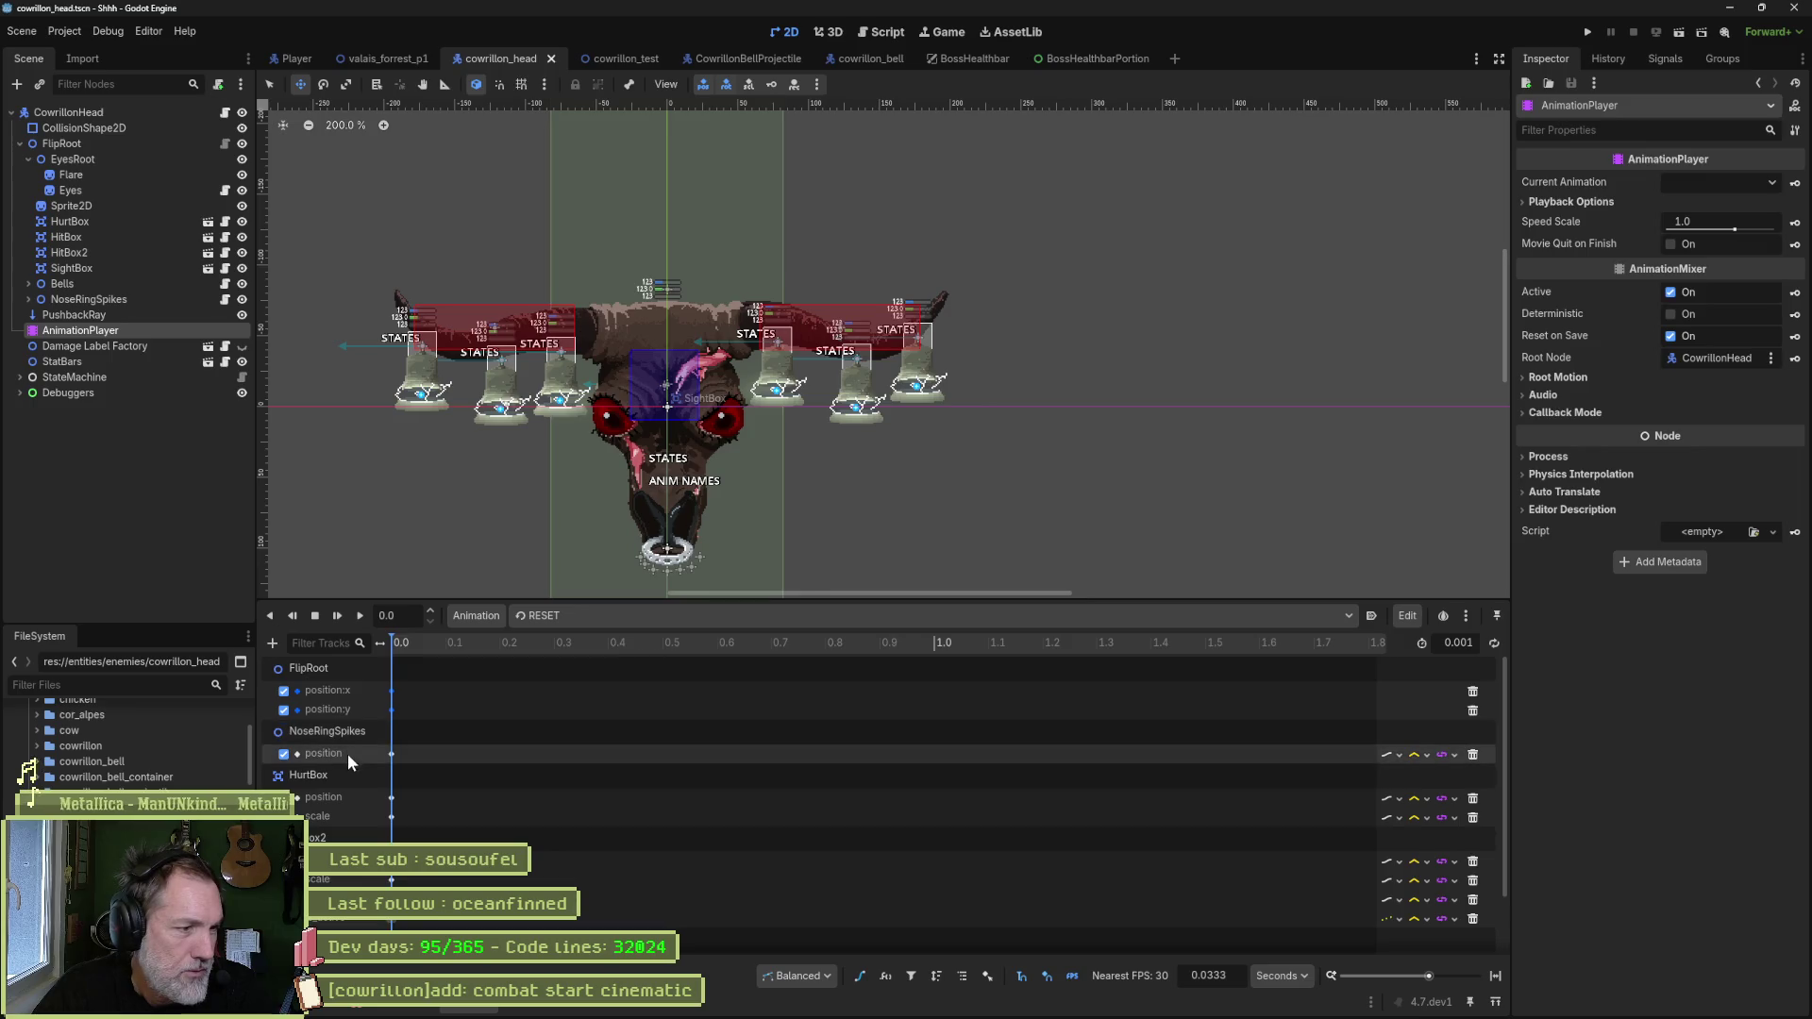
# - Raise the HurtBox scale key to about 3.917 × 3.979 and save the head scene
pyautogui.scroll(-1, 349, 760)
pyautogui.click(392, 795)
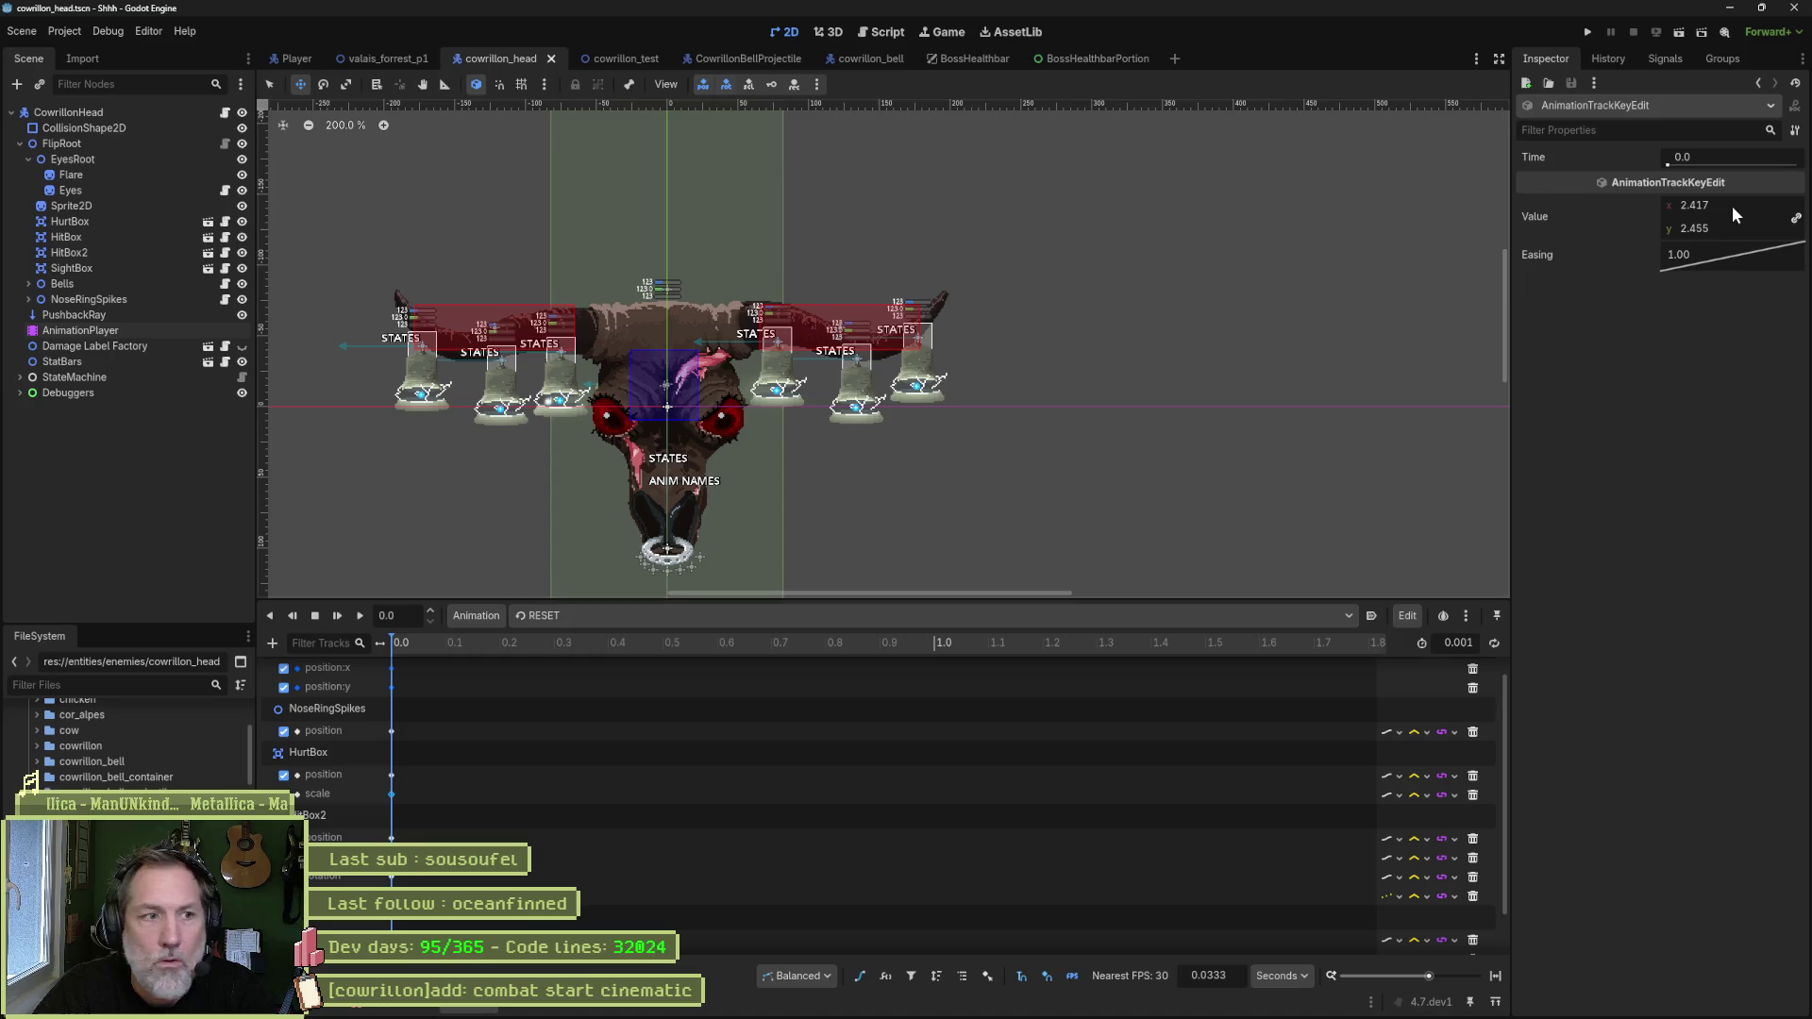
pyautogui.moveTo(1732, 206); pyautogui.dragTo(1793, 205)
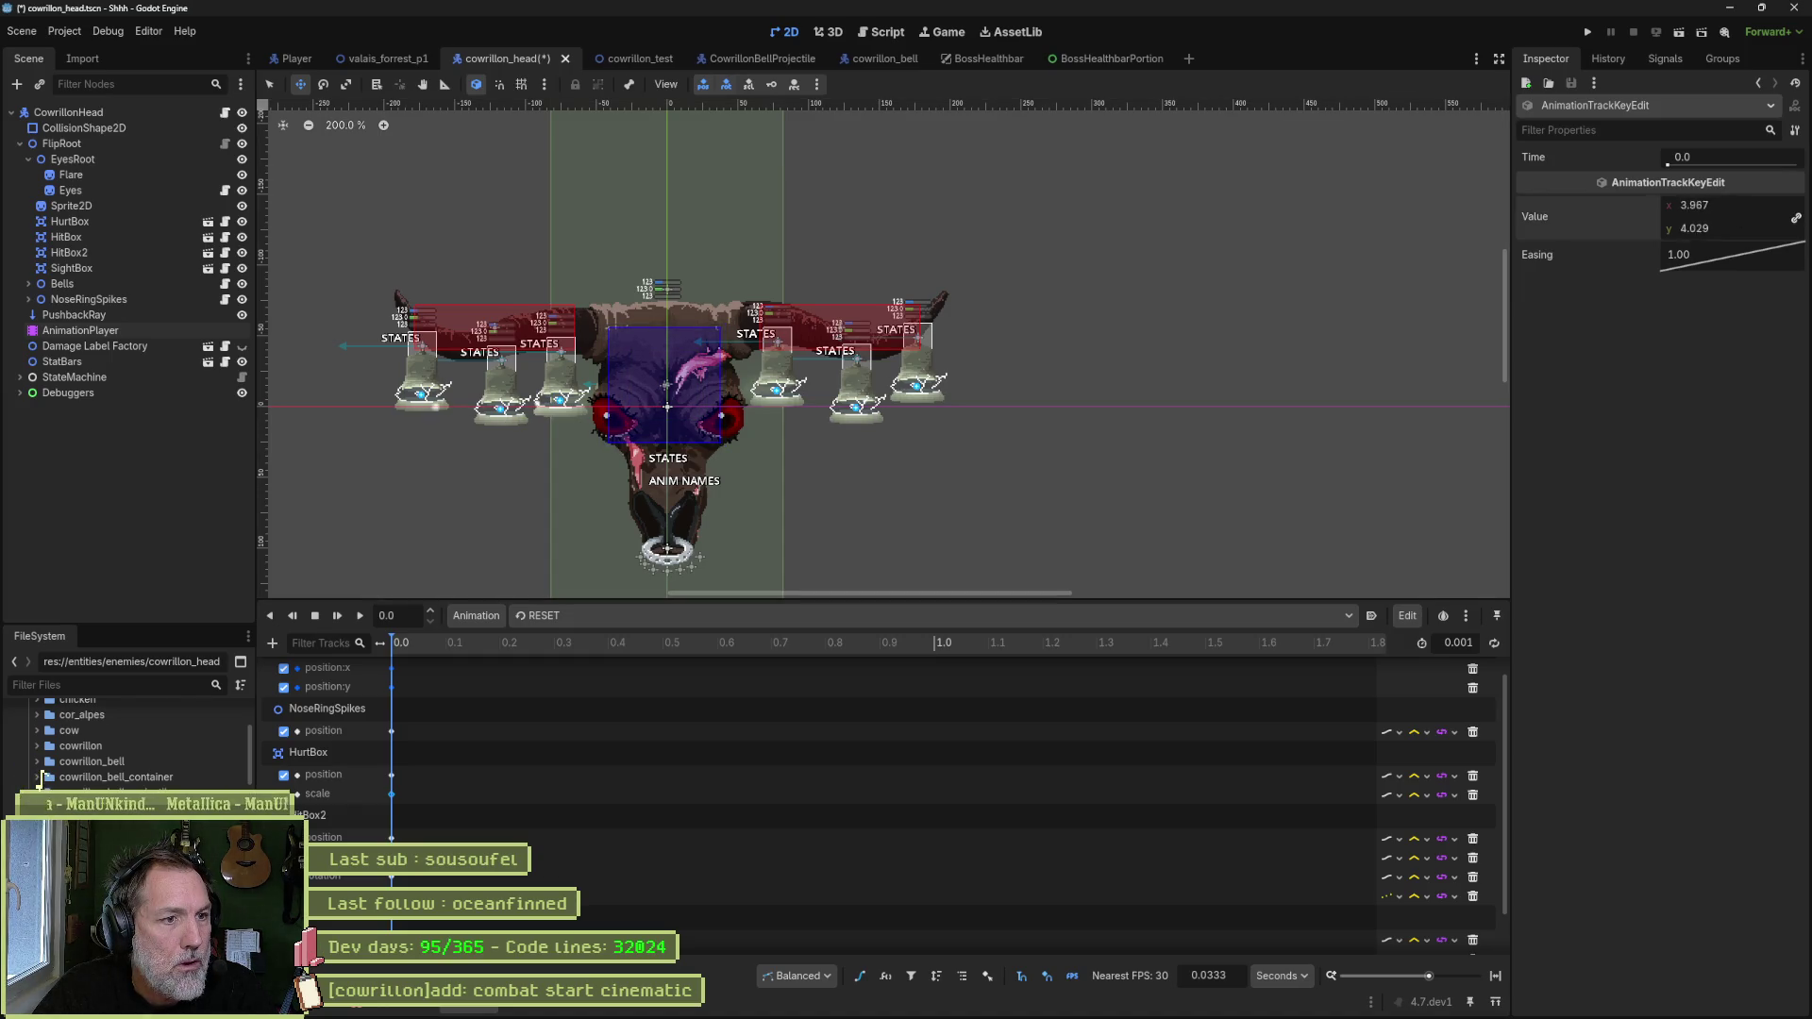
pyautogui.hotkey('ctrl', 's')
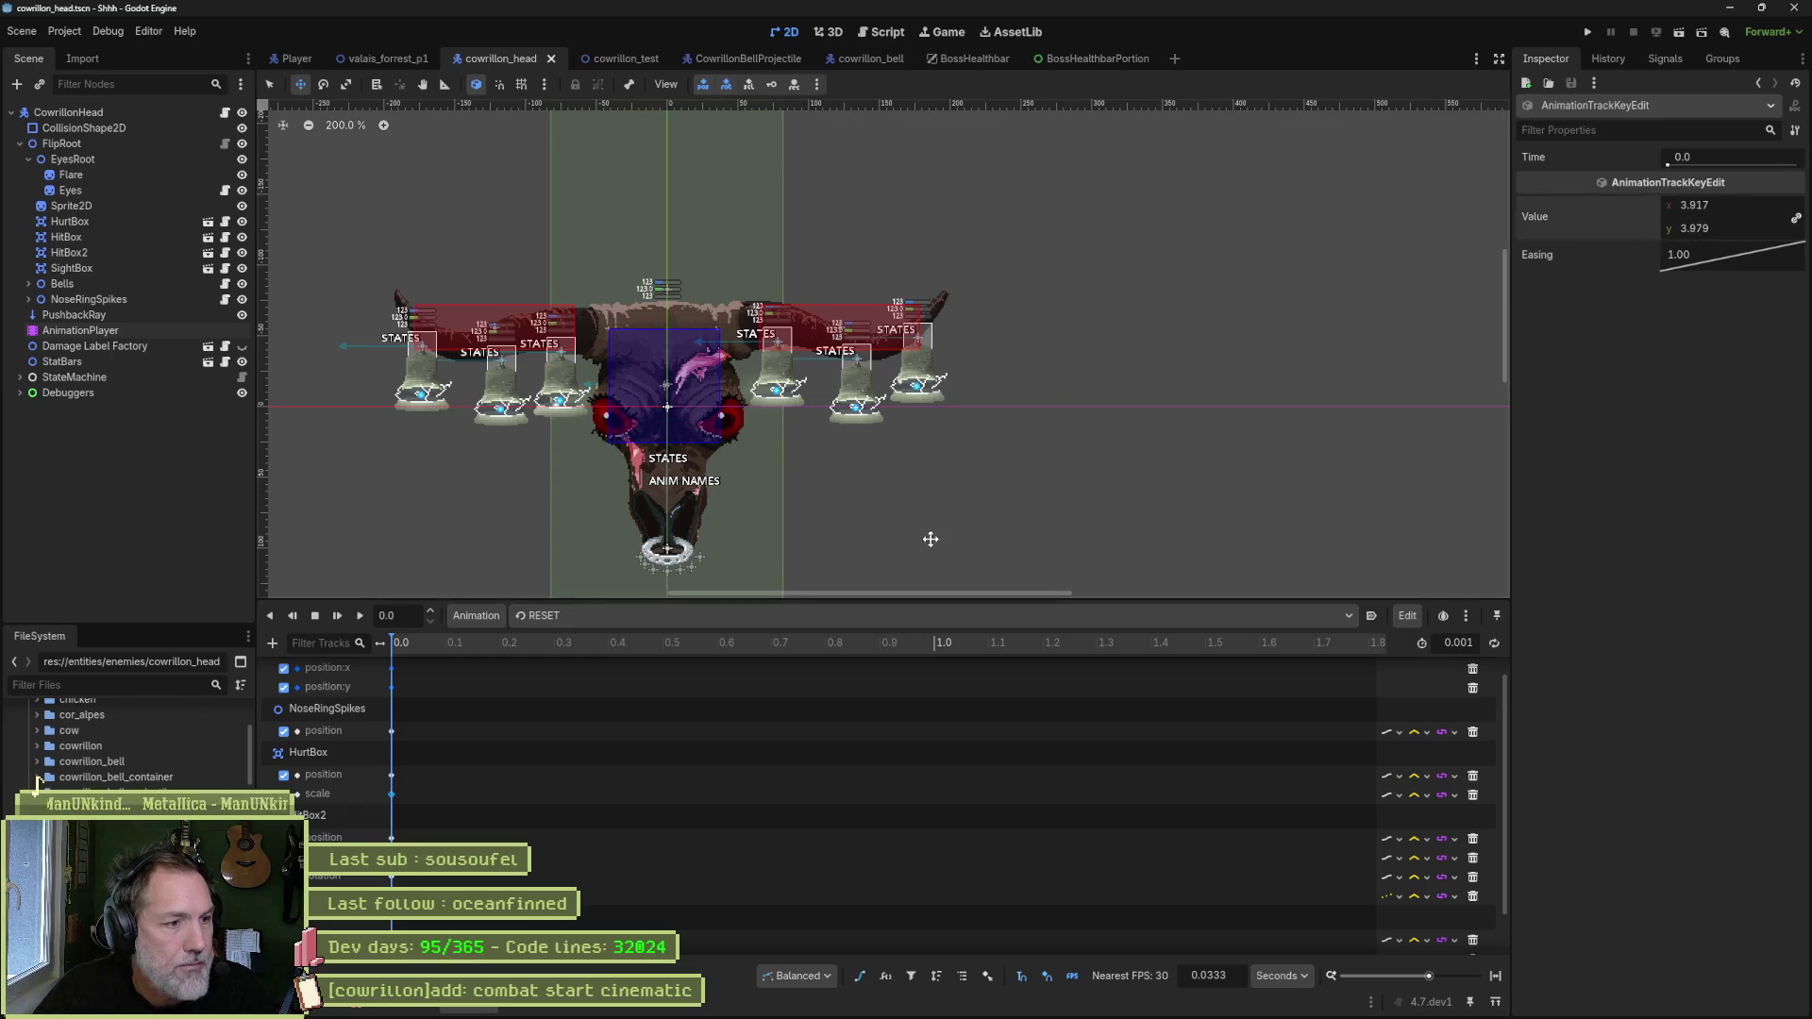
# - Jump from the Debugger's node-not-found errors to the offending line in the P1-to-P2 script
pyautogui.click(363, 1008)
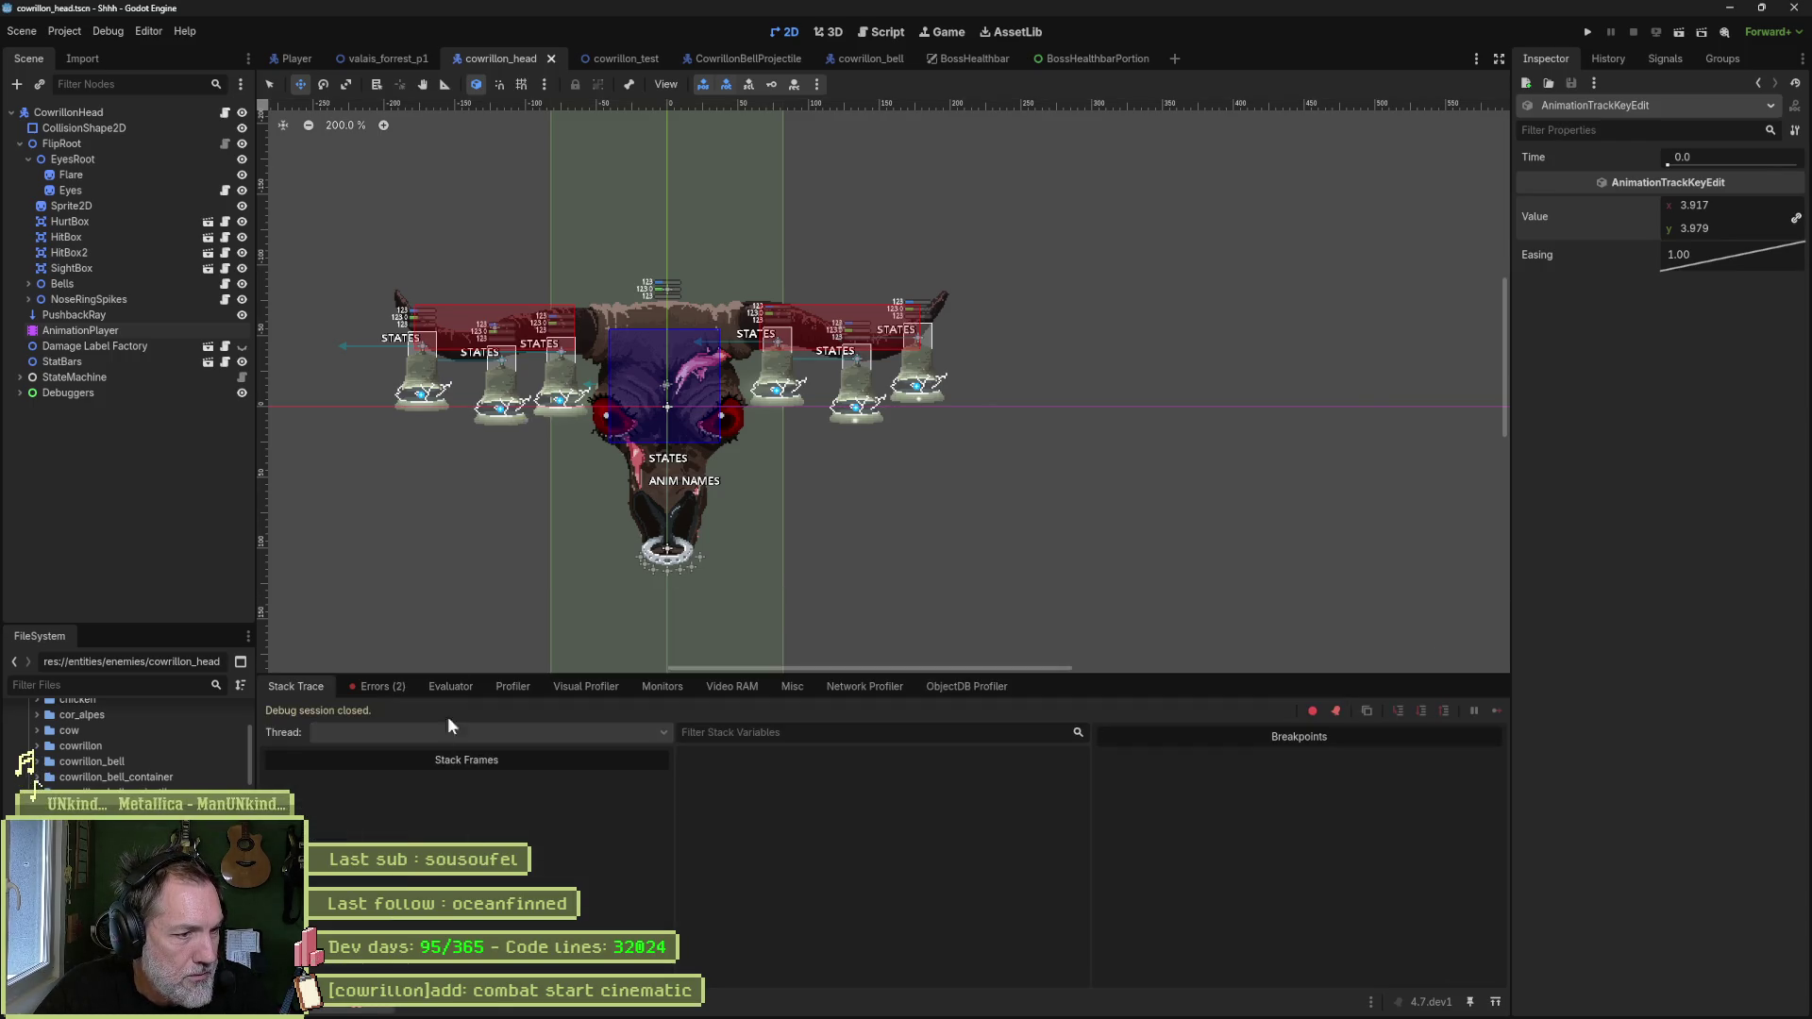
pyautogui.click(381, 689)
pyautogui.moveTo(617, 747)
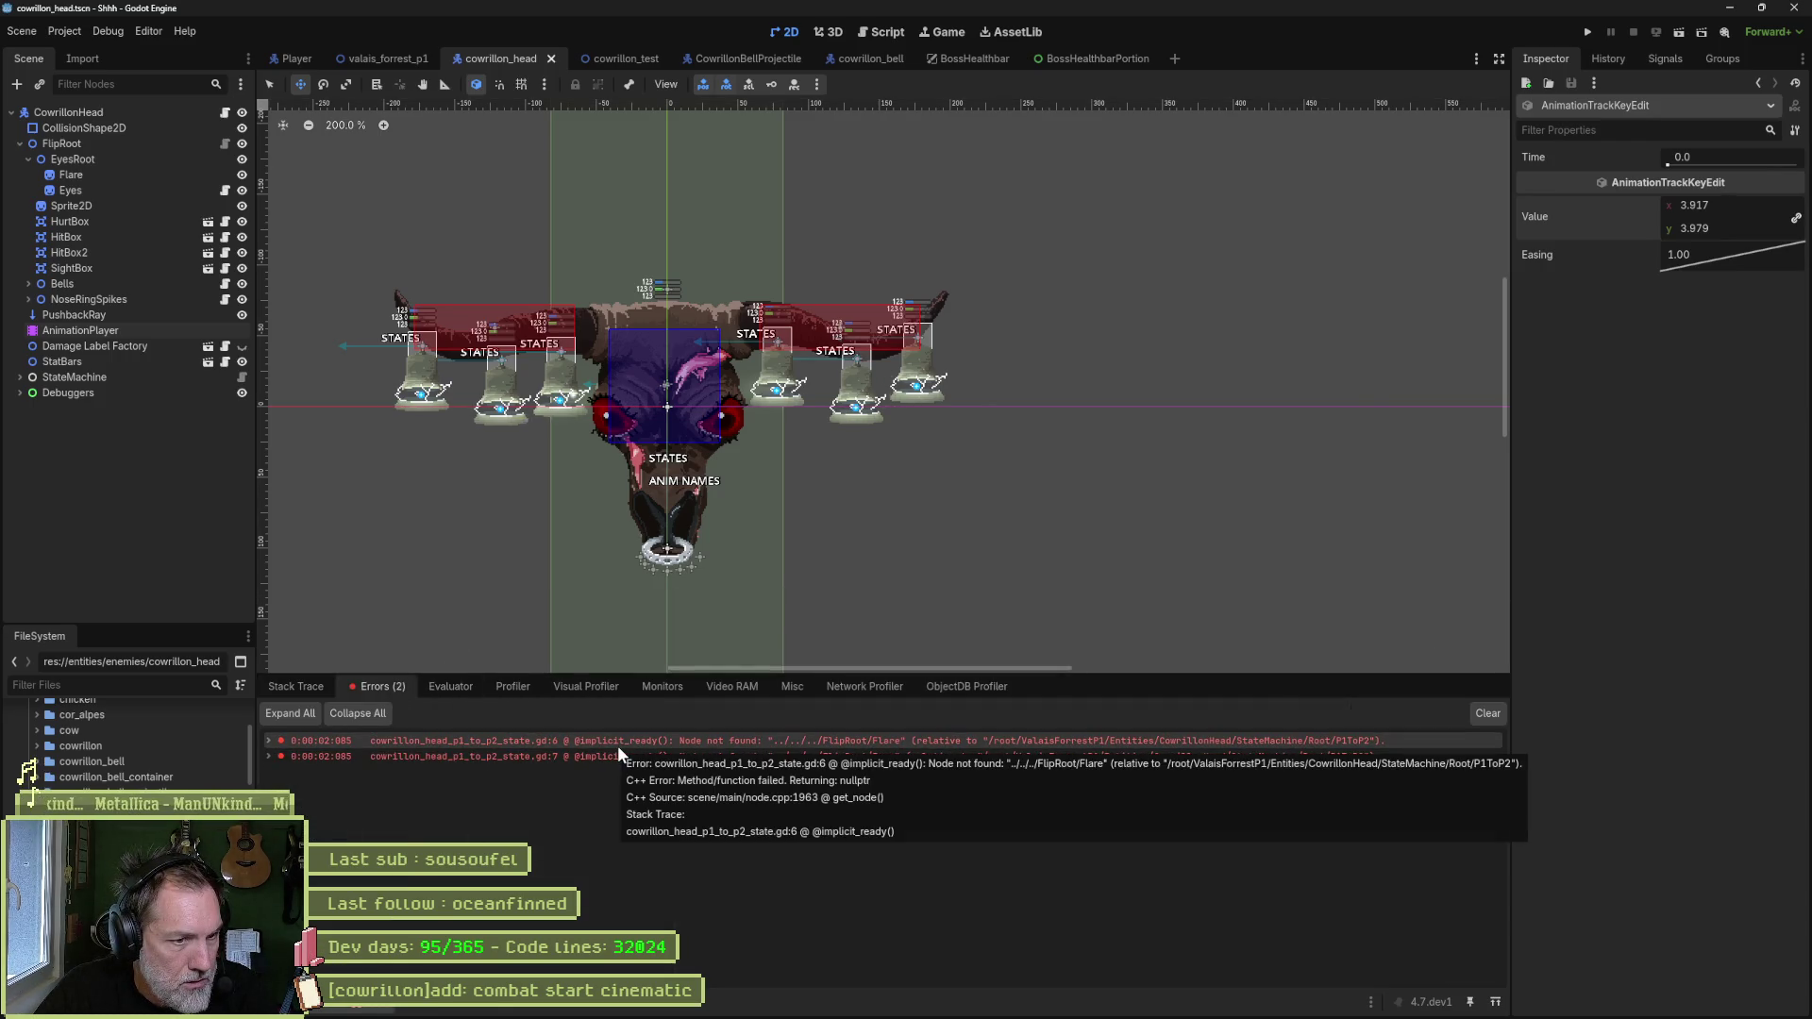
pyautogui.doubleClick(620, 742)
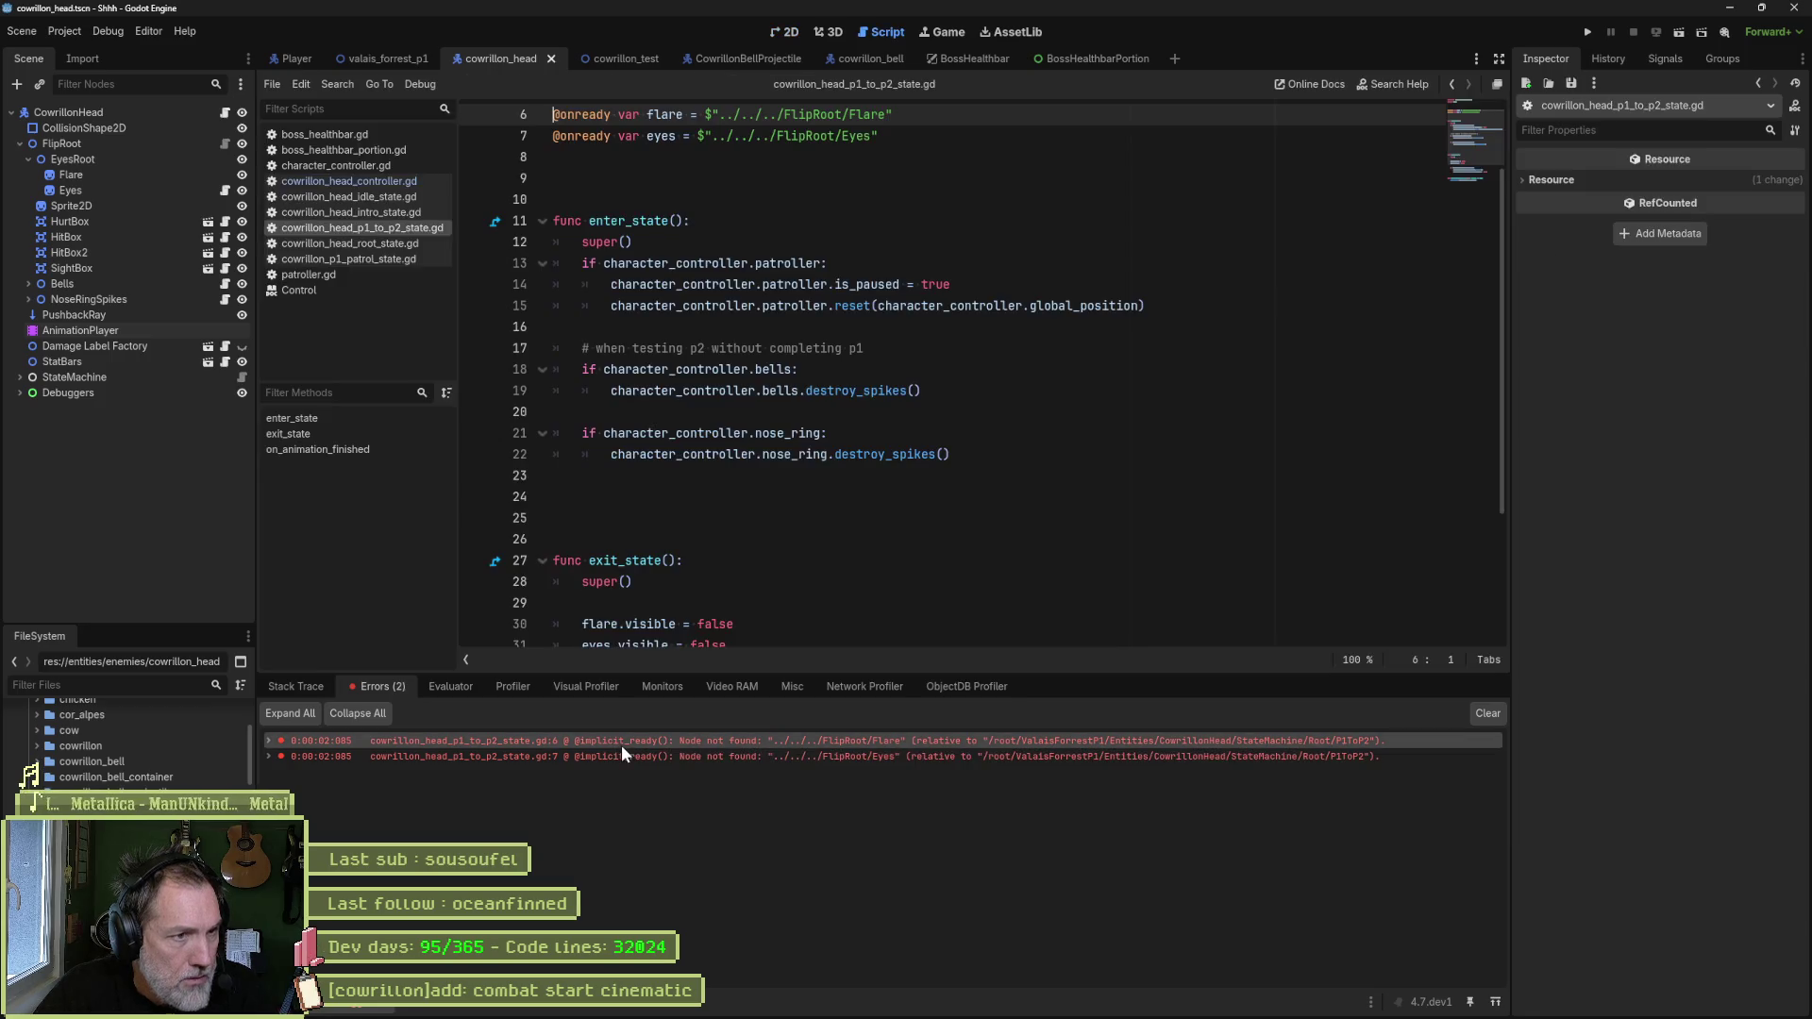
pyautogui.scroll(2, 859, 387)
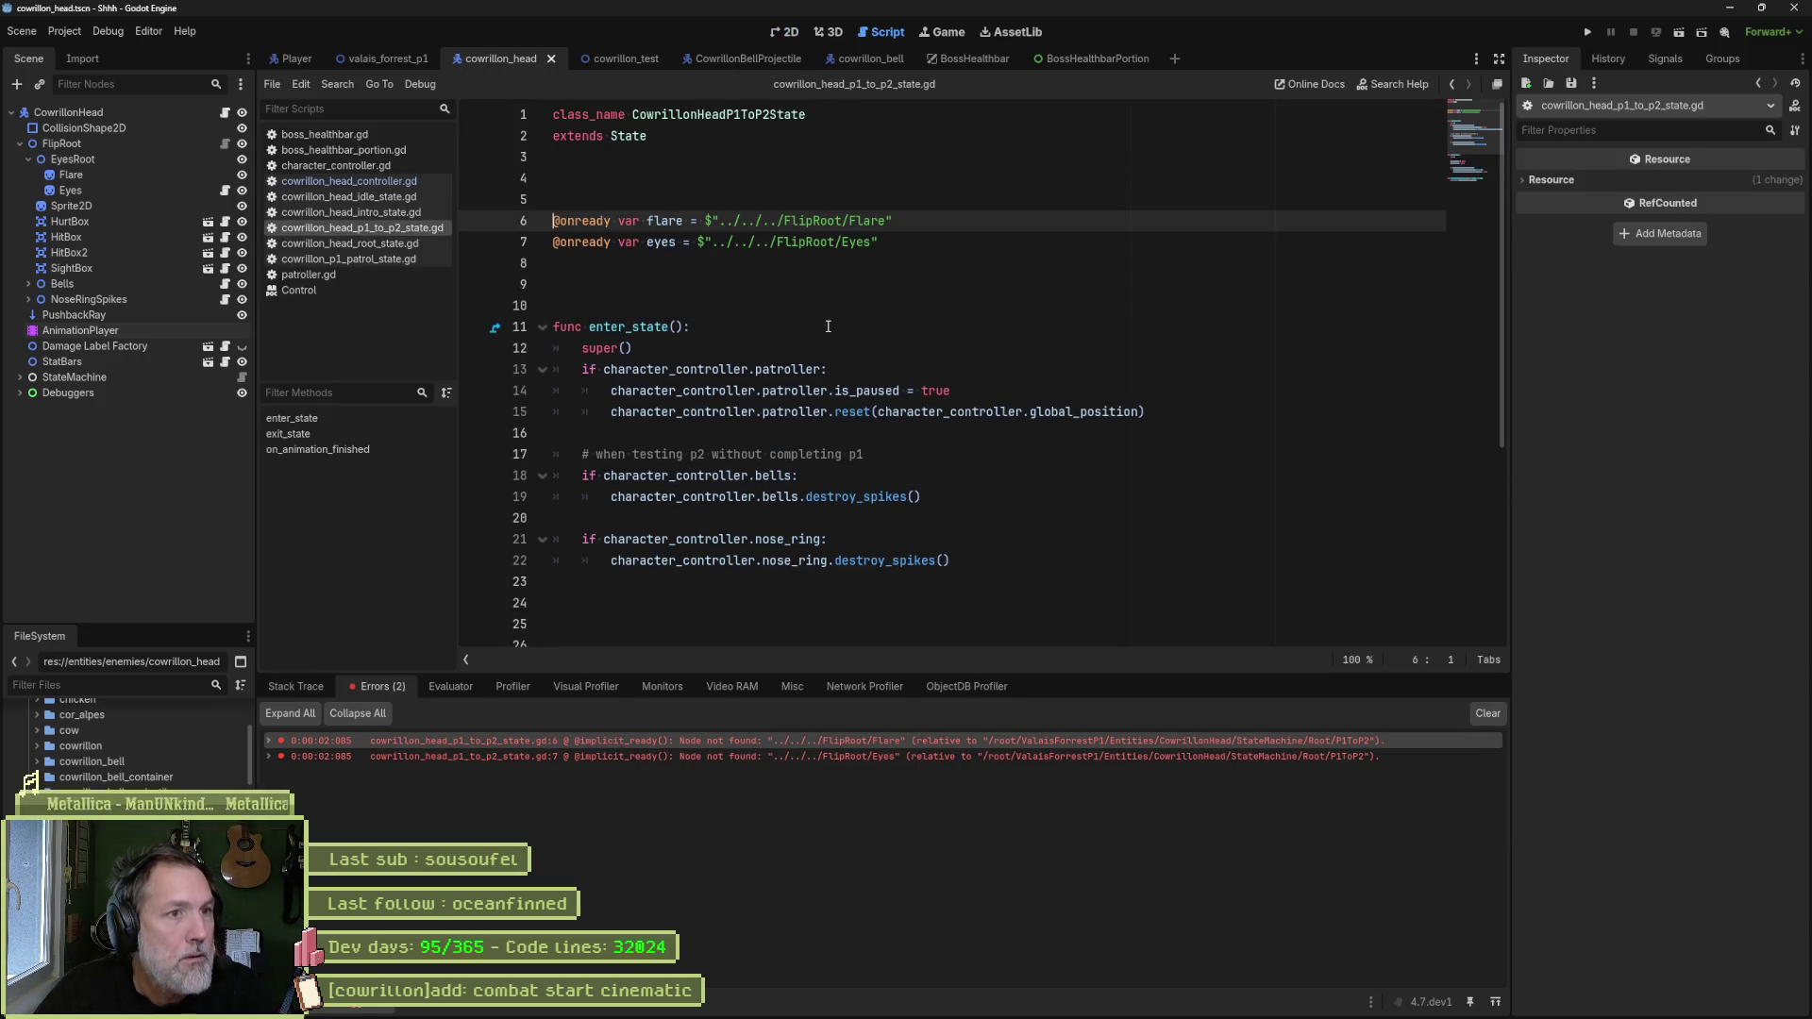
# - Prefix the Flare and Eyes paths with EyesRoot/, save, clear errors, and rerun the game
pyautogui.keyDown('alt'); pyautogui.click(843, 241); pyautogui.keyUp('alt')
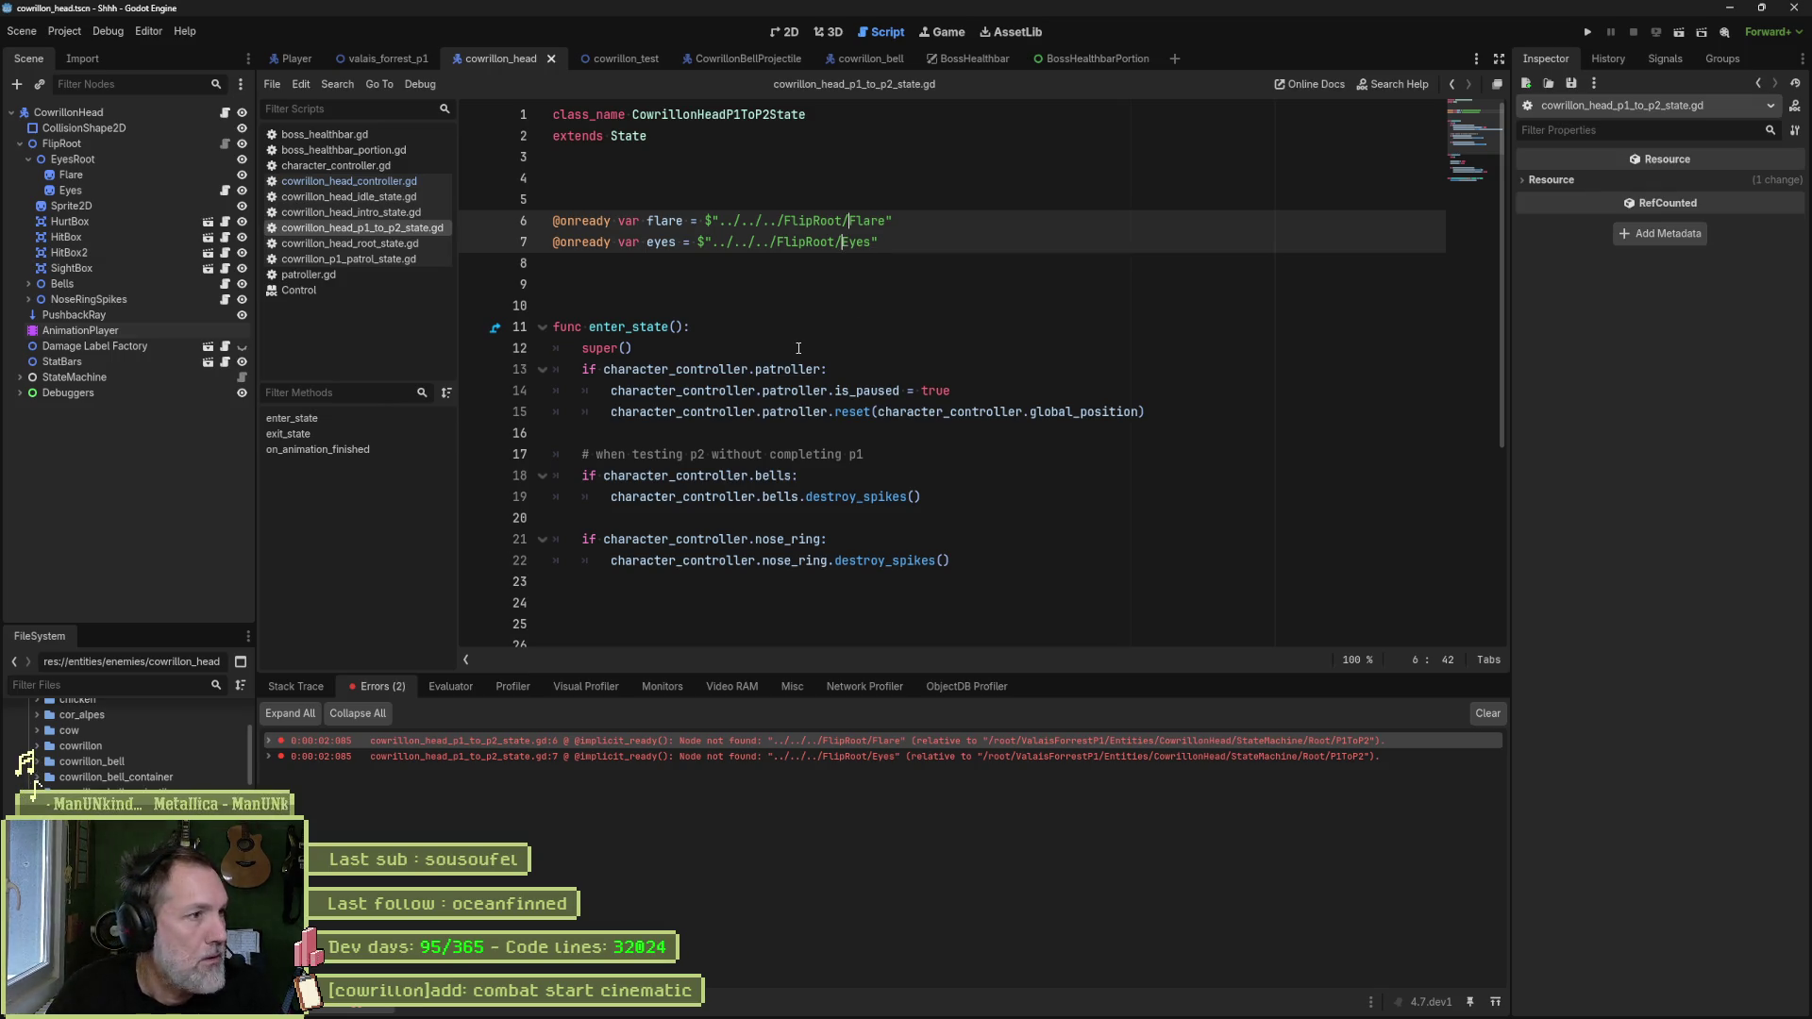
pyautogui.write('EyesRoot/')
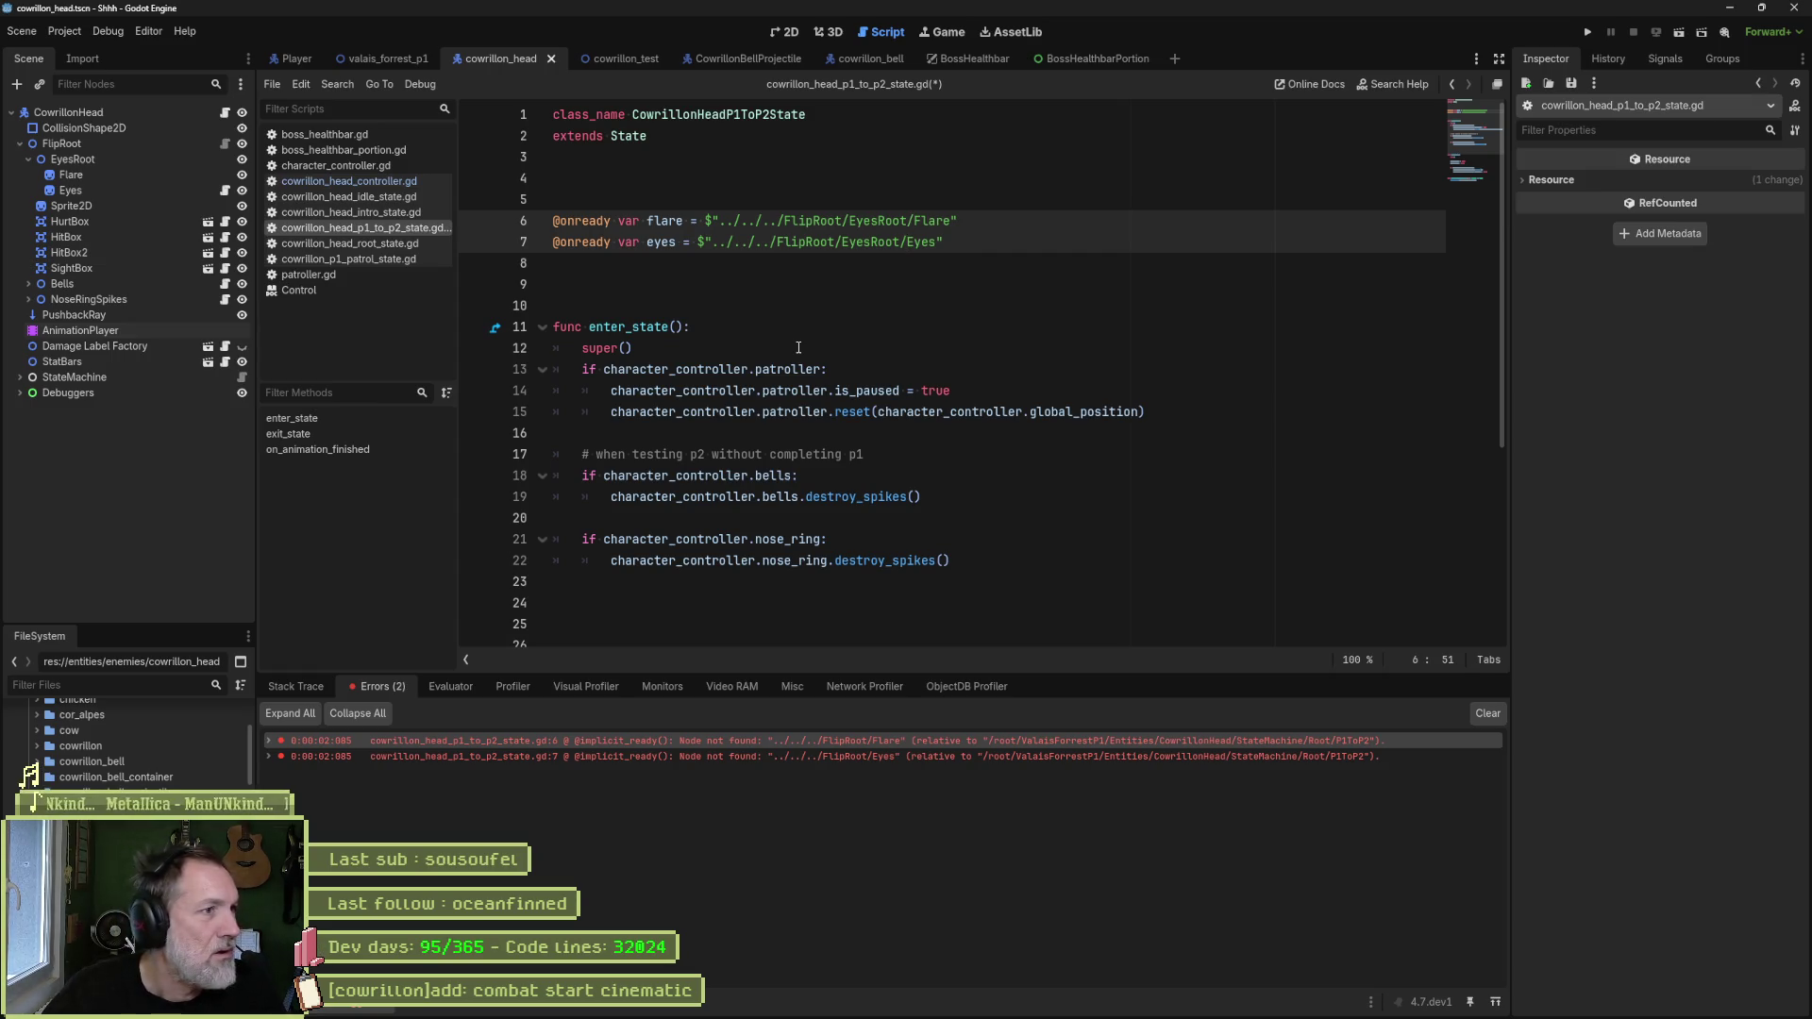
pyautogui.hotkey('ctrl', 's')
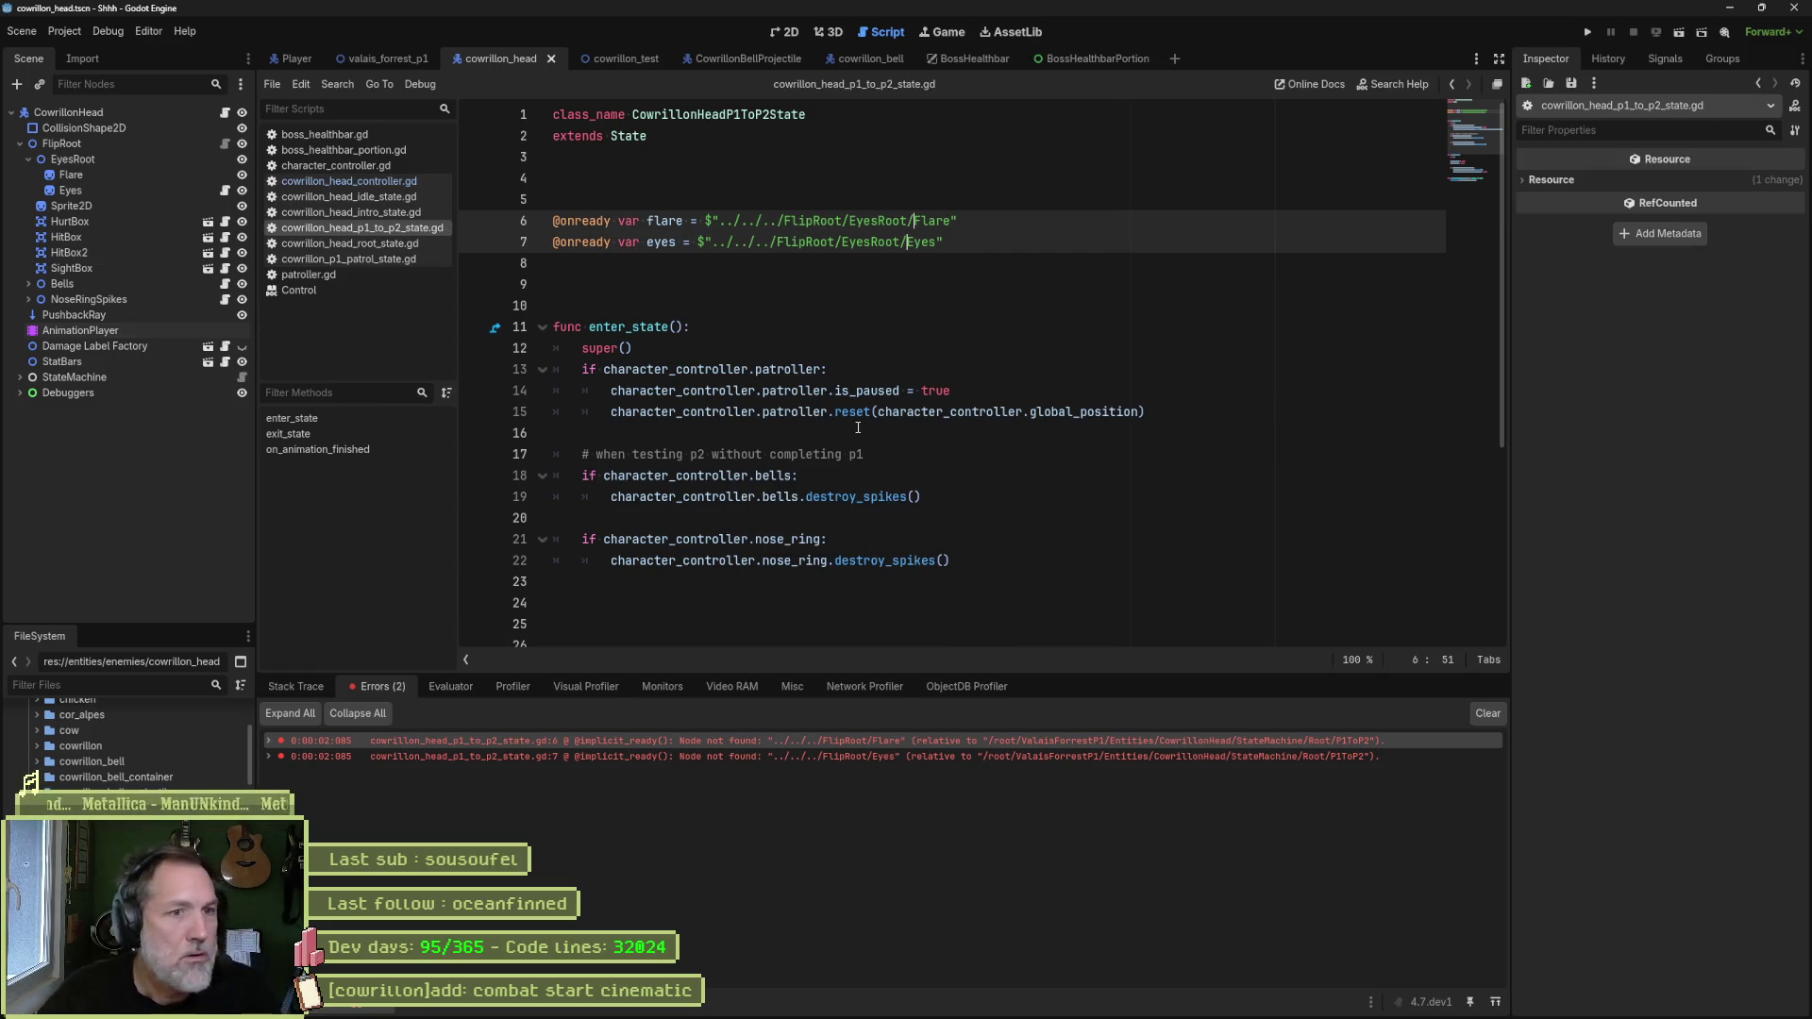
pyautogui.click(1478, 714)
pyautogui.click(1116, 479)
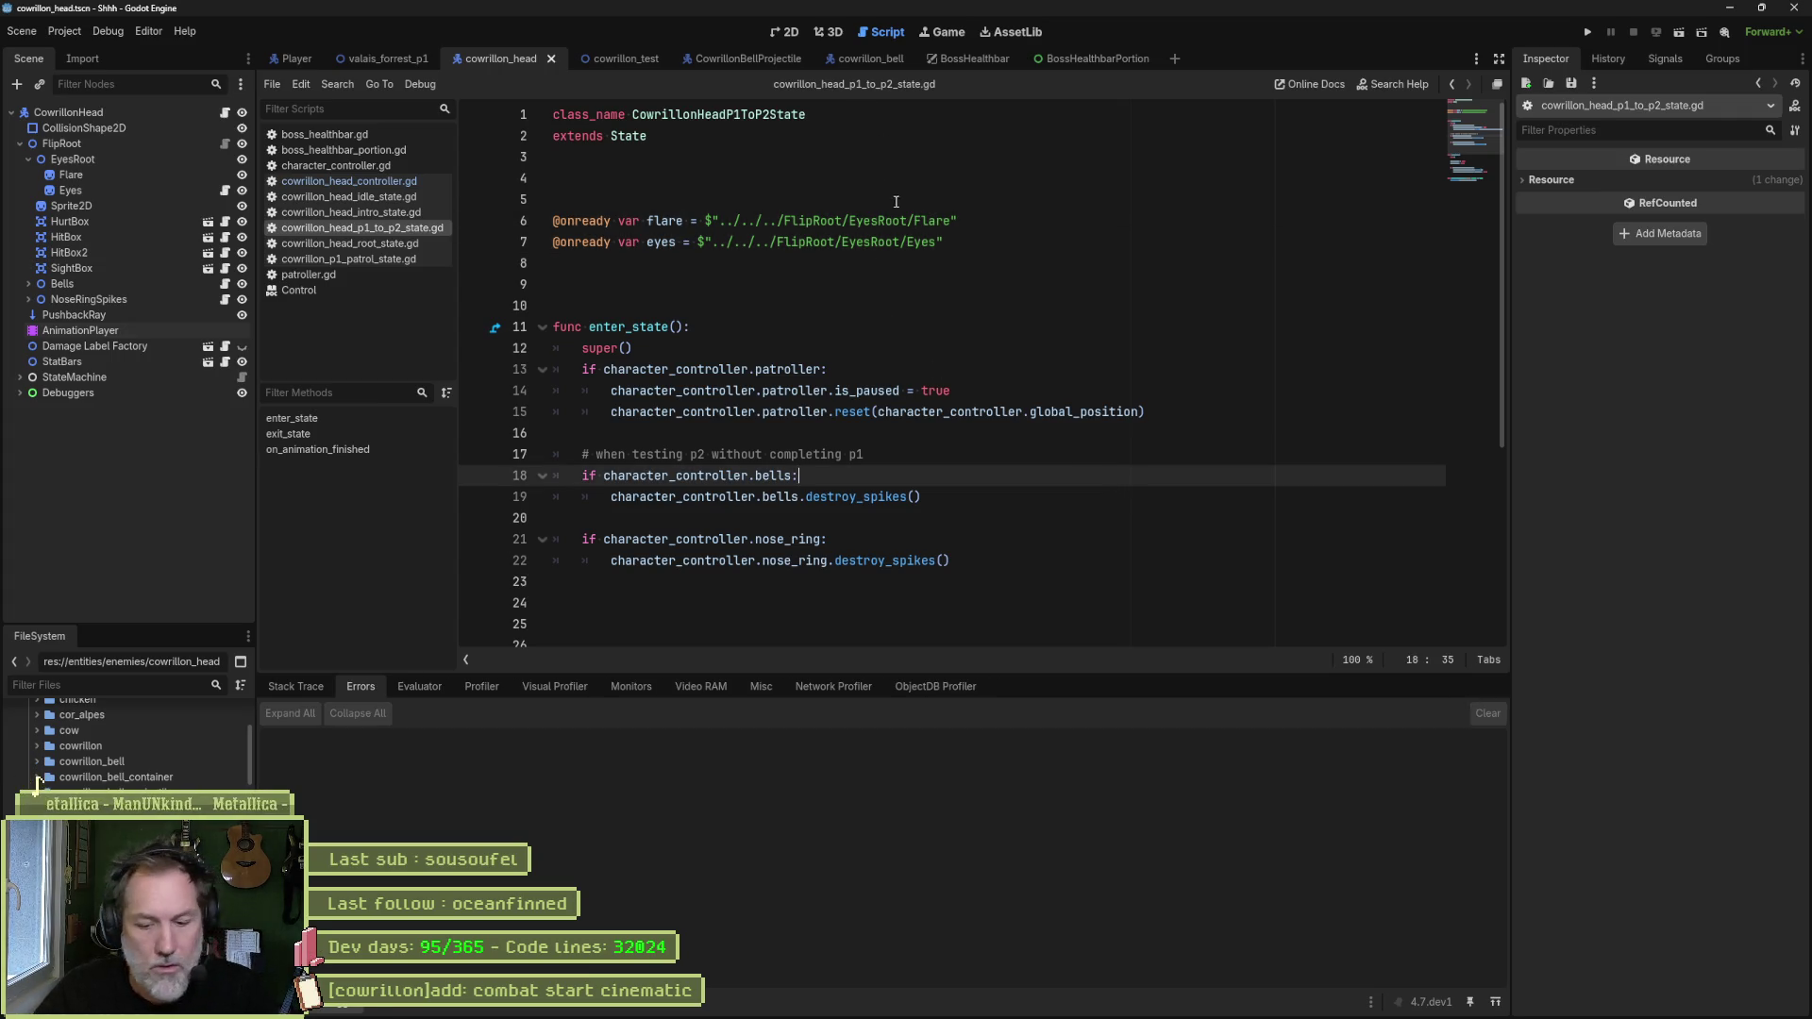
pyautogui.press('F6')
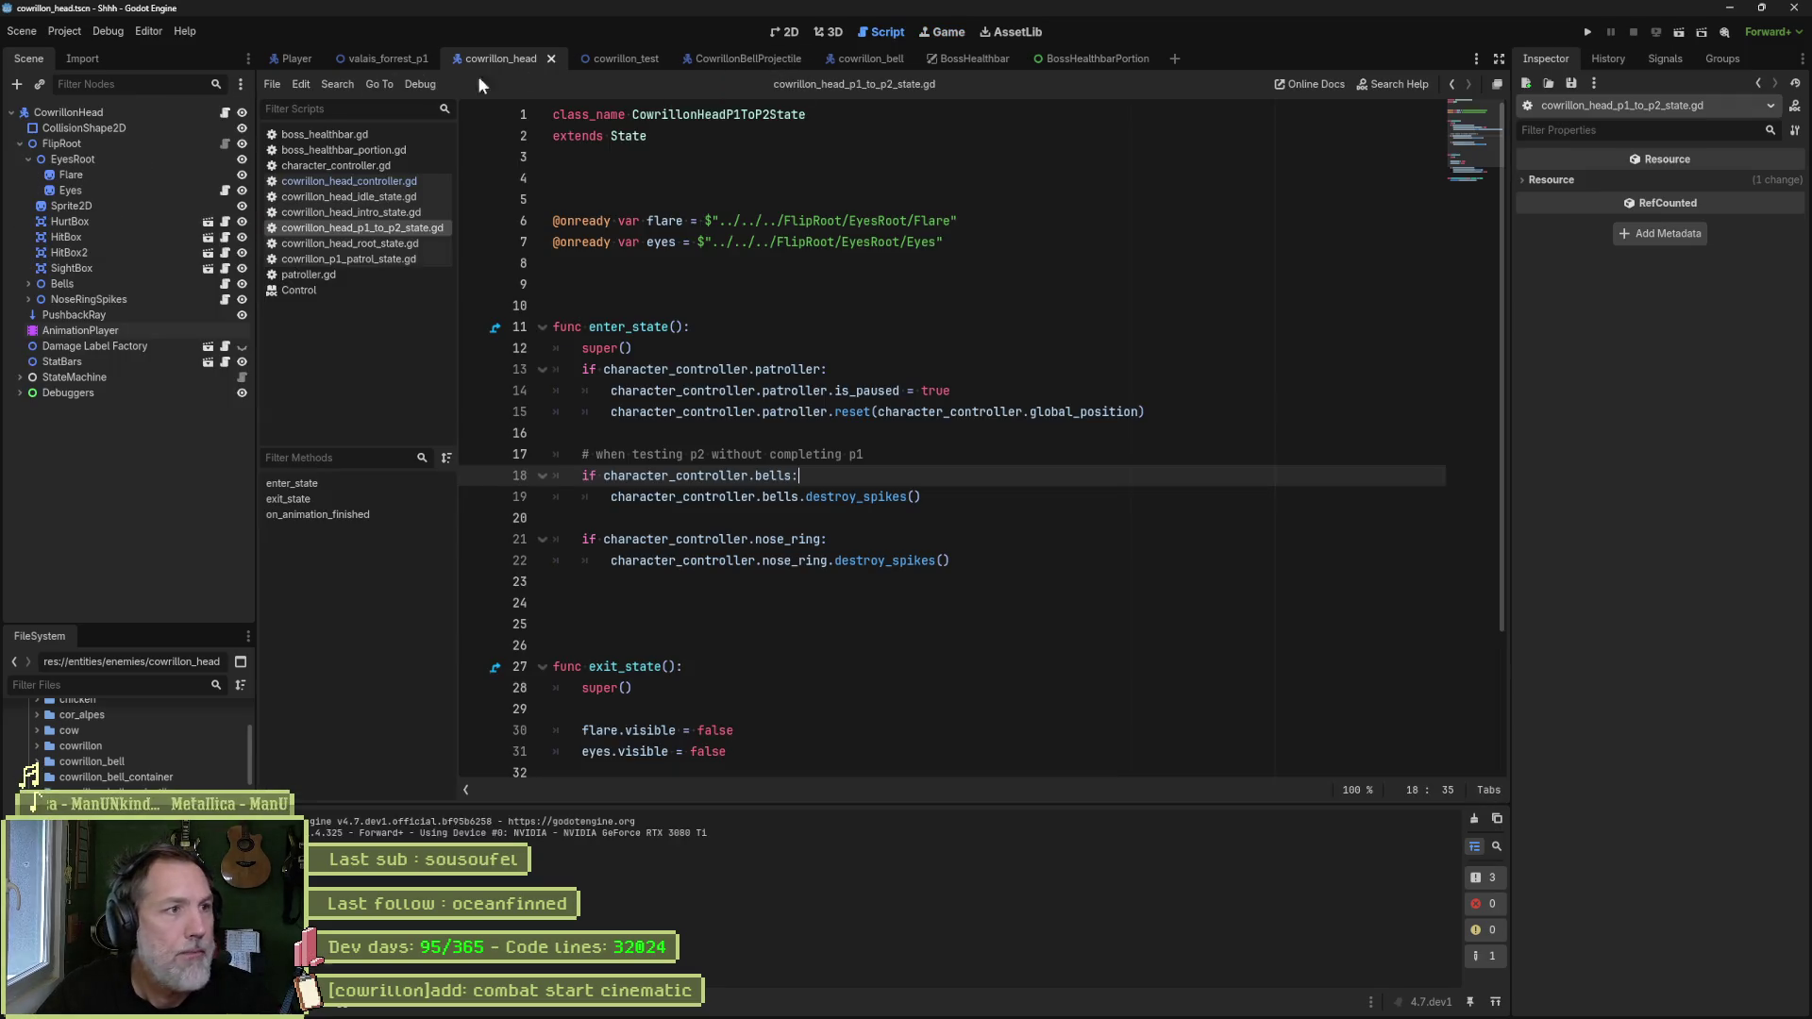
# - Playtest the boss fight, moving the player left and right across the arena
pyautogui.click(109, 32)
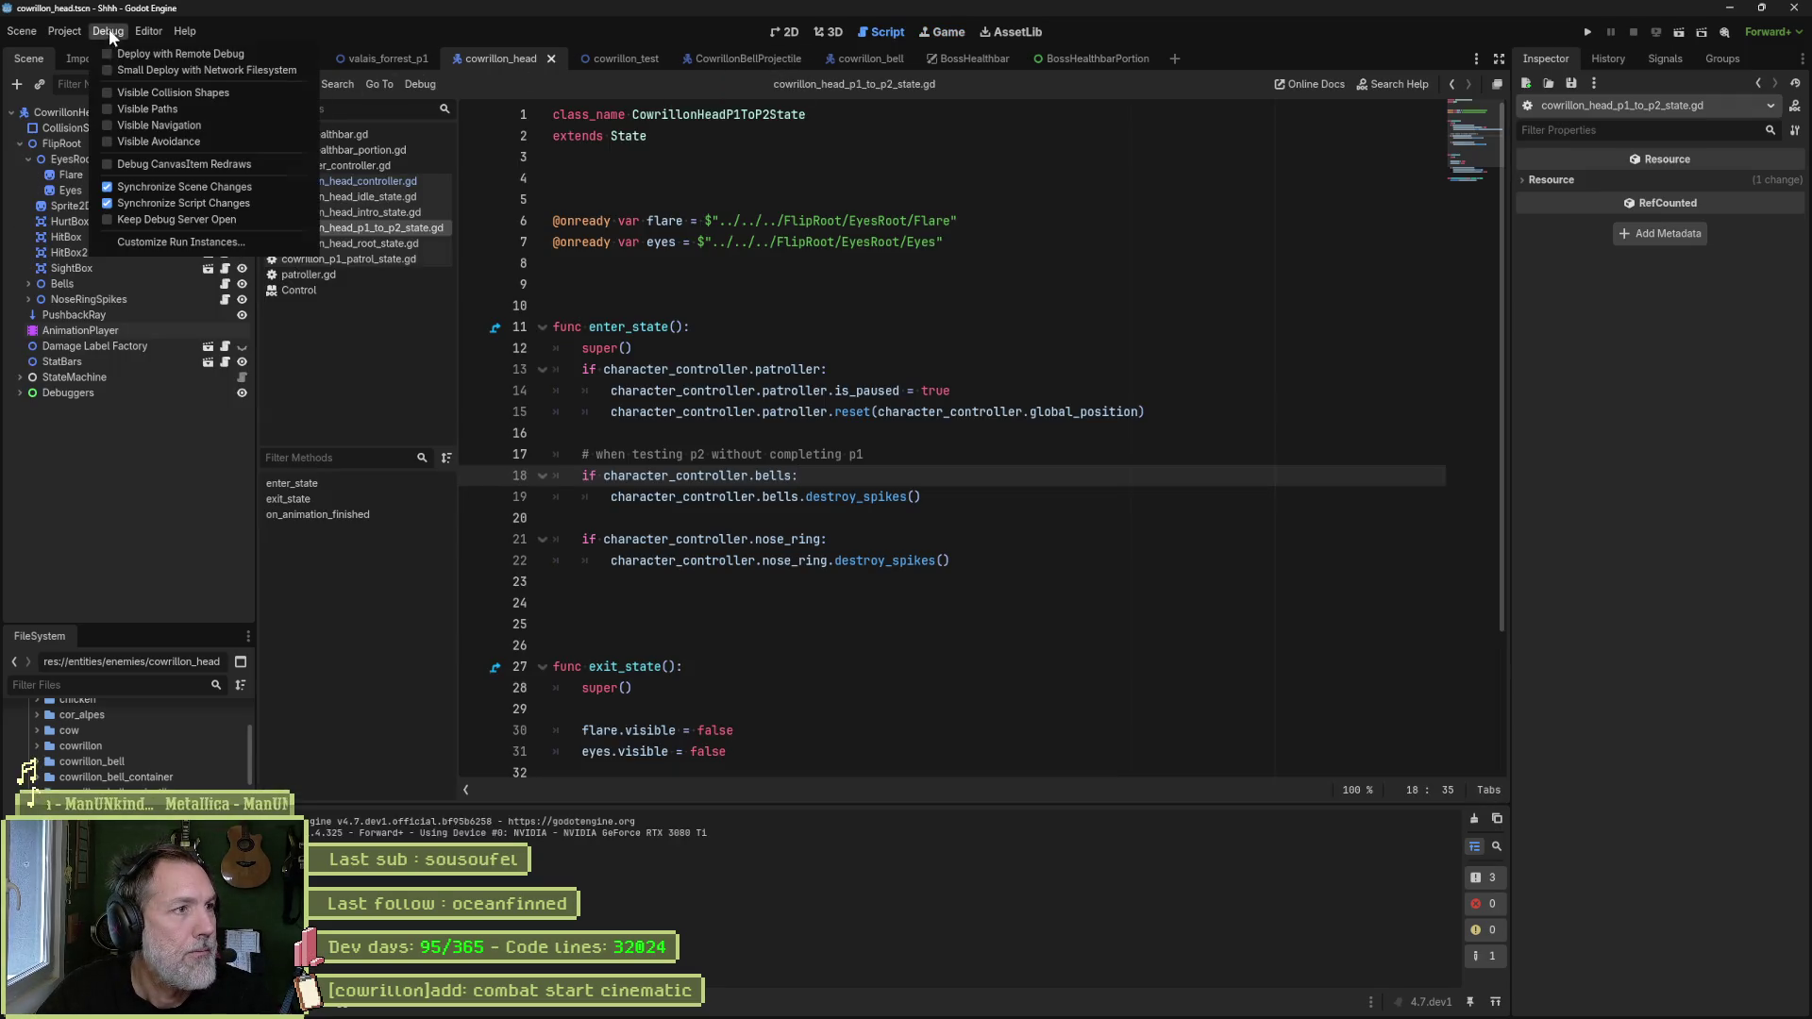
pyautogui.click(383, 58)
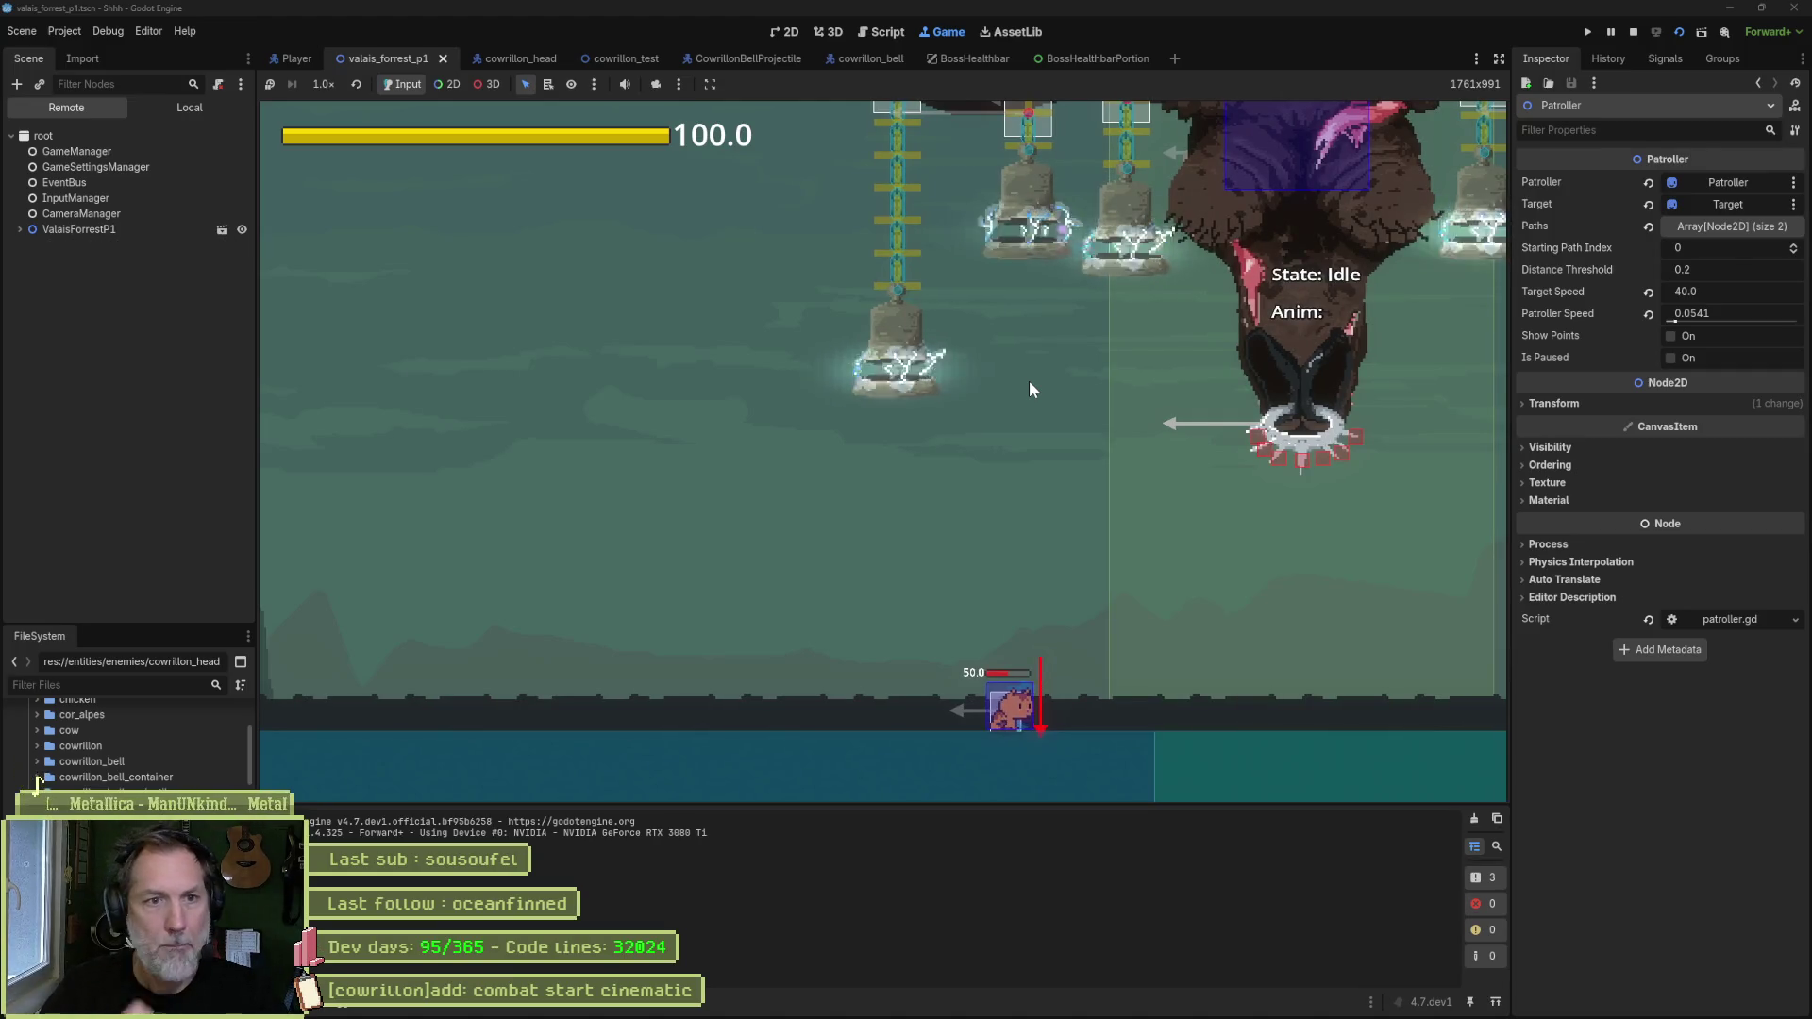
pyautogui.press('Right')
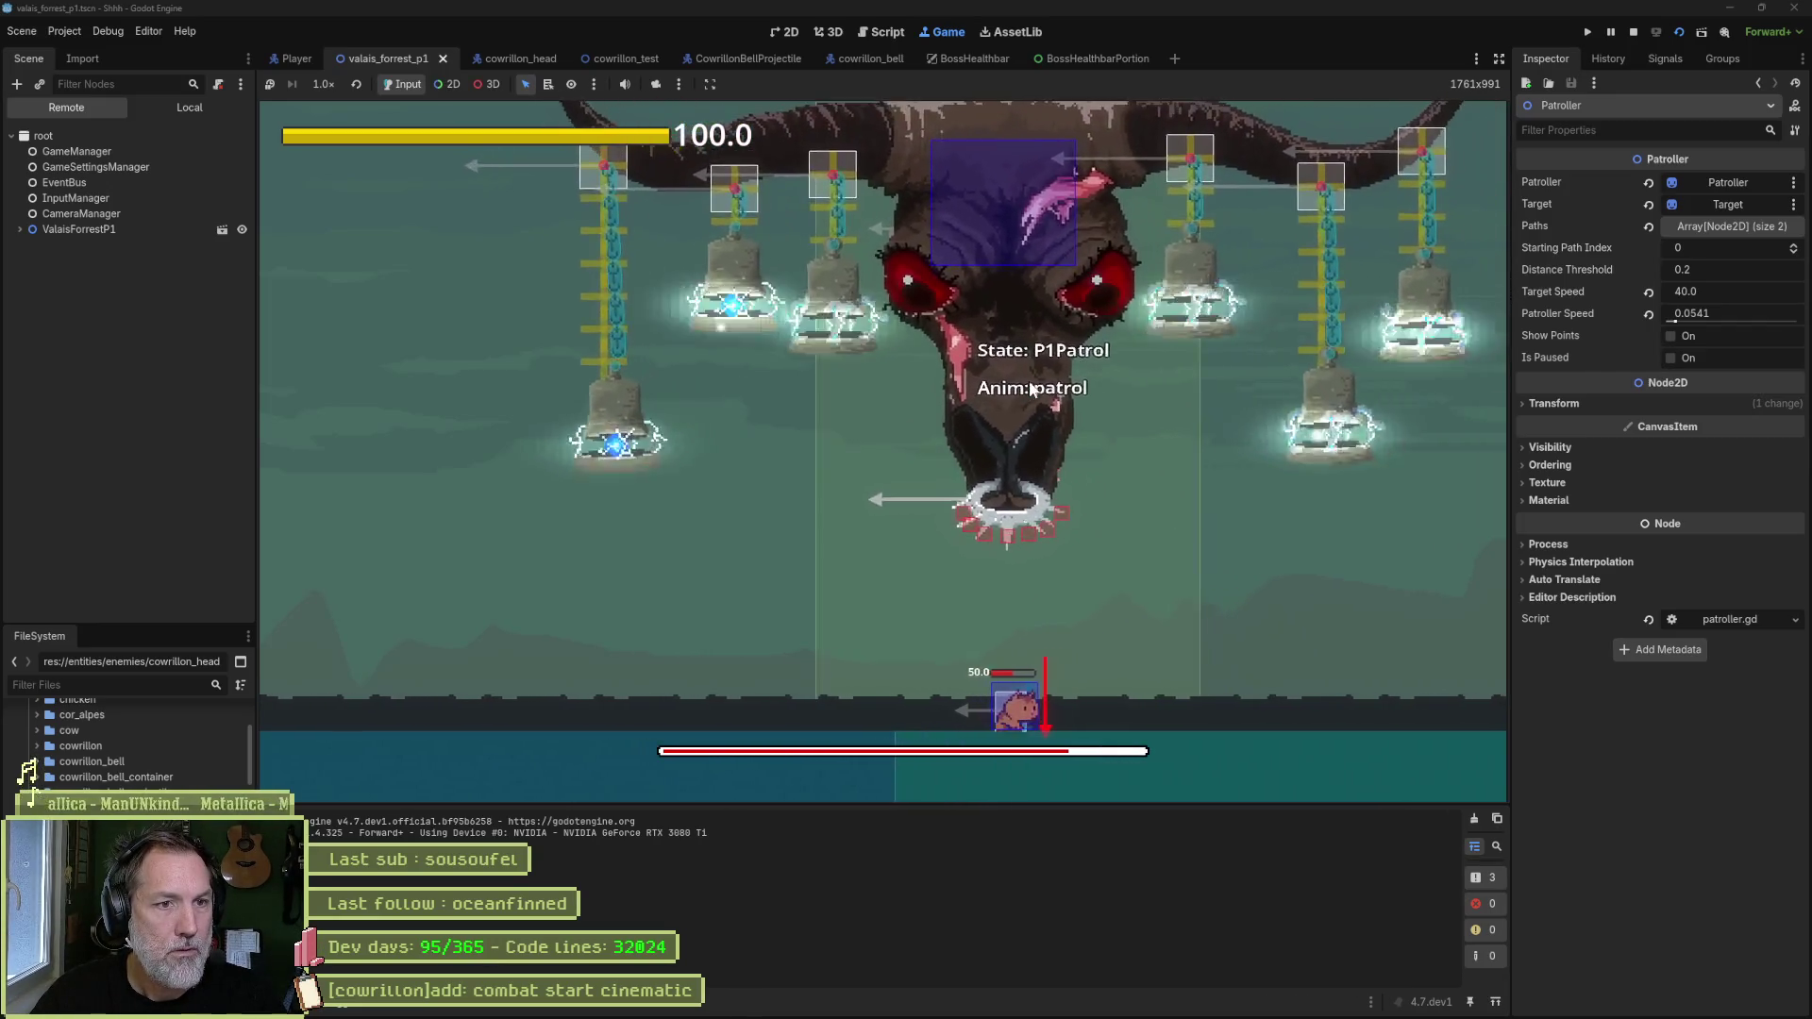
pyautogui.press('Left')
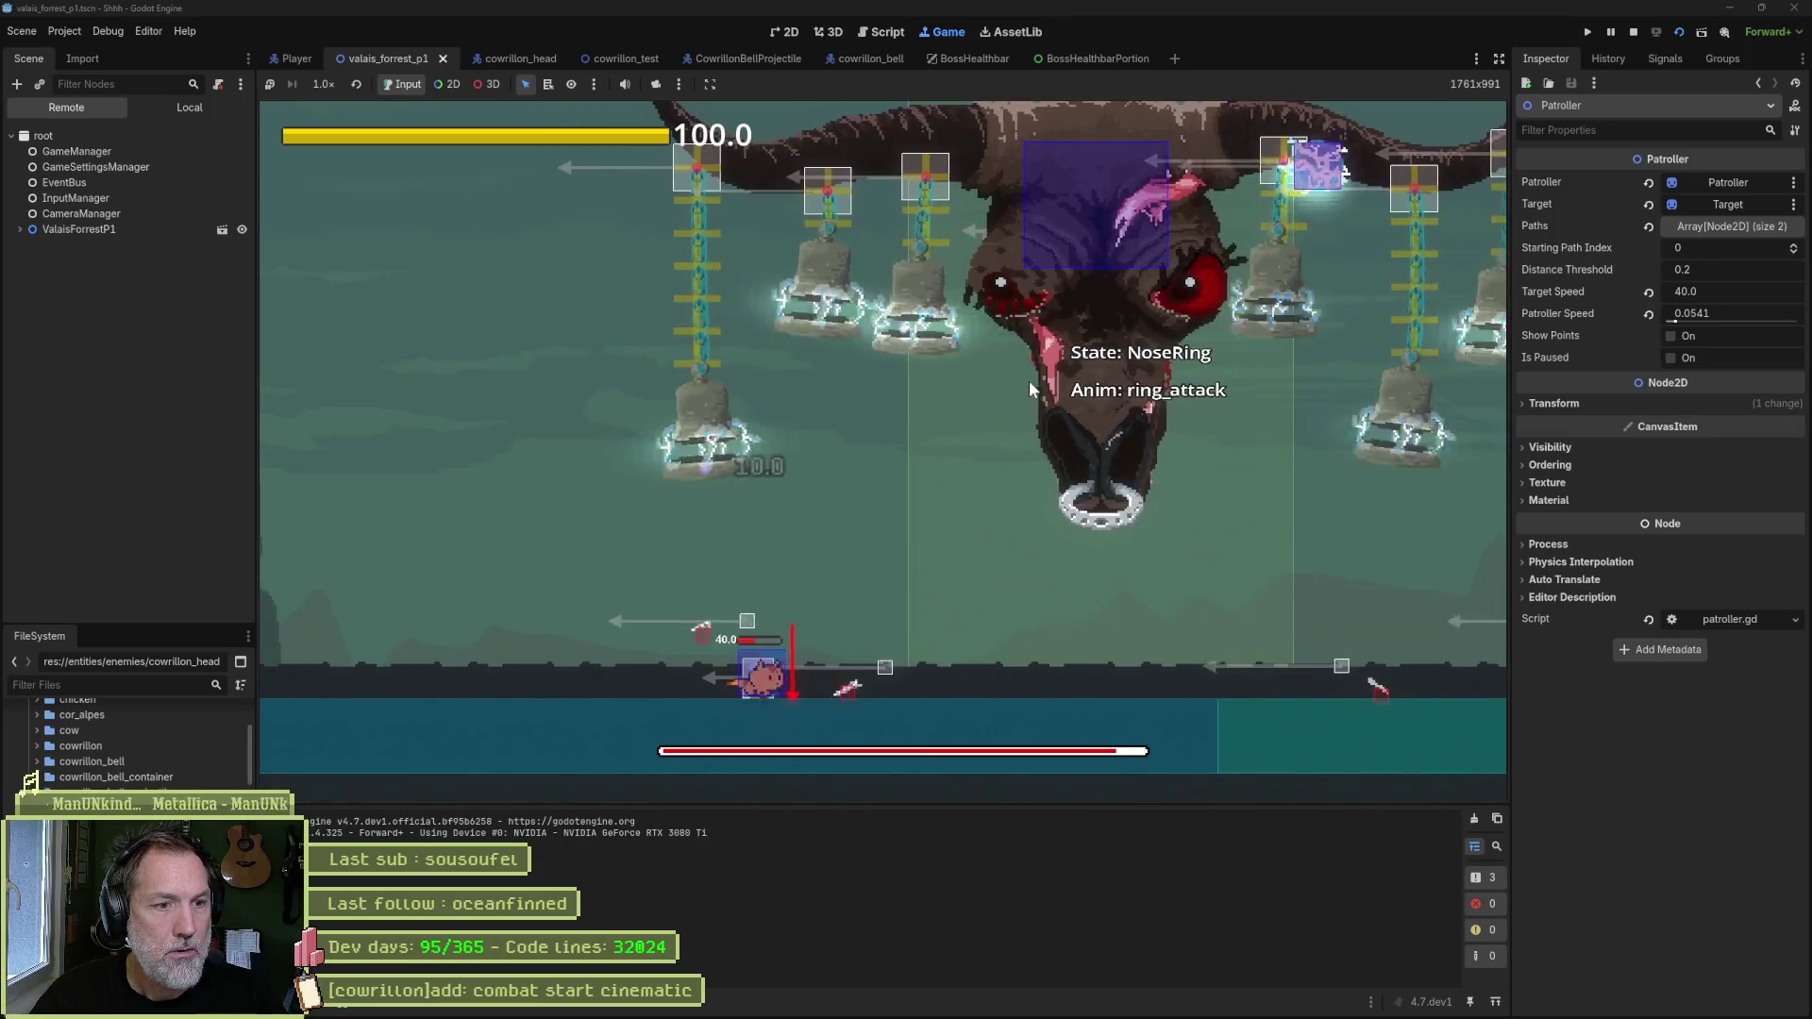
pyautogui.press('Right')
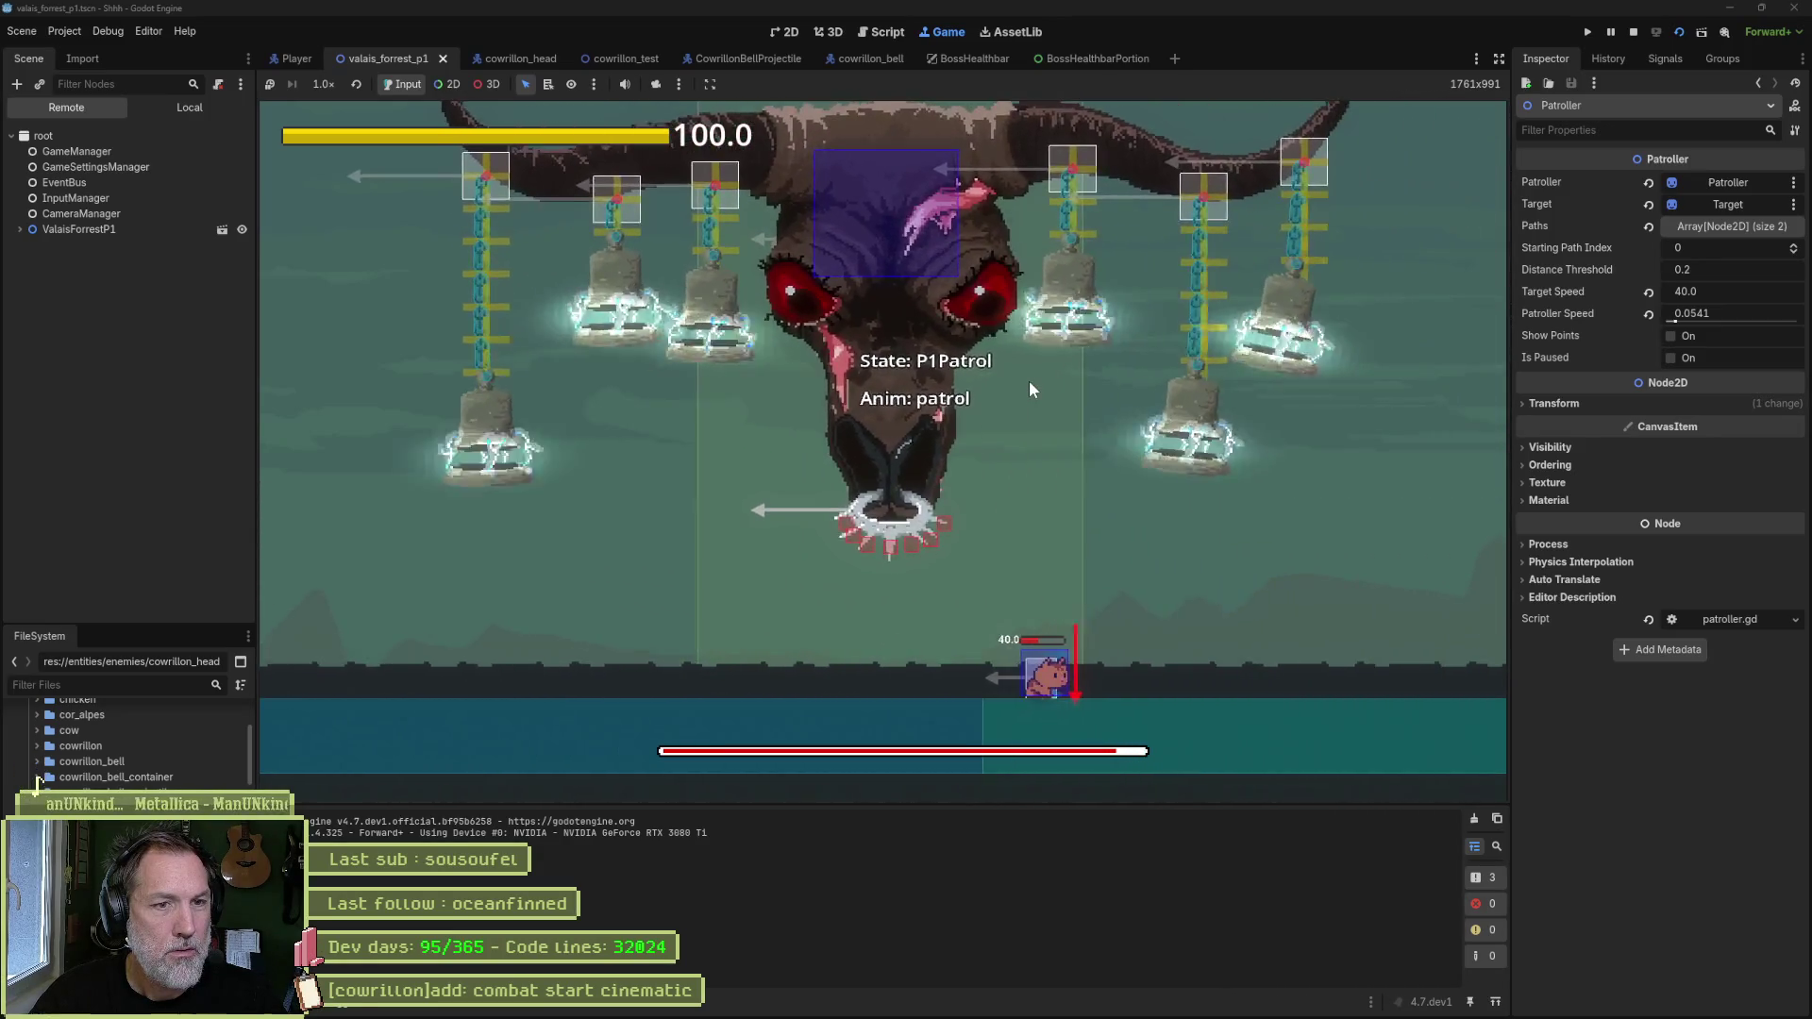
pyautogui.press('Left')
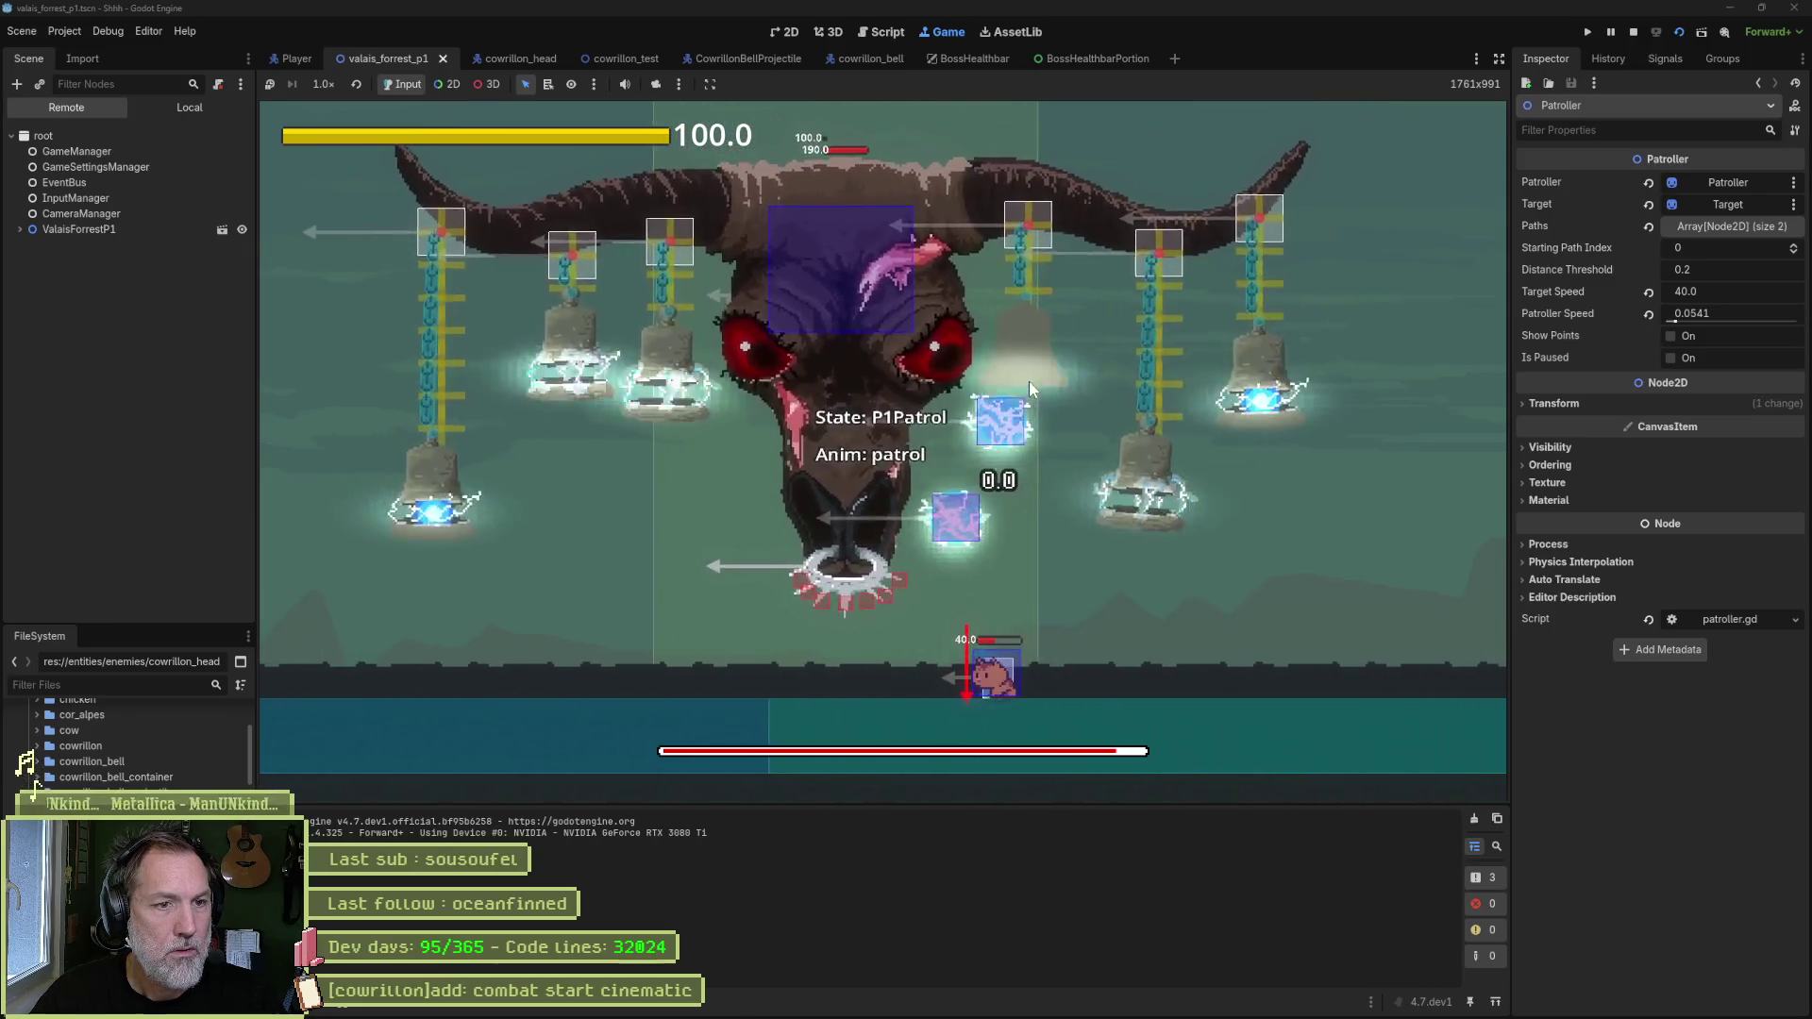
pyautogui.press('Left')
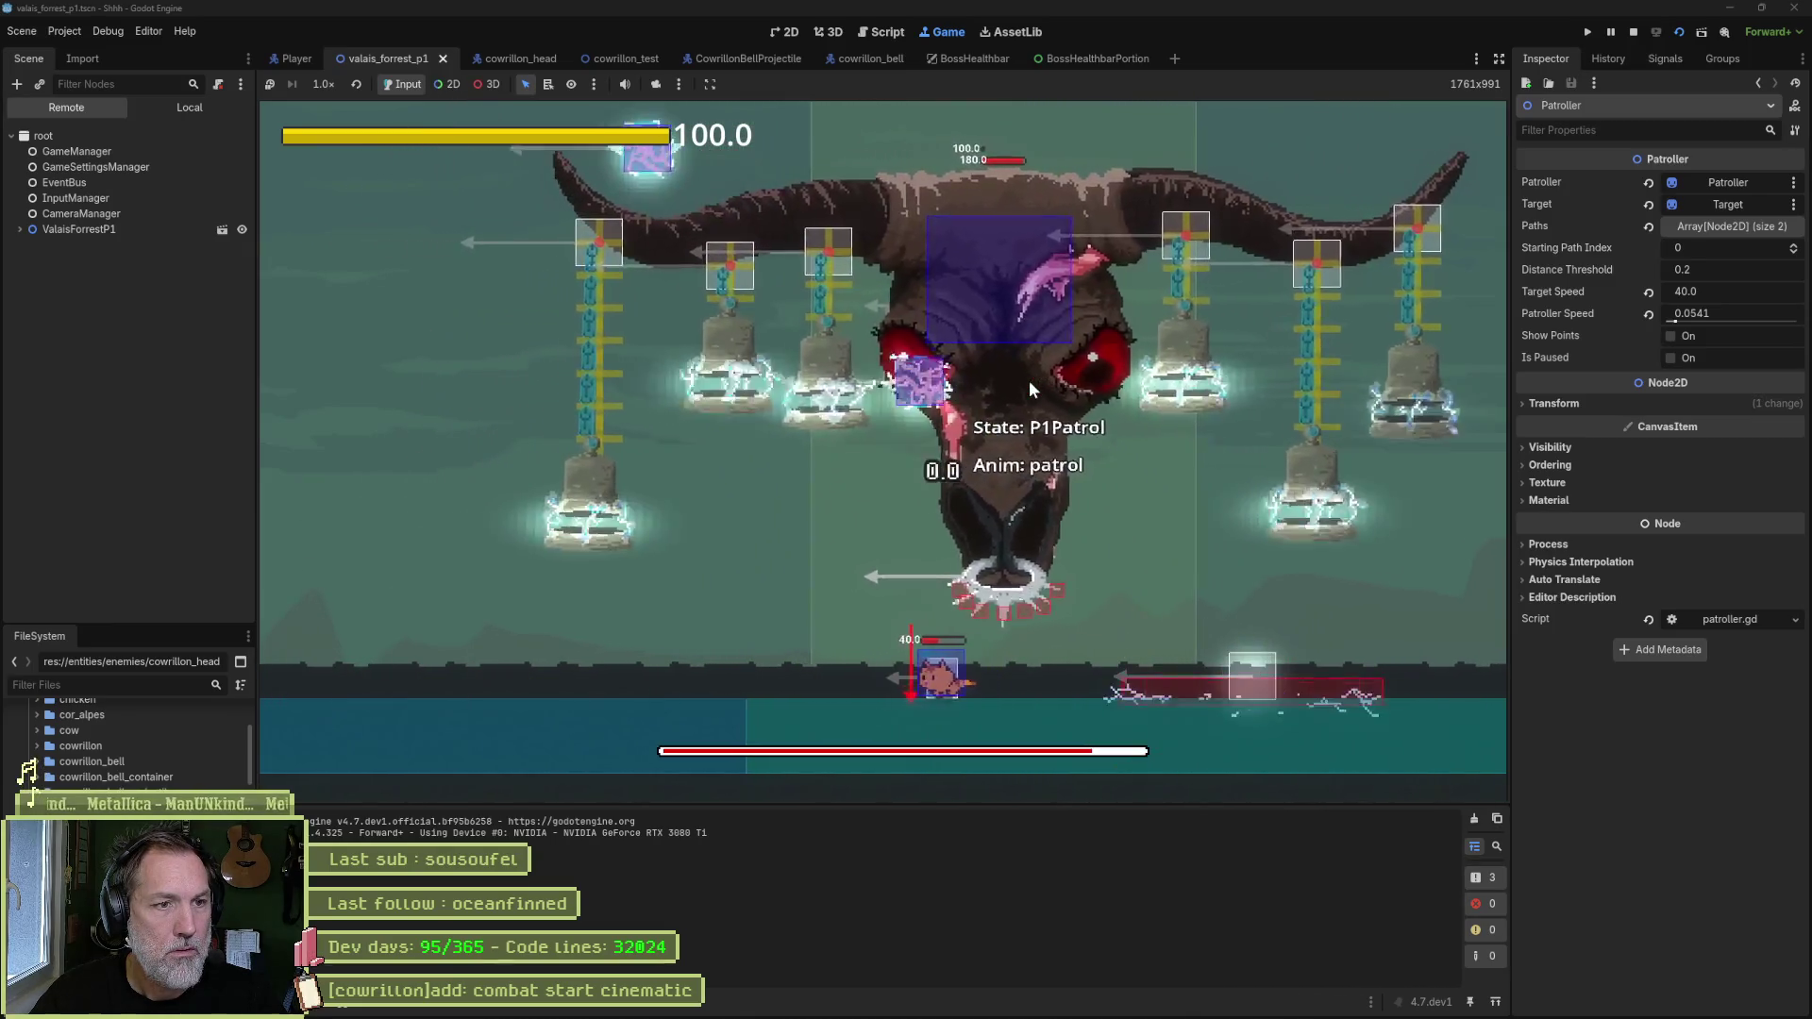
pyautogui.press('Left')
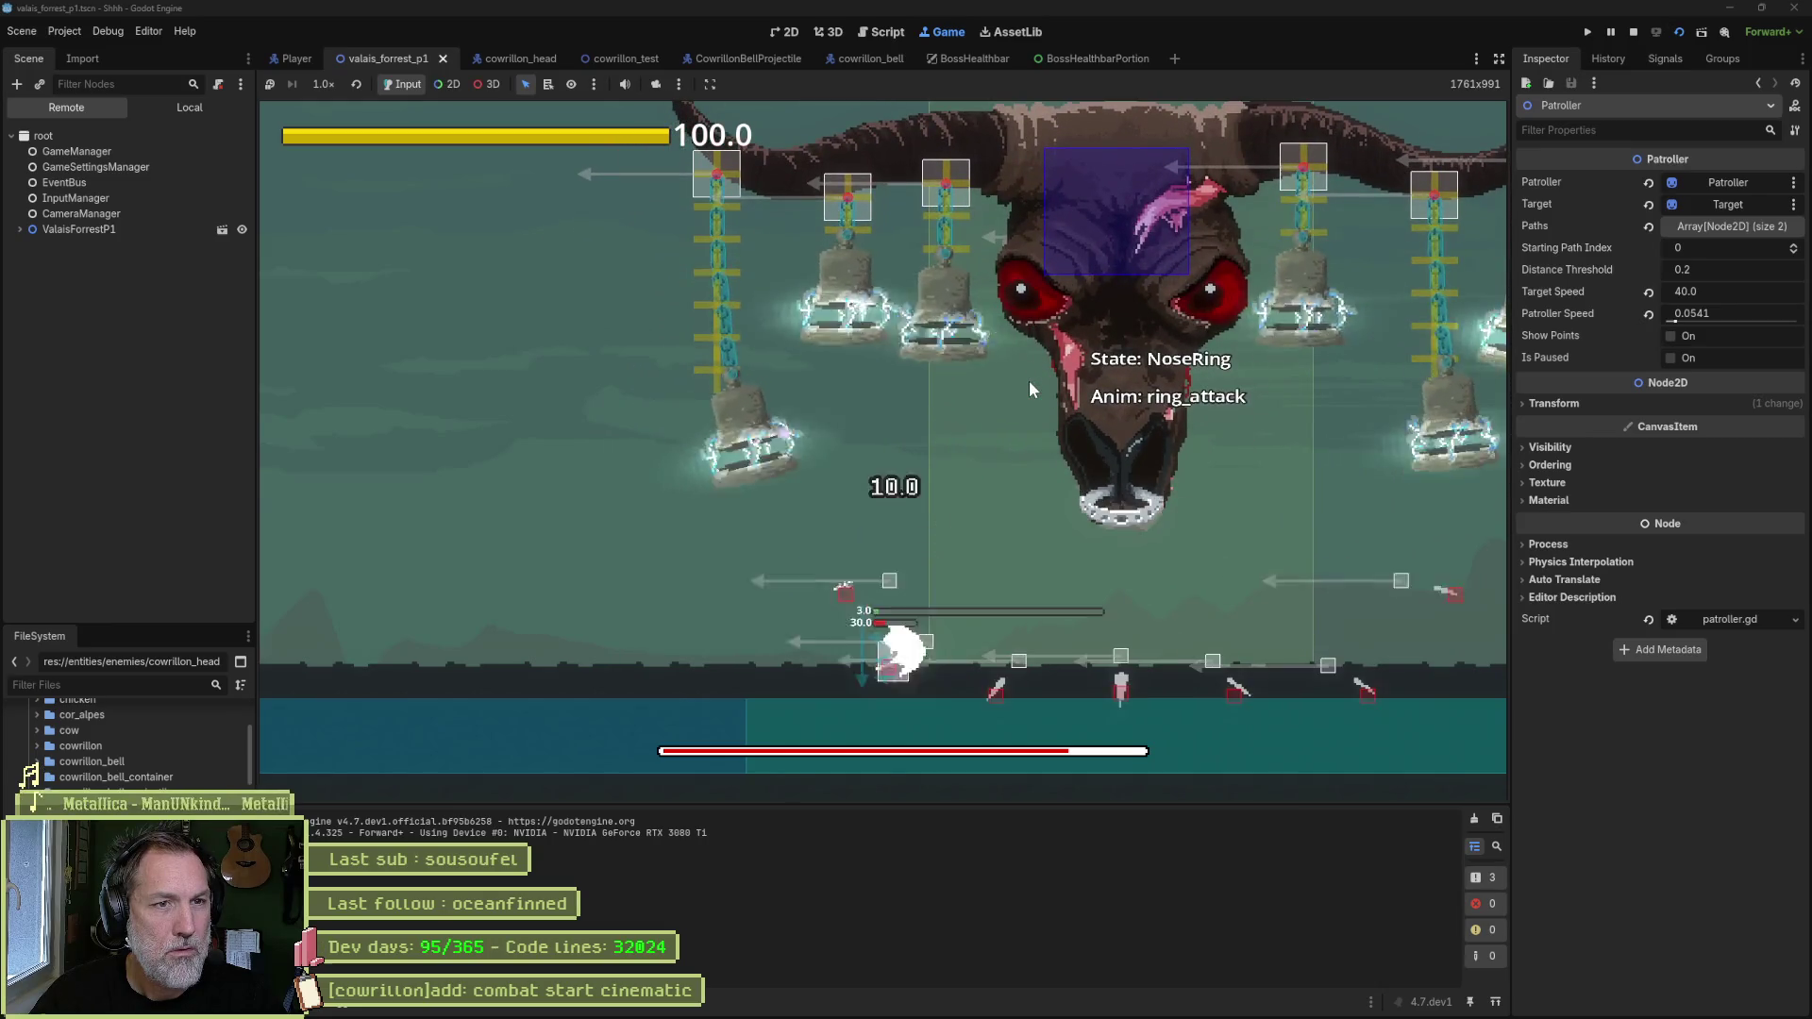
pyautogui.press('Left')
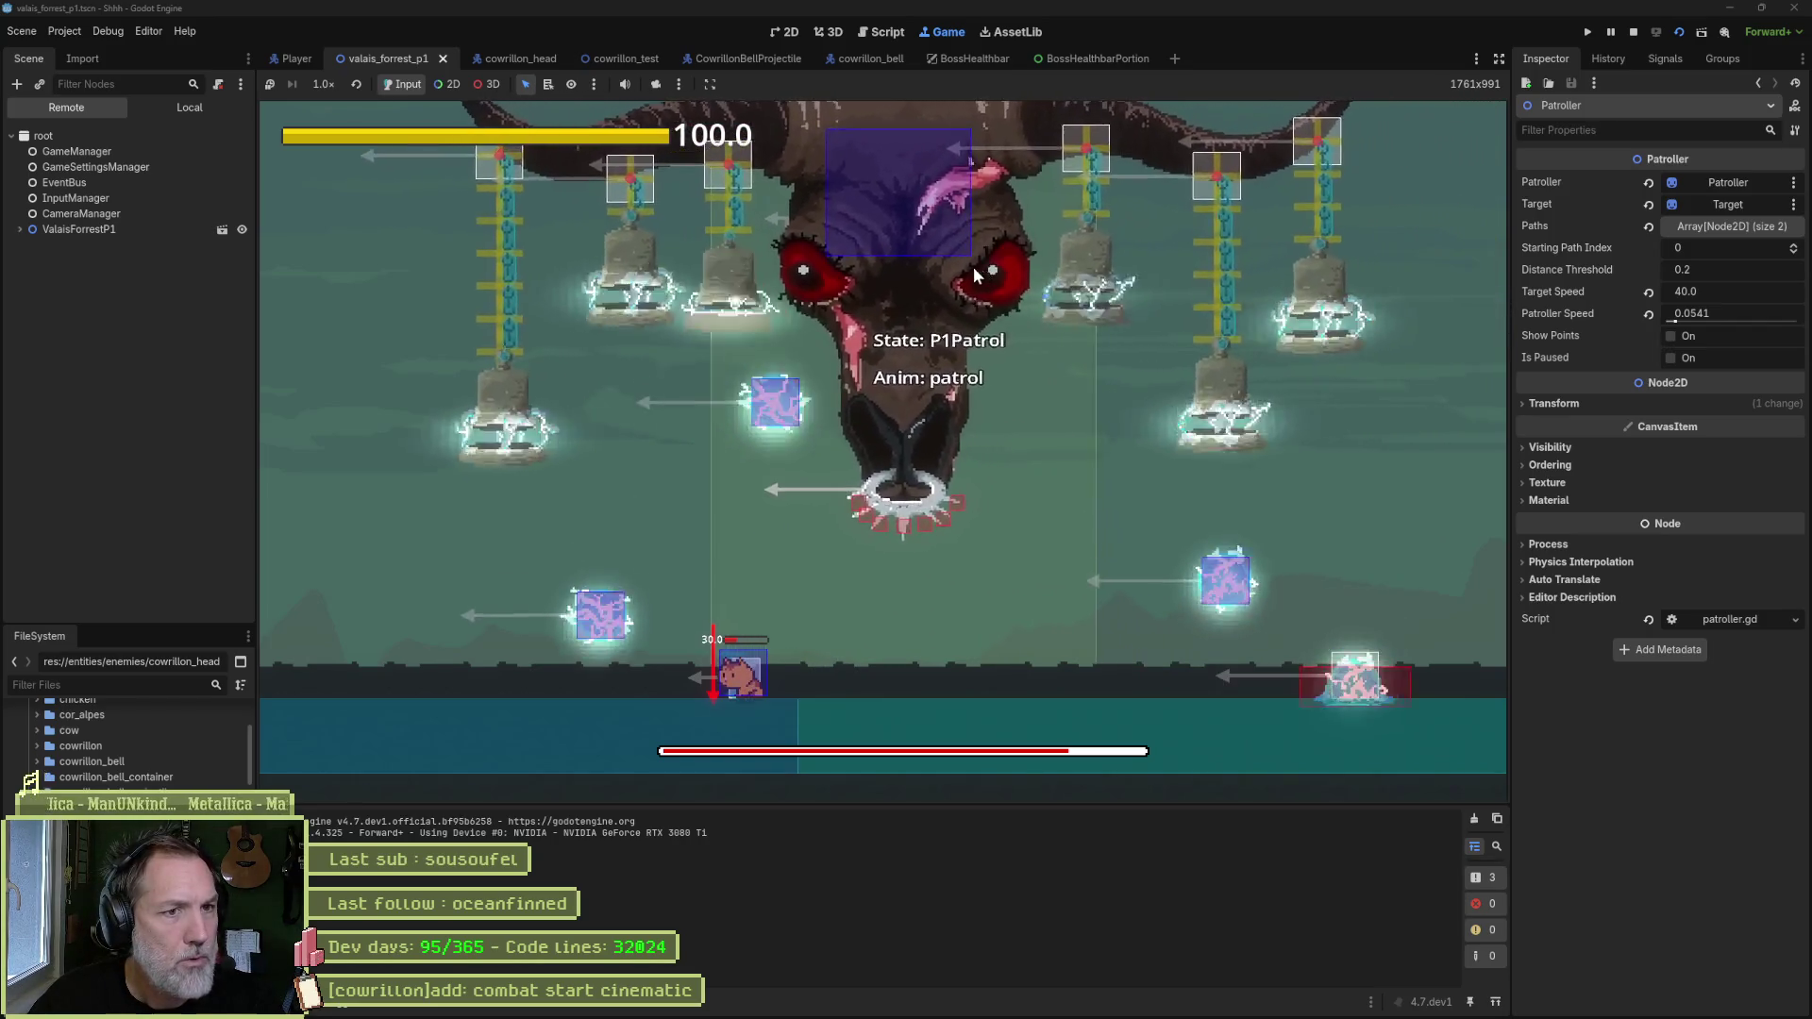
# - Stop the game and return to the valais_forrest_p1 scene in the 2D view
pyautogui.press('F8')
pyautogui.hotkey('ctrl', 'F1')
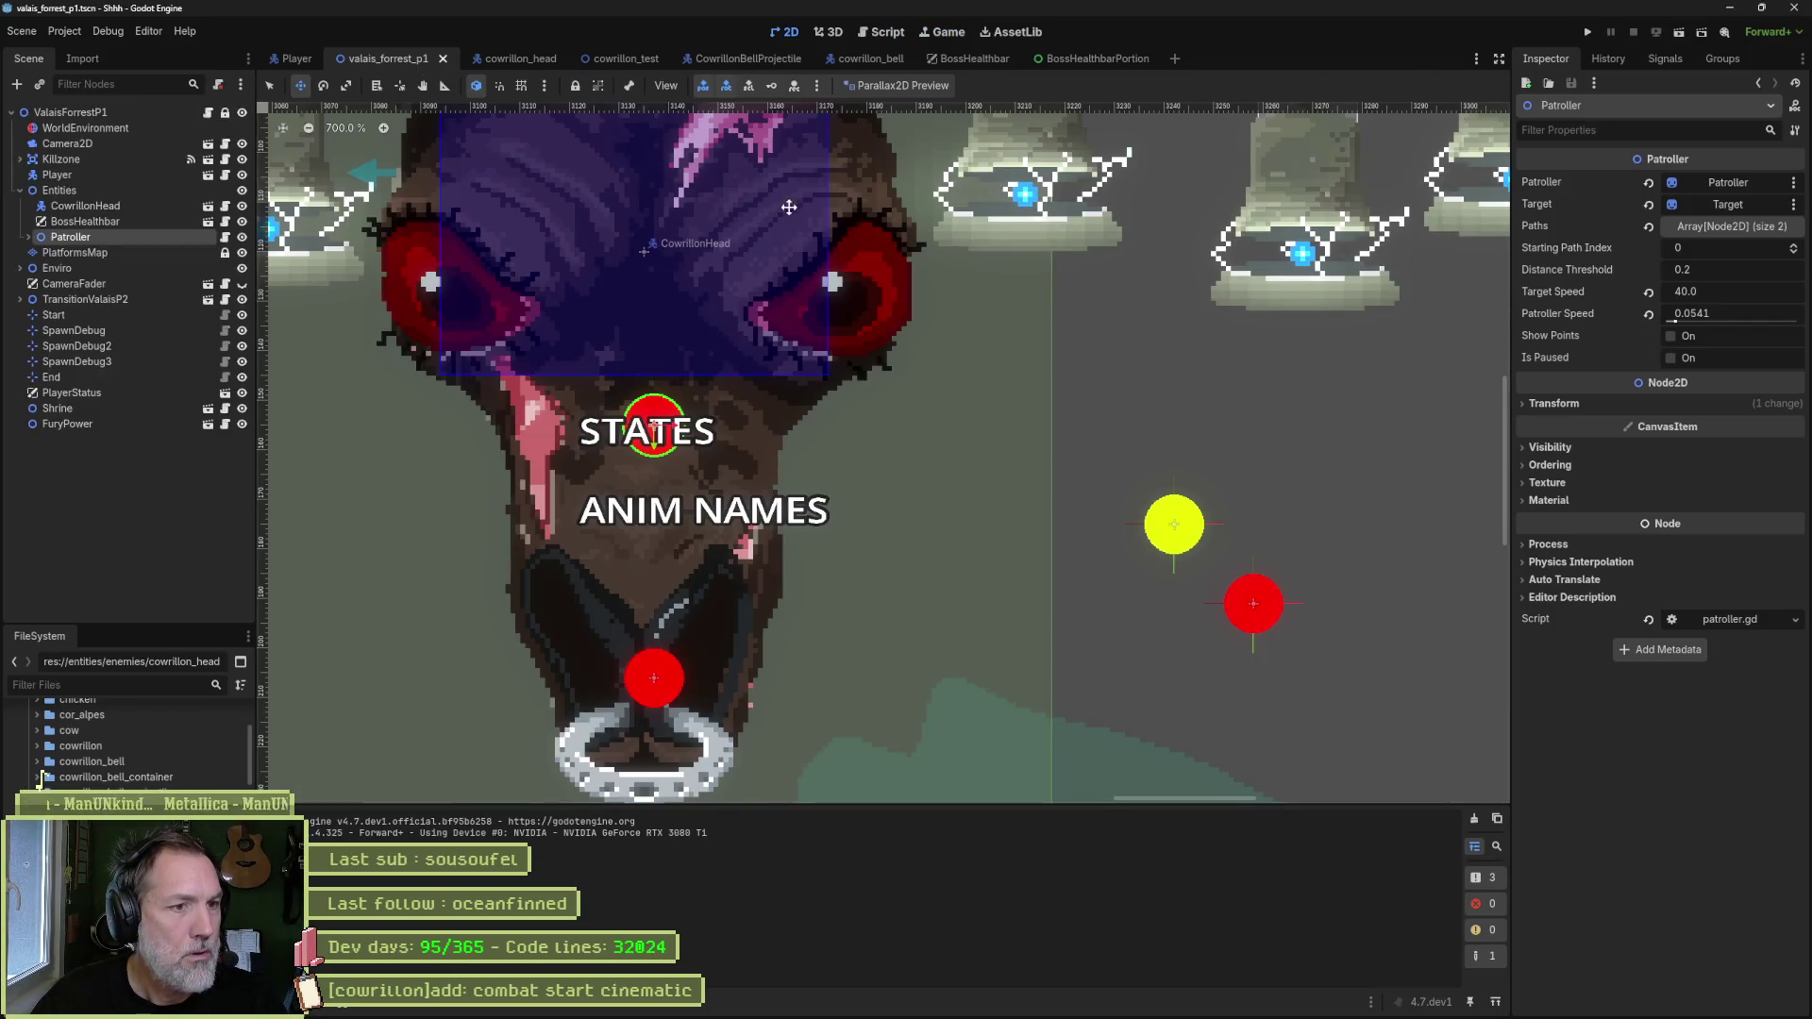
pyautogui.scroll(-3, 661, 359)
pyautogui.scroll(1, 855, 556)
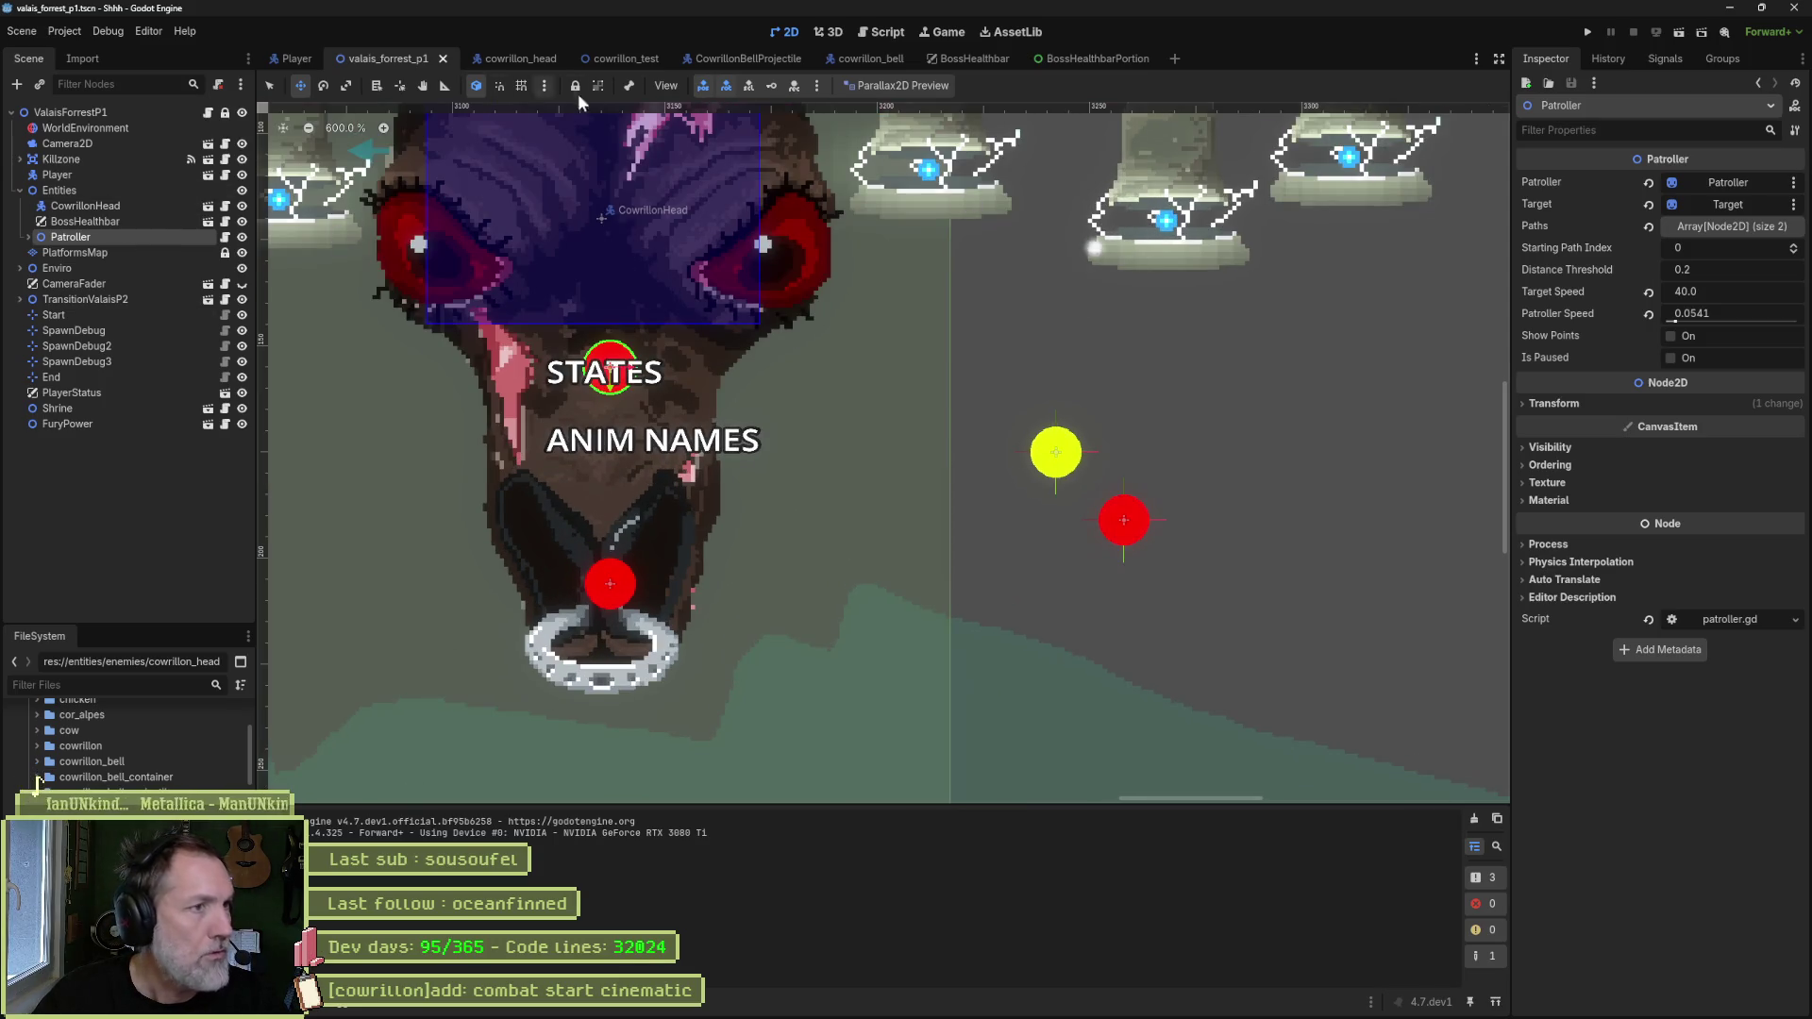
# - Open the cowrillon_head scene, select its AnimationPlayer and preview the breathe and headbutt animations
pyautogui.click(505, 59)
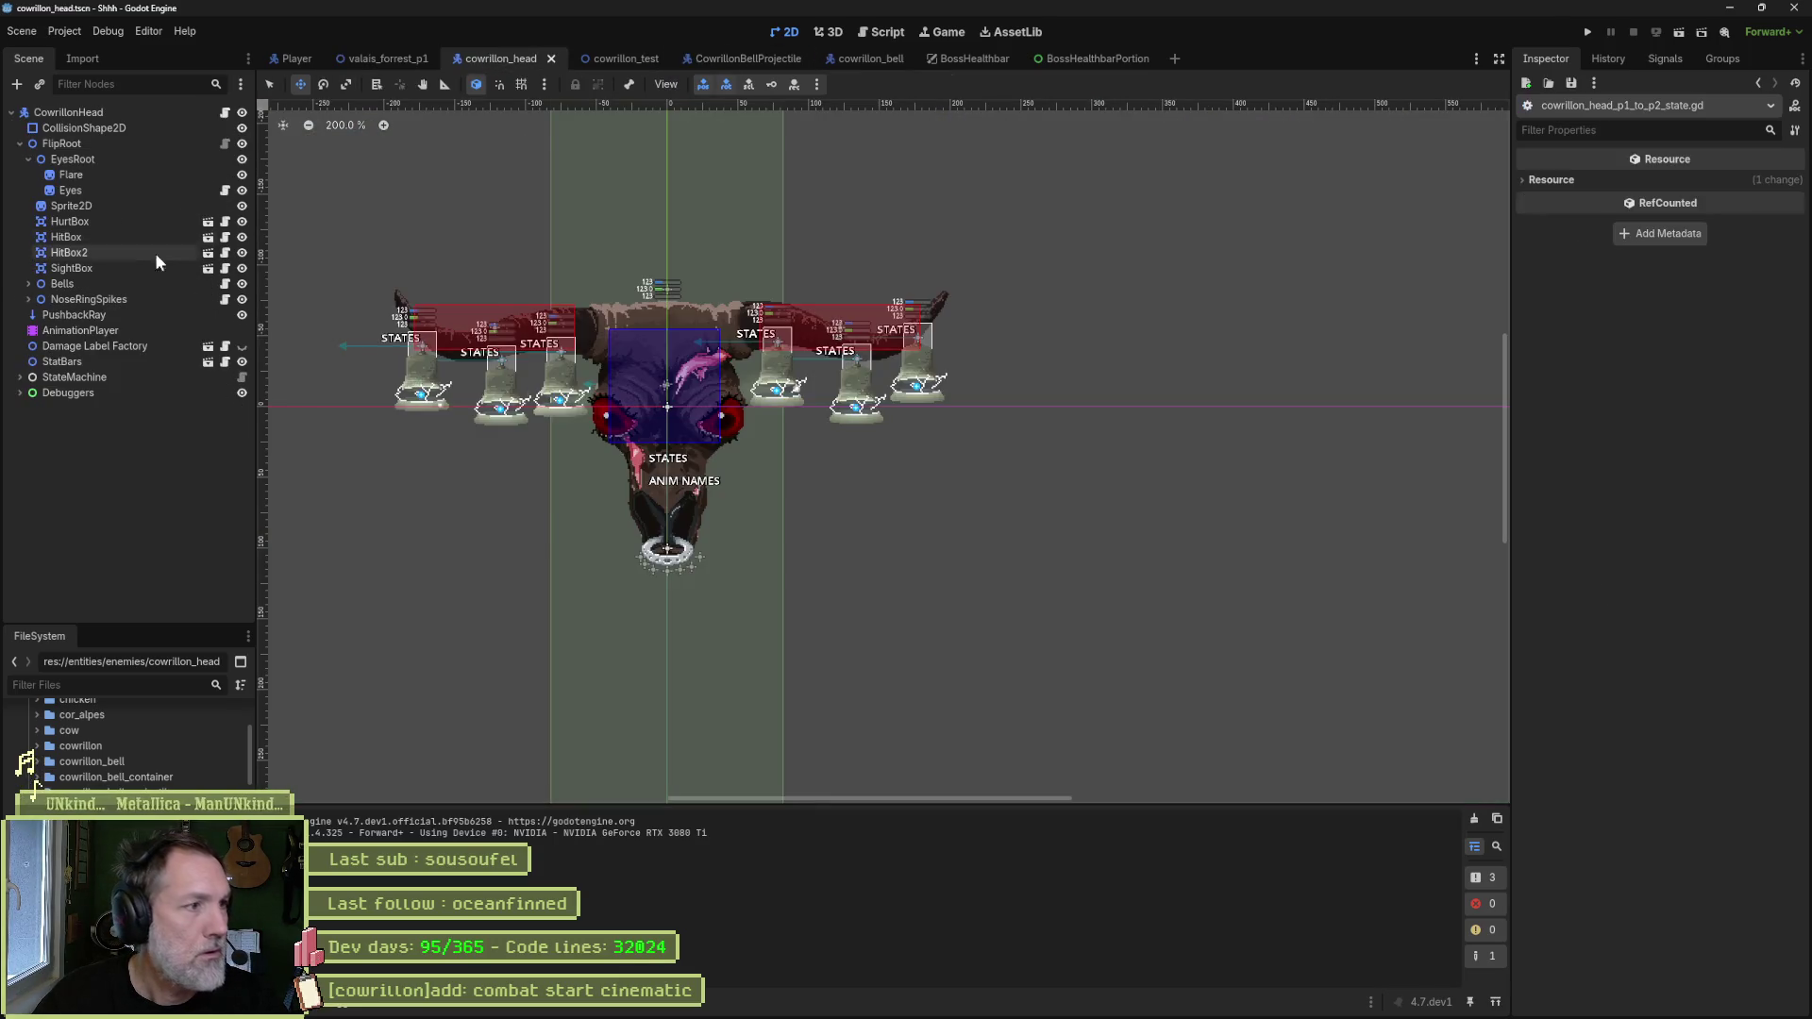
pyautogui.click(81, 331)
pyautogui.click(790, 619)
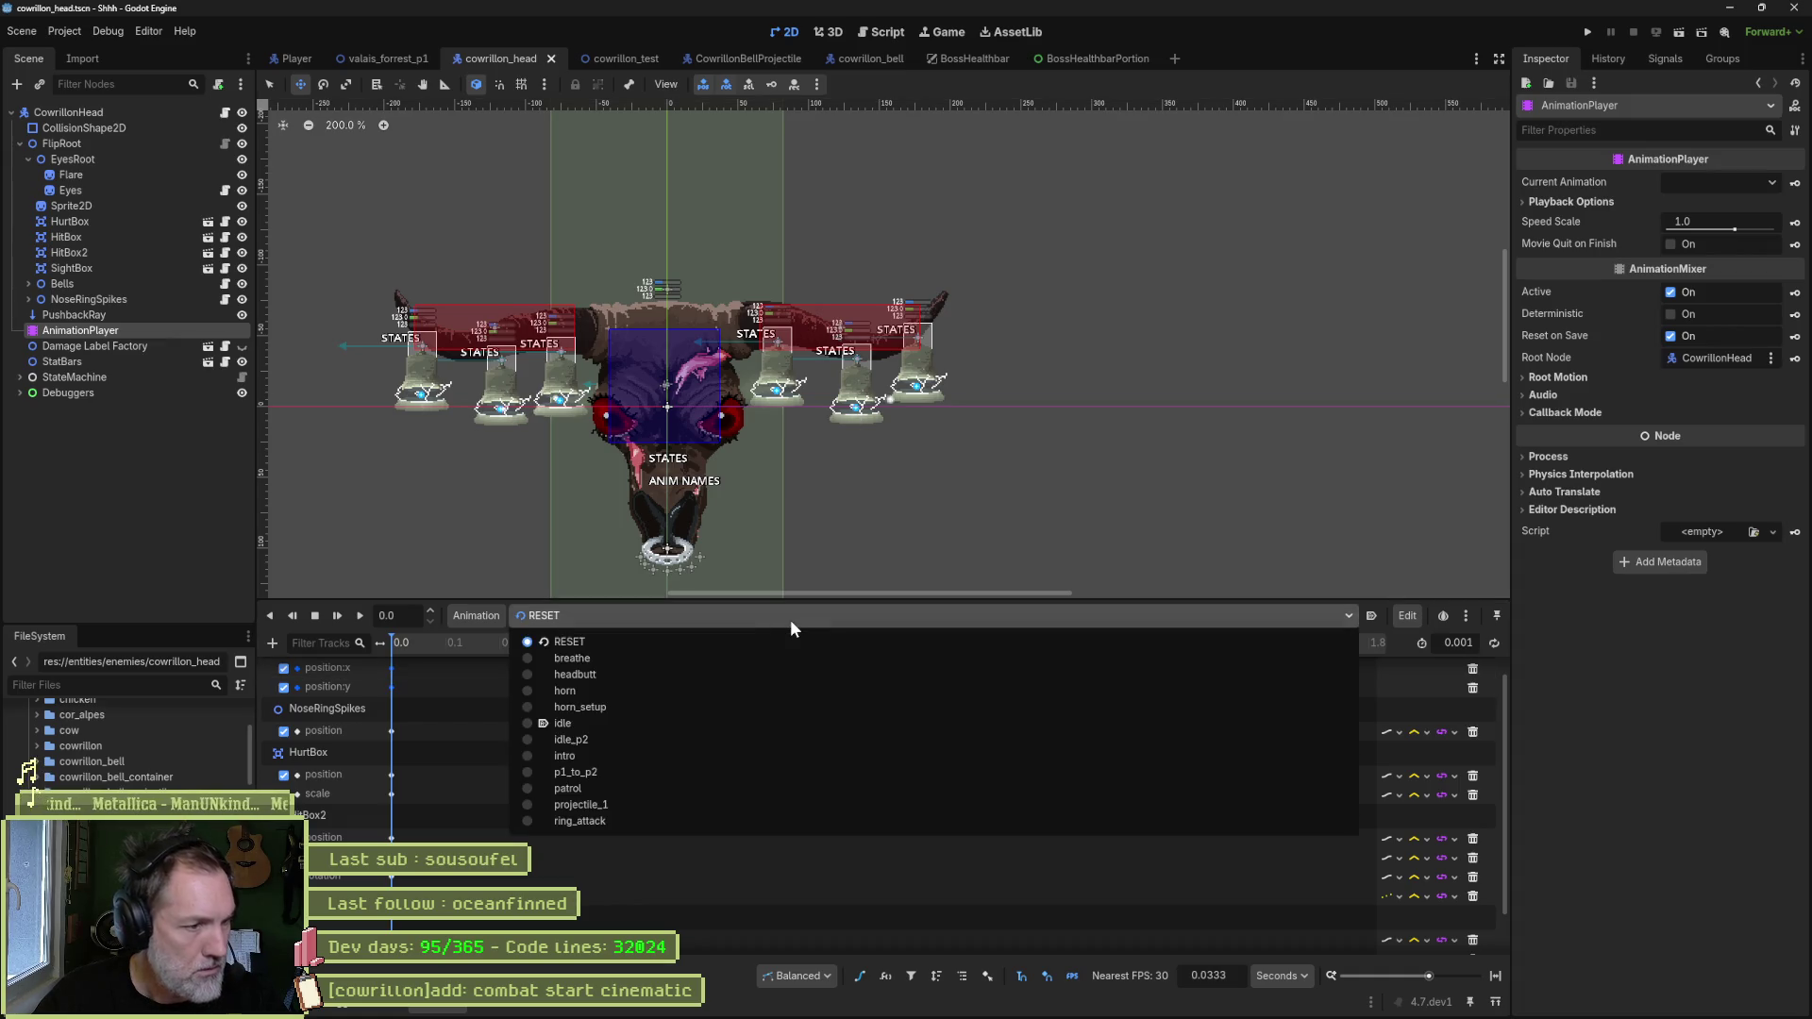
pyautogui.click(987, 485)
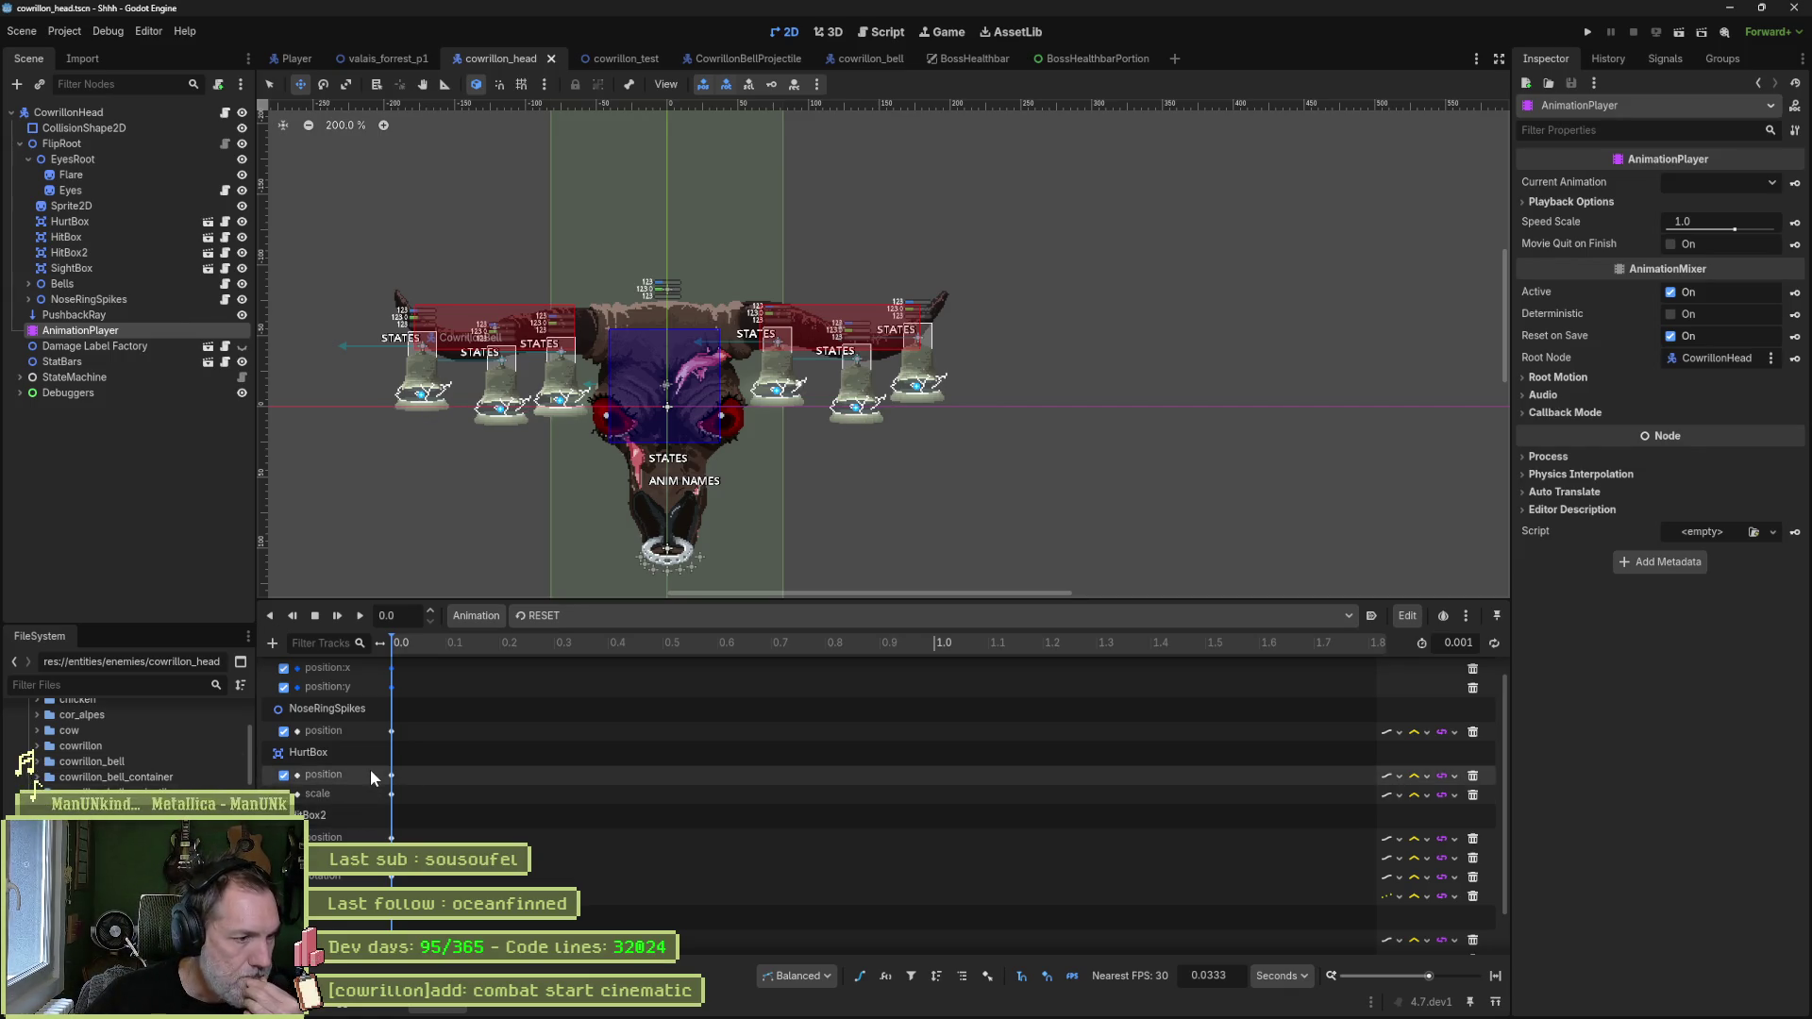
pyautogui.click(630, 616)
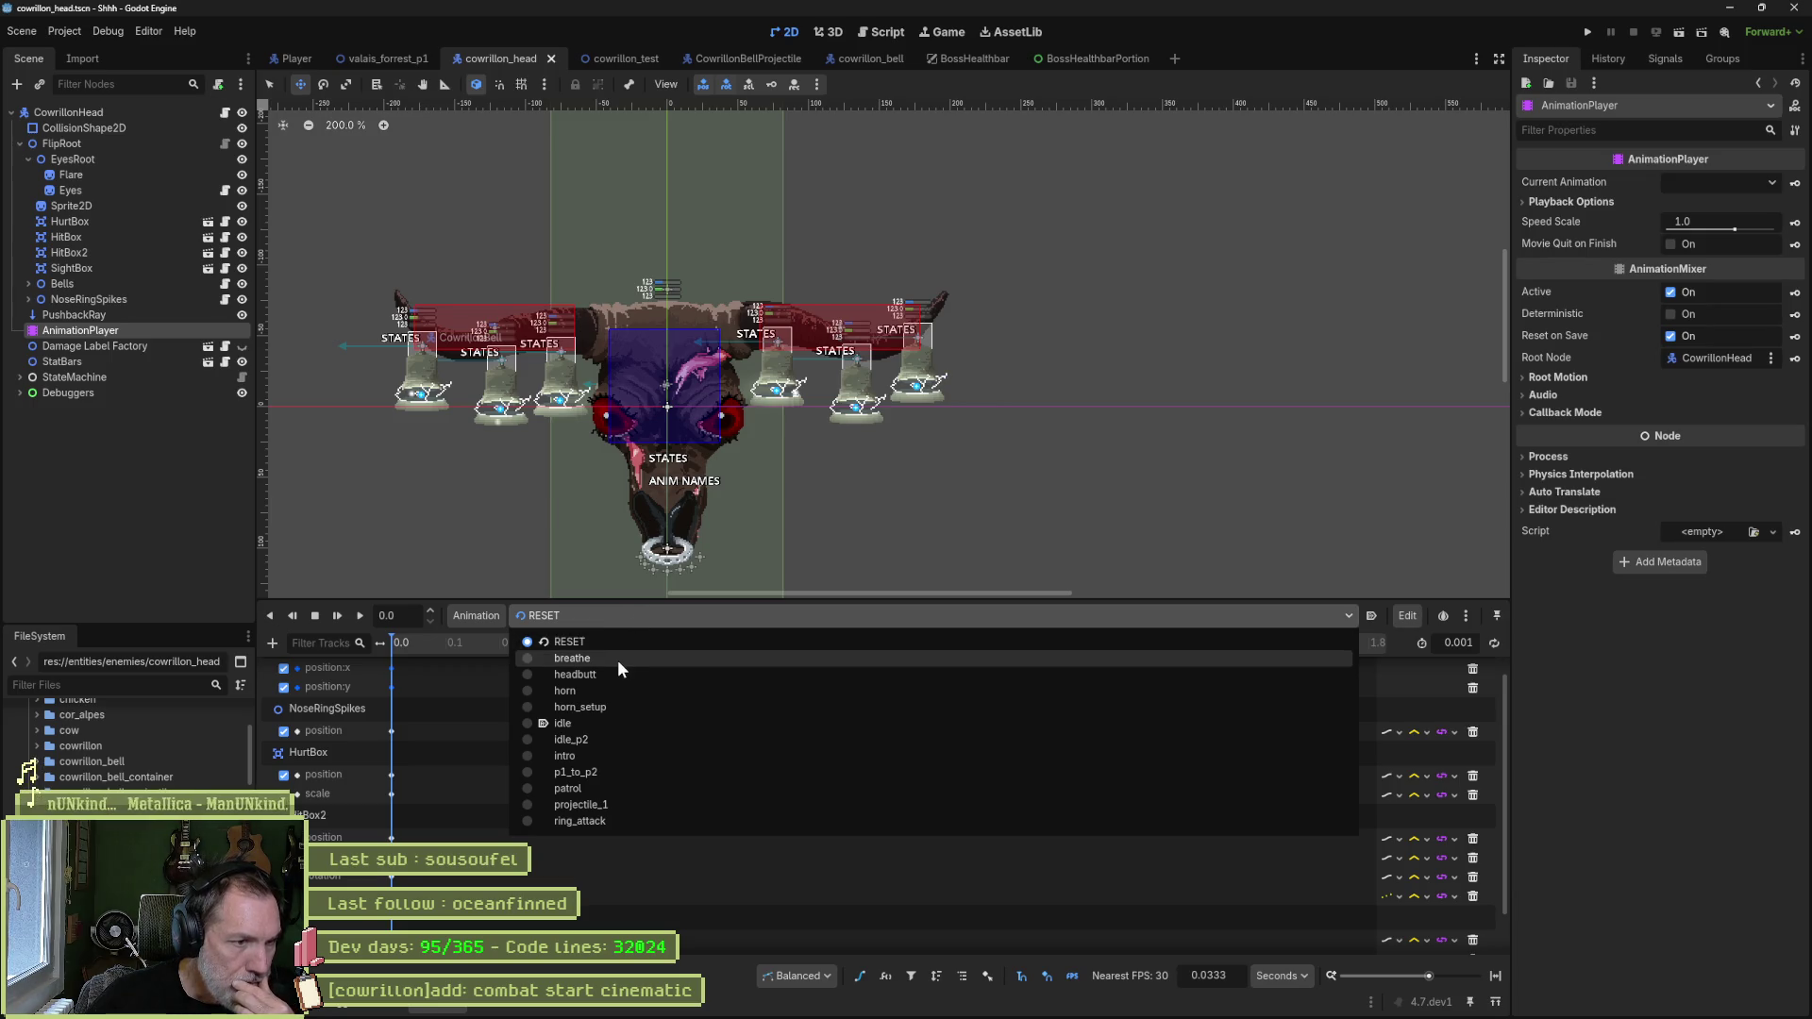
pyautogui.click(617, 659)
pyautogui.click(627, 625)
pyautogui.click(617, 676)
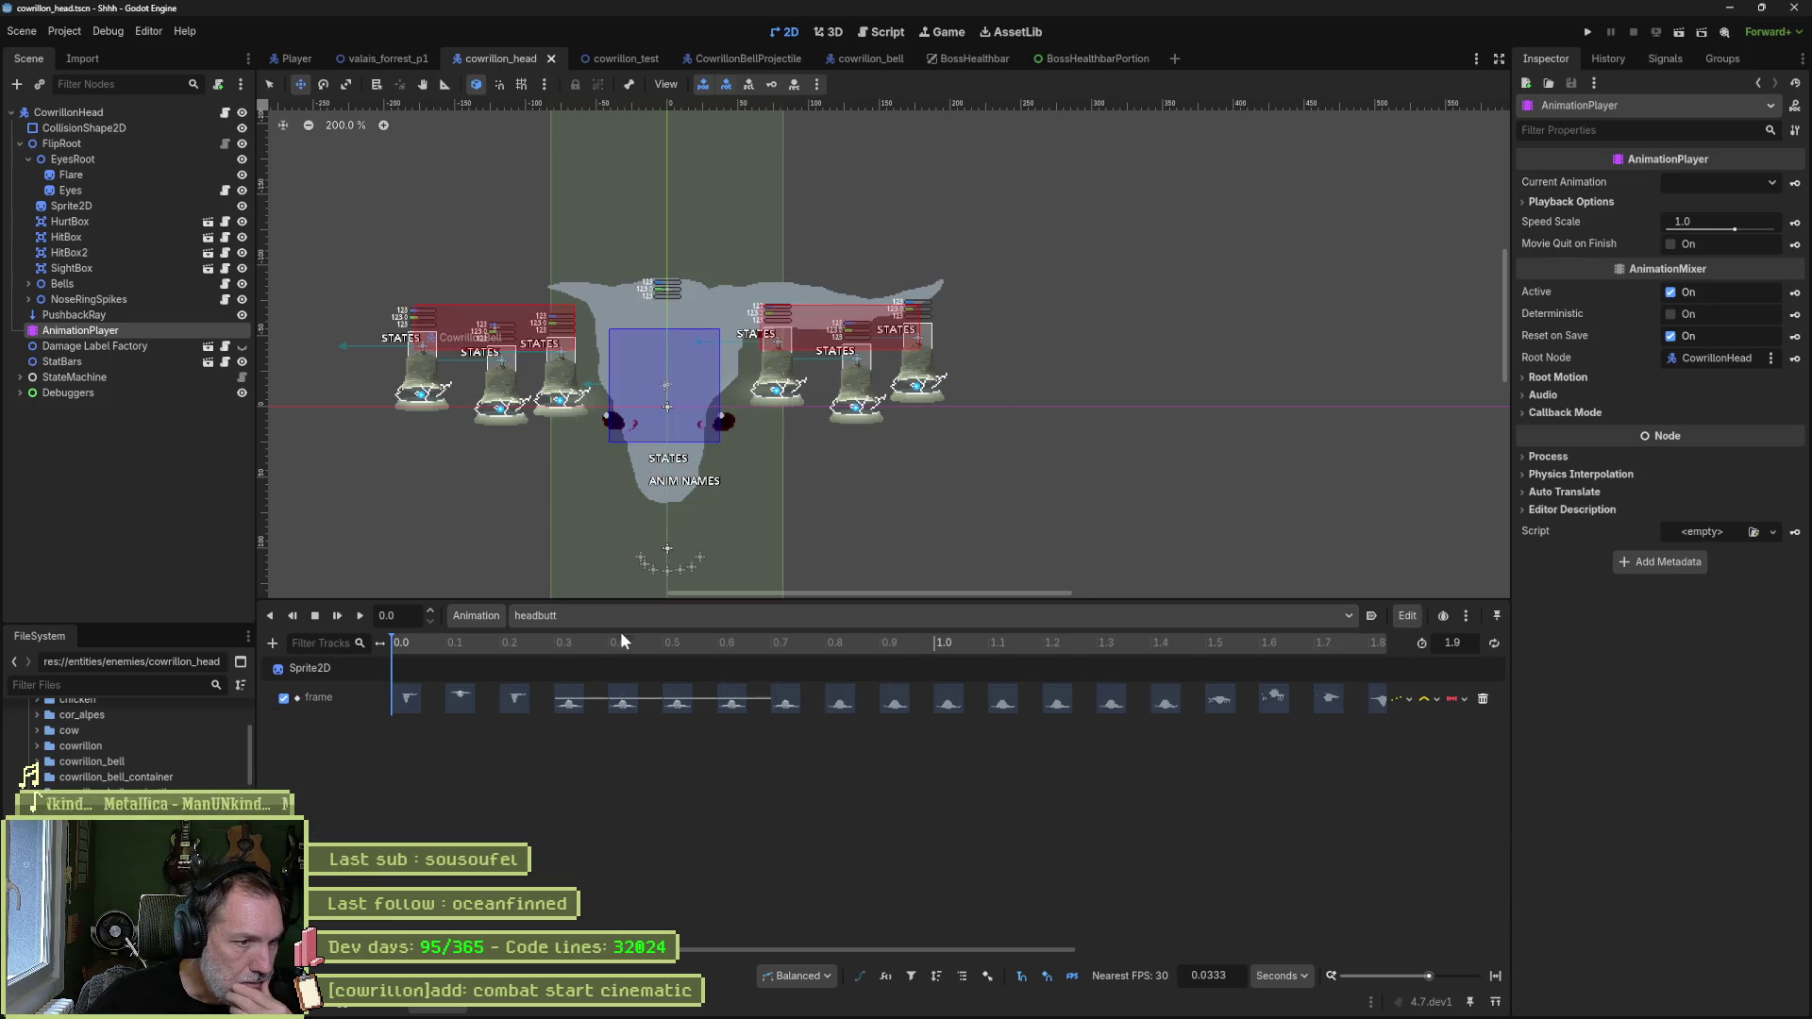
# - Preview the horn, horn_setup and idle animations, then select the HurtBox for scaling
pyautogui.click(625, 619)
pyautogui.click(592, 682)
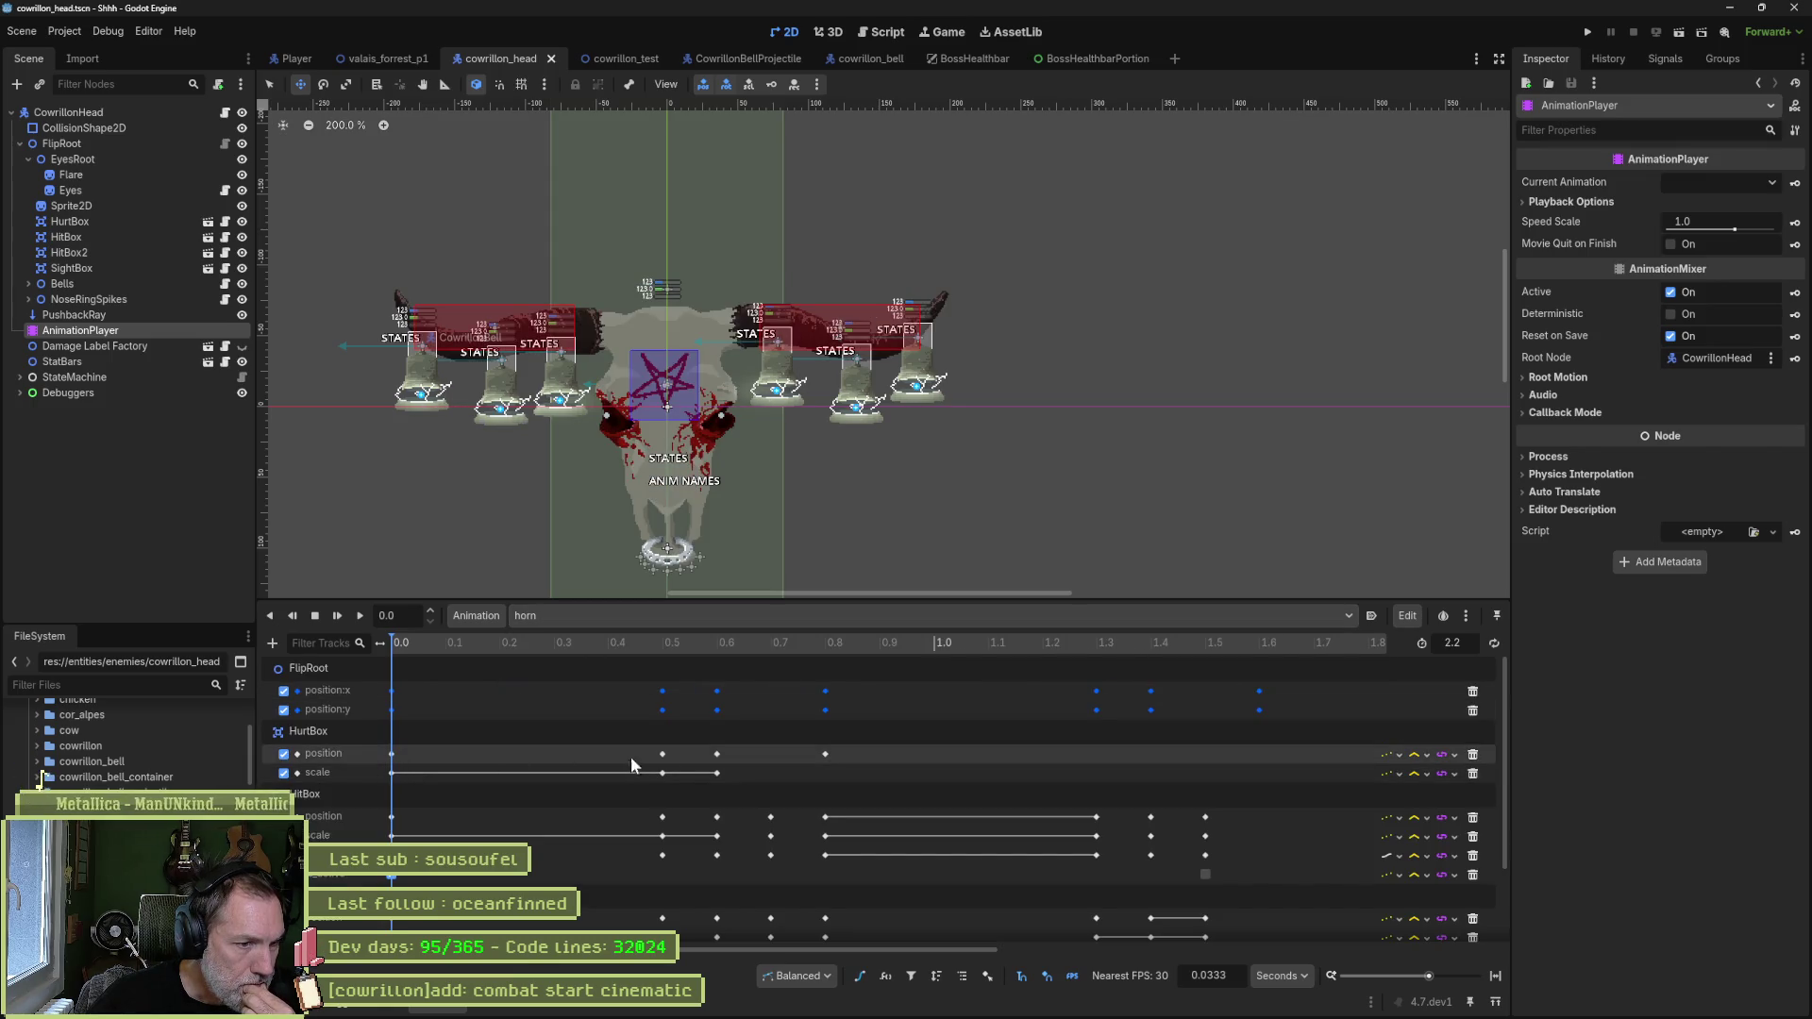
pyautogui.click(609, 621)
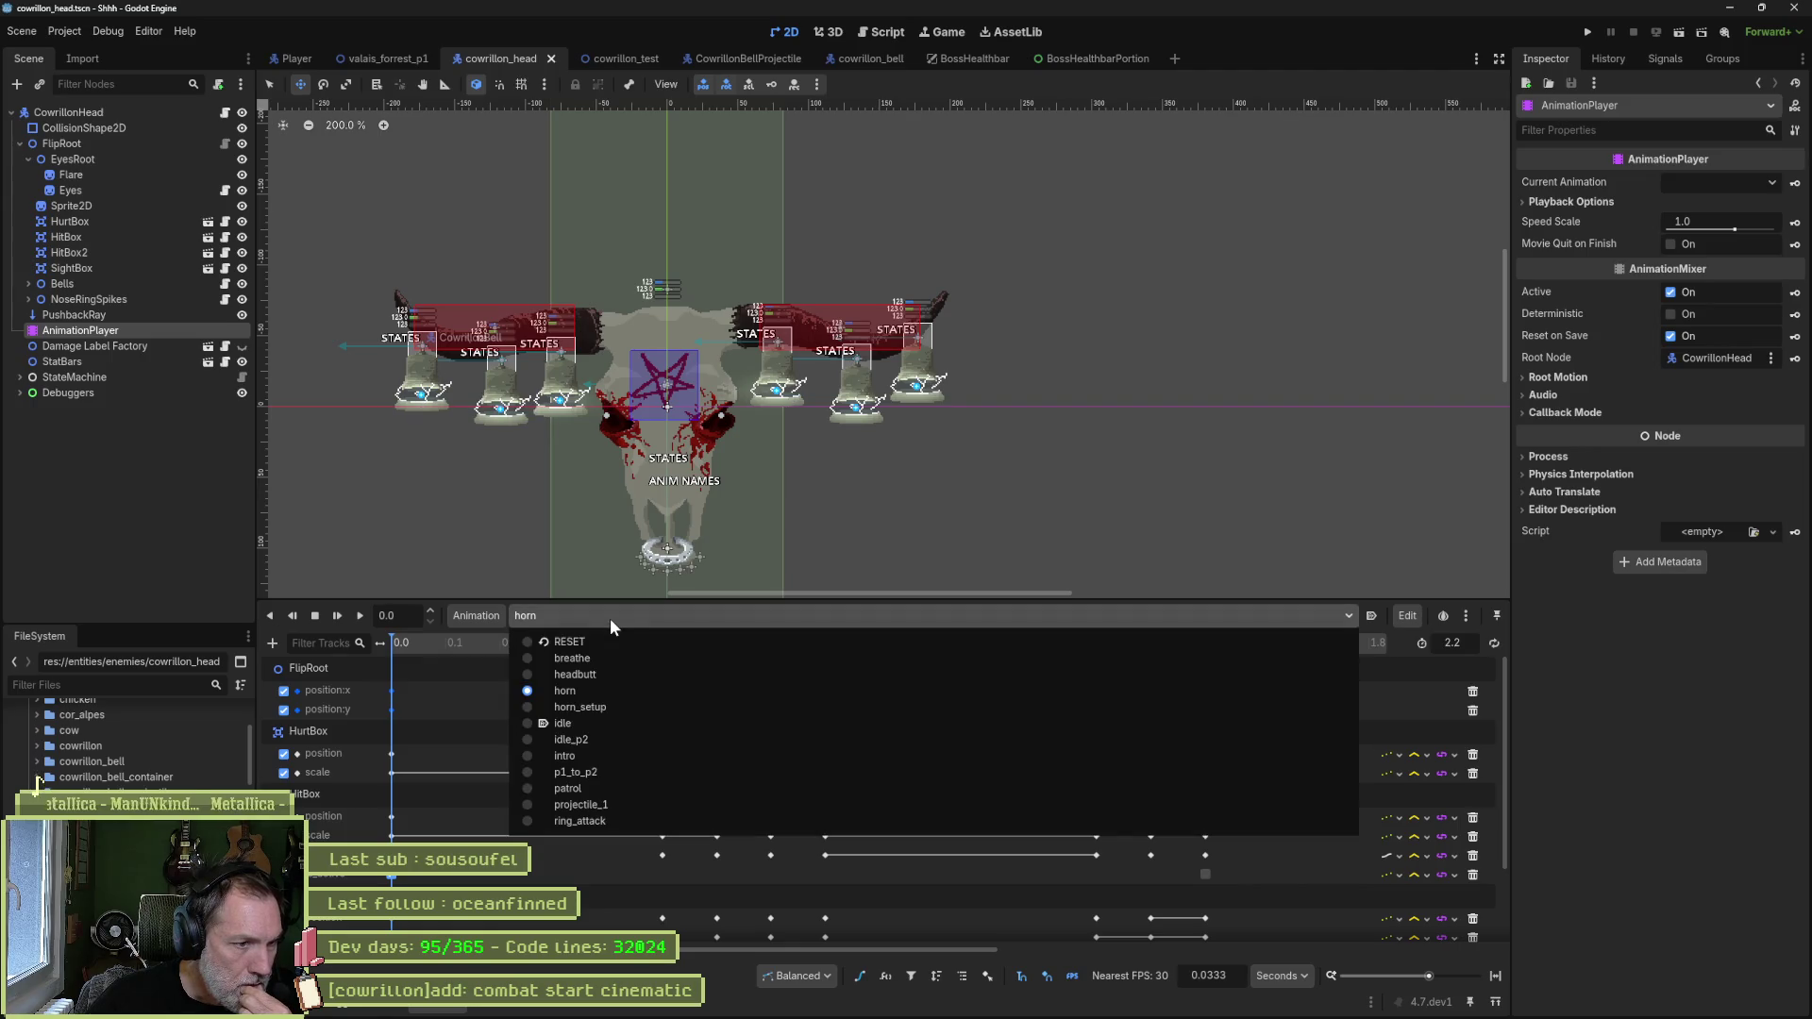
pyautogui.click(580, 706)
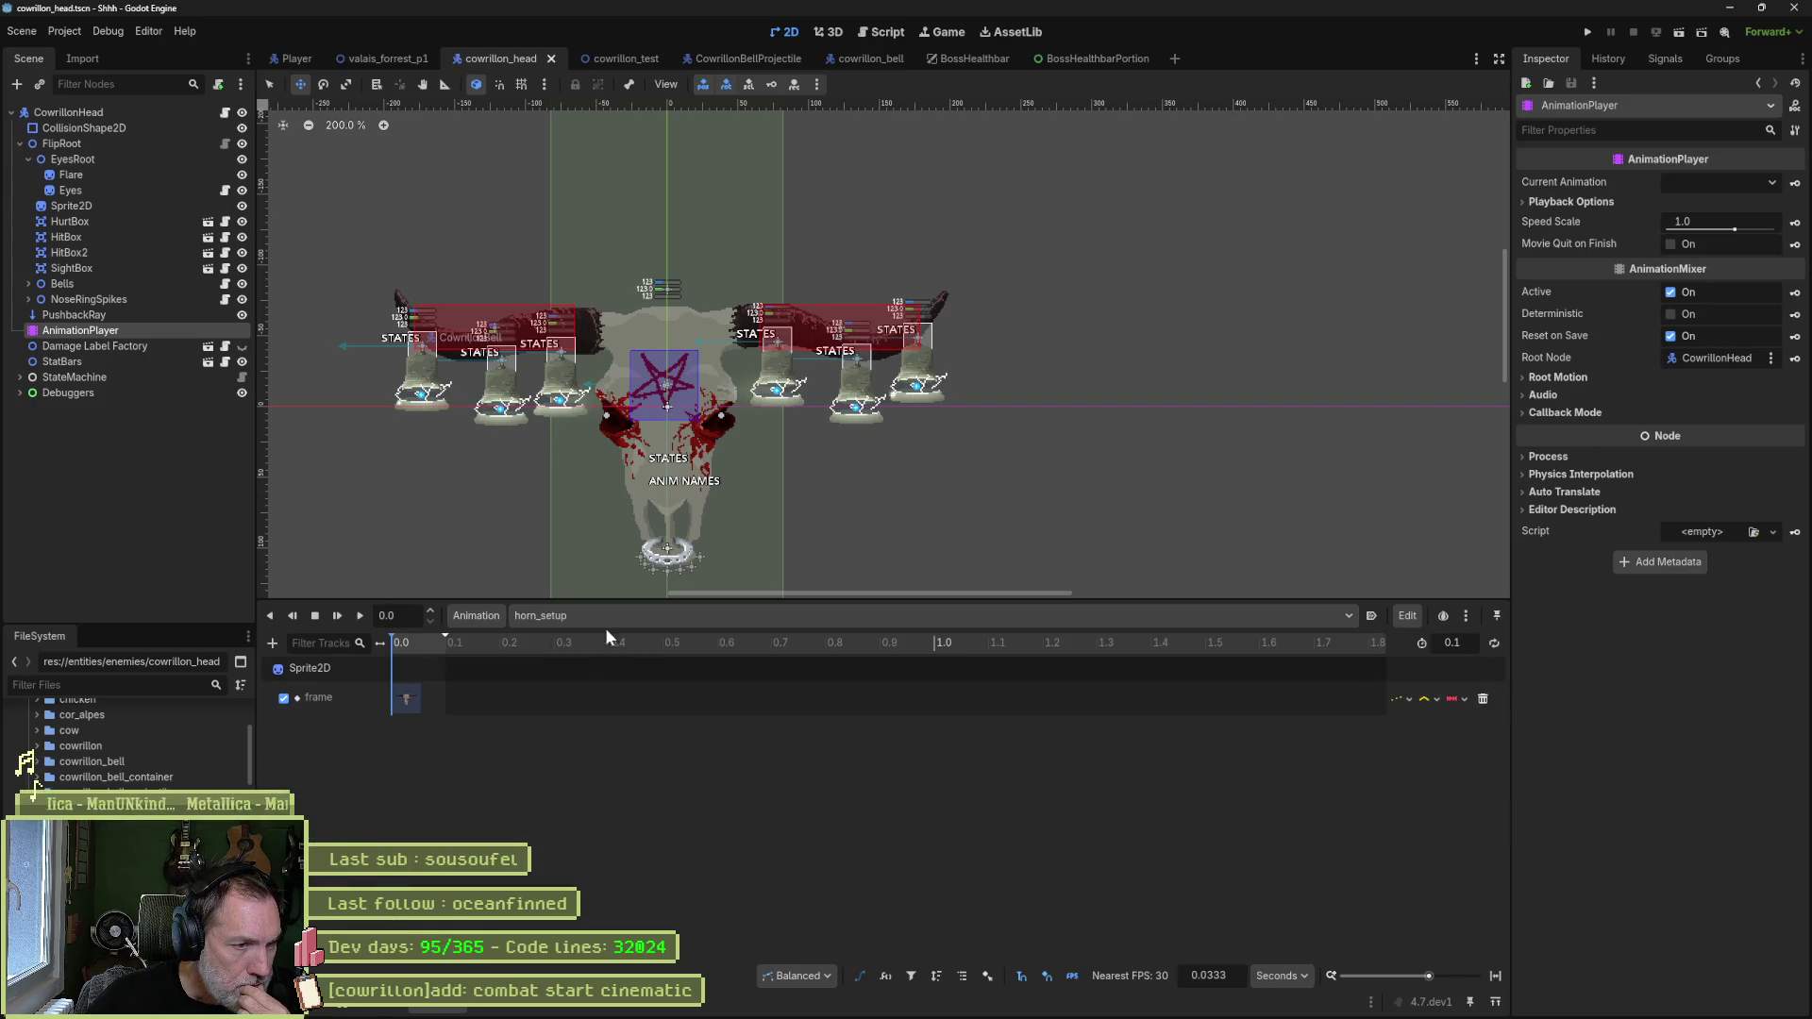
pyautogui.click(604, 621)
pyautogui.click(585, 725)
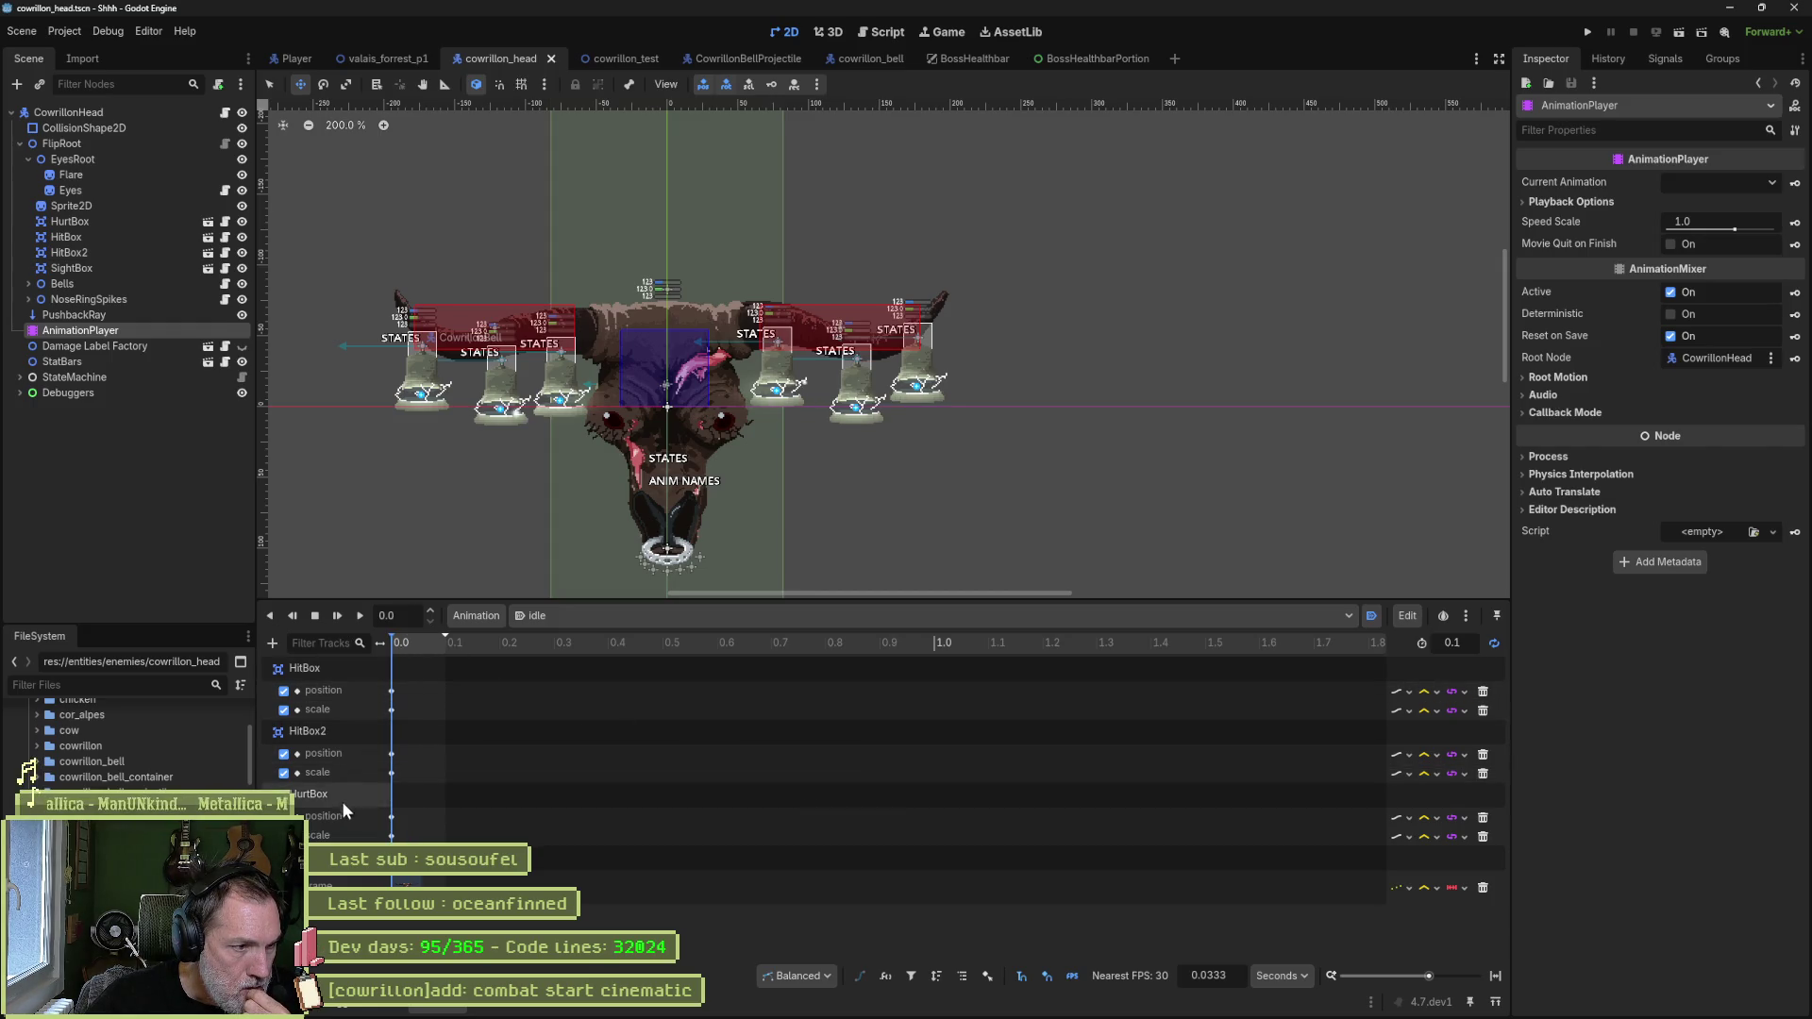
pyautogui.click(115, 223)
pyautogui.press('s')
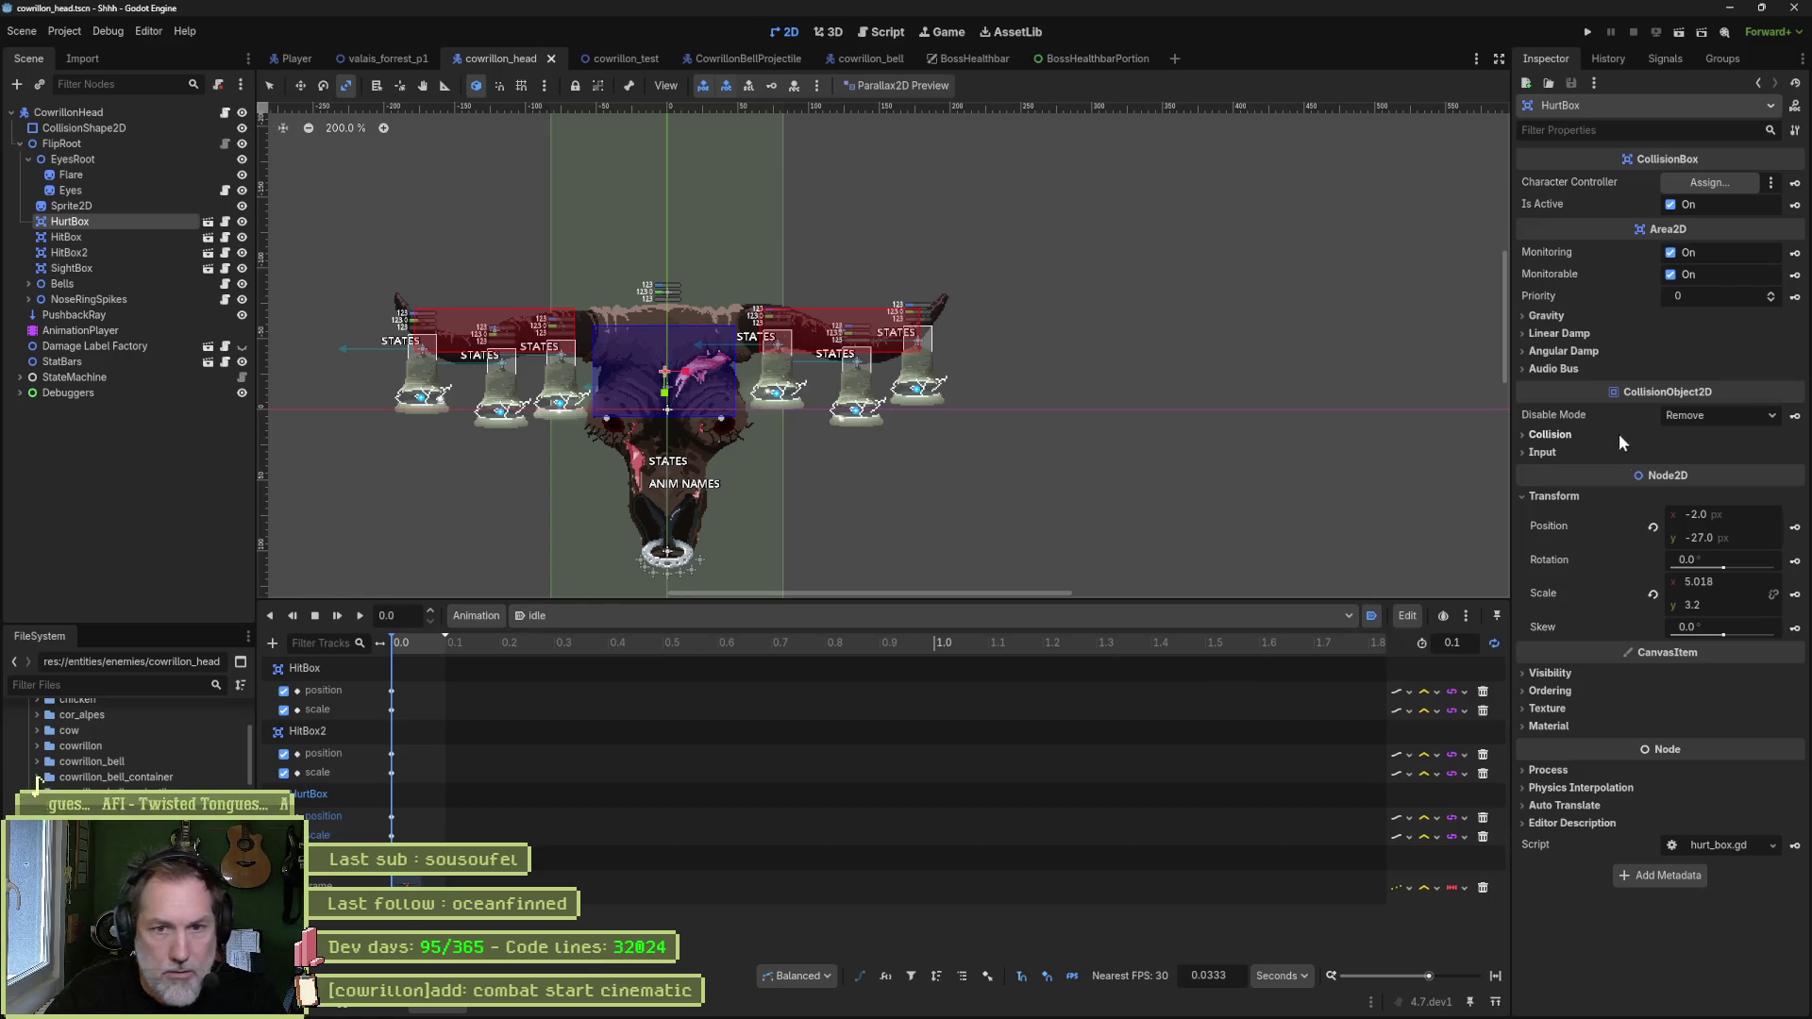
# - Key the HurtBox's 5.018 × 3.2 scale, save the scene and preview idle_p2
pyautogui.click(1796, 593)
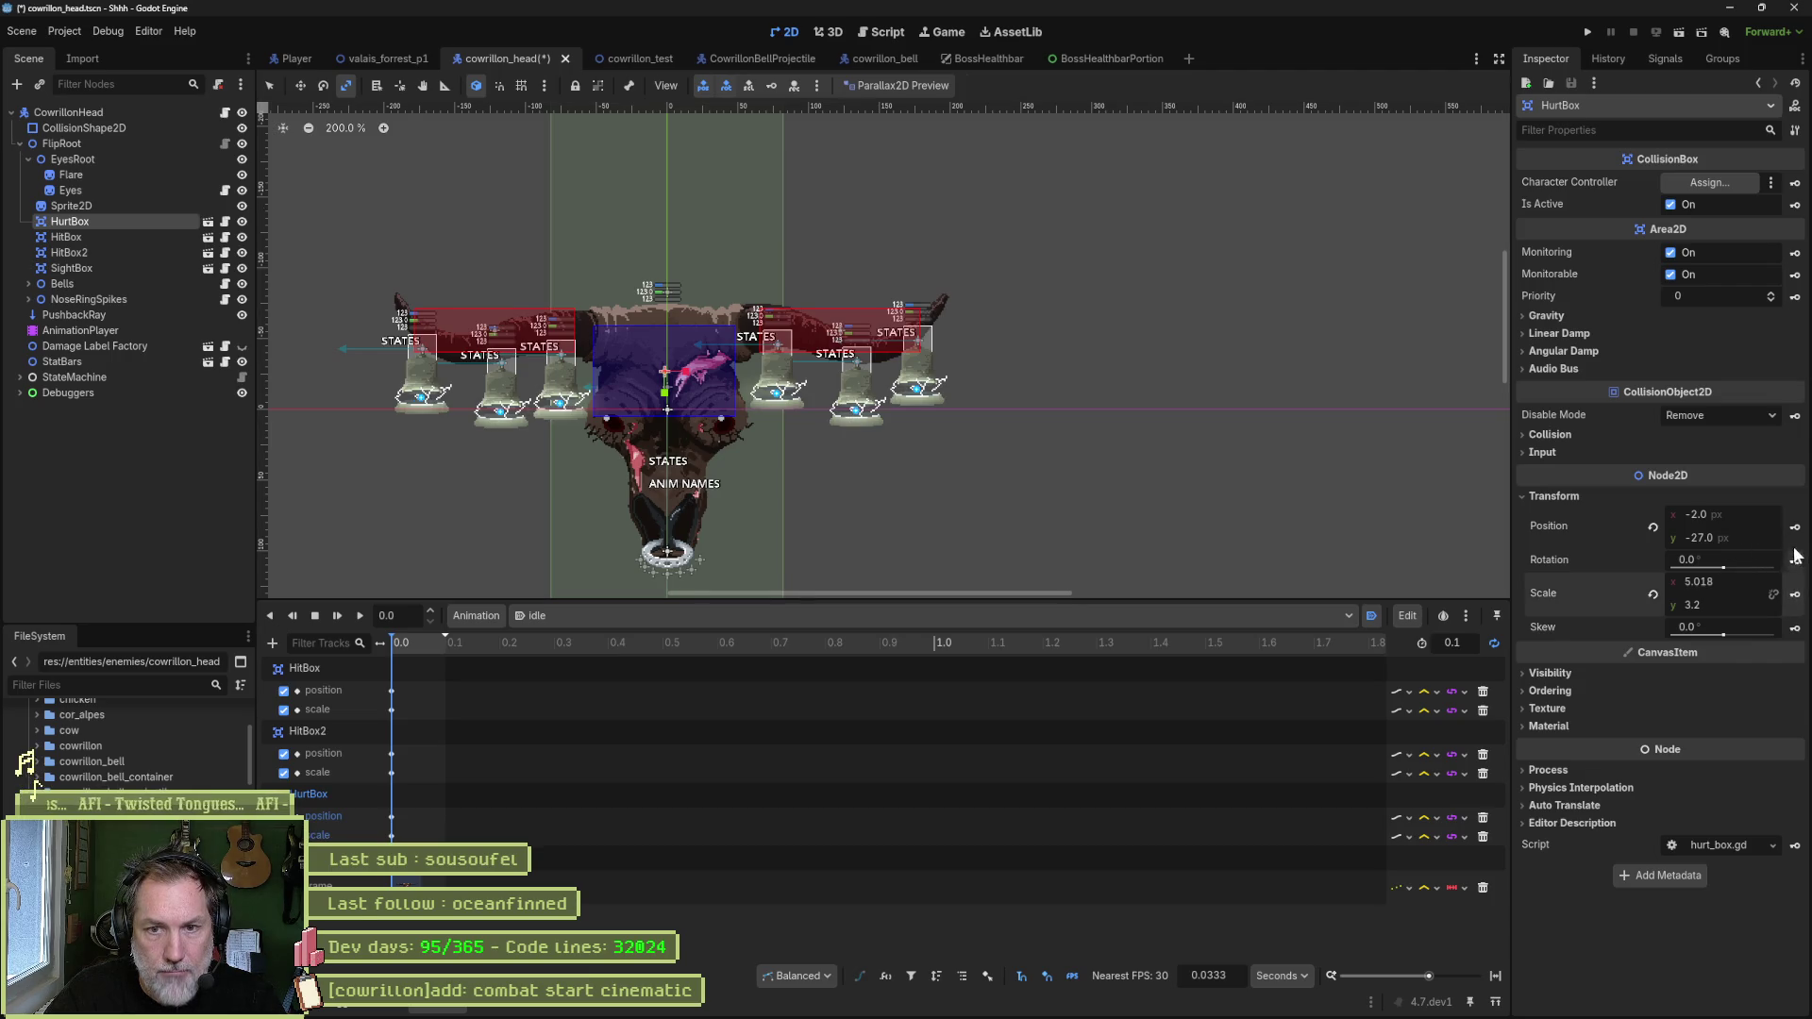
pyautogui.hotkey('ctrl', 's')
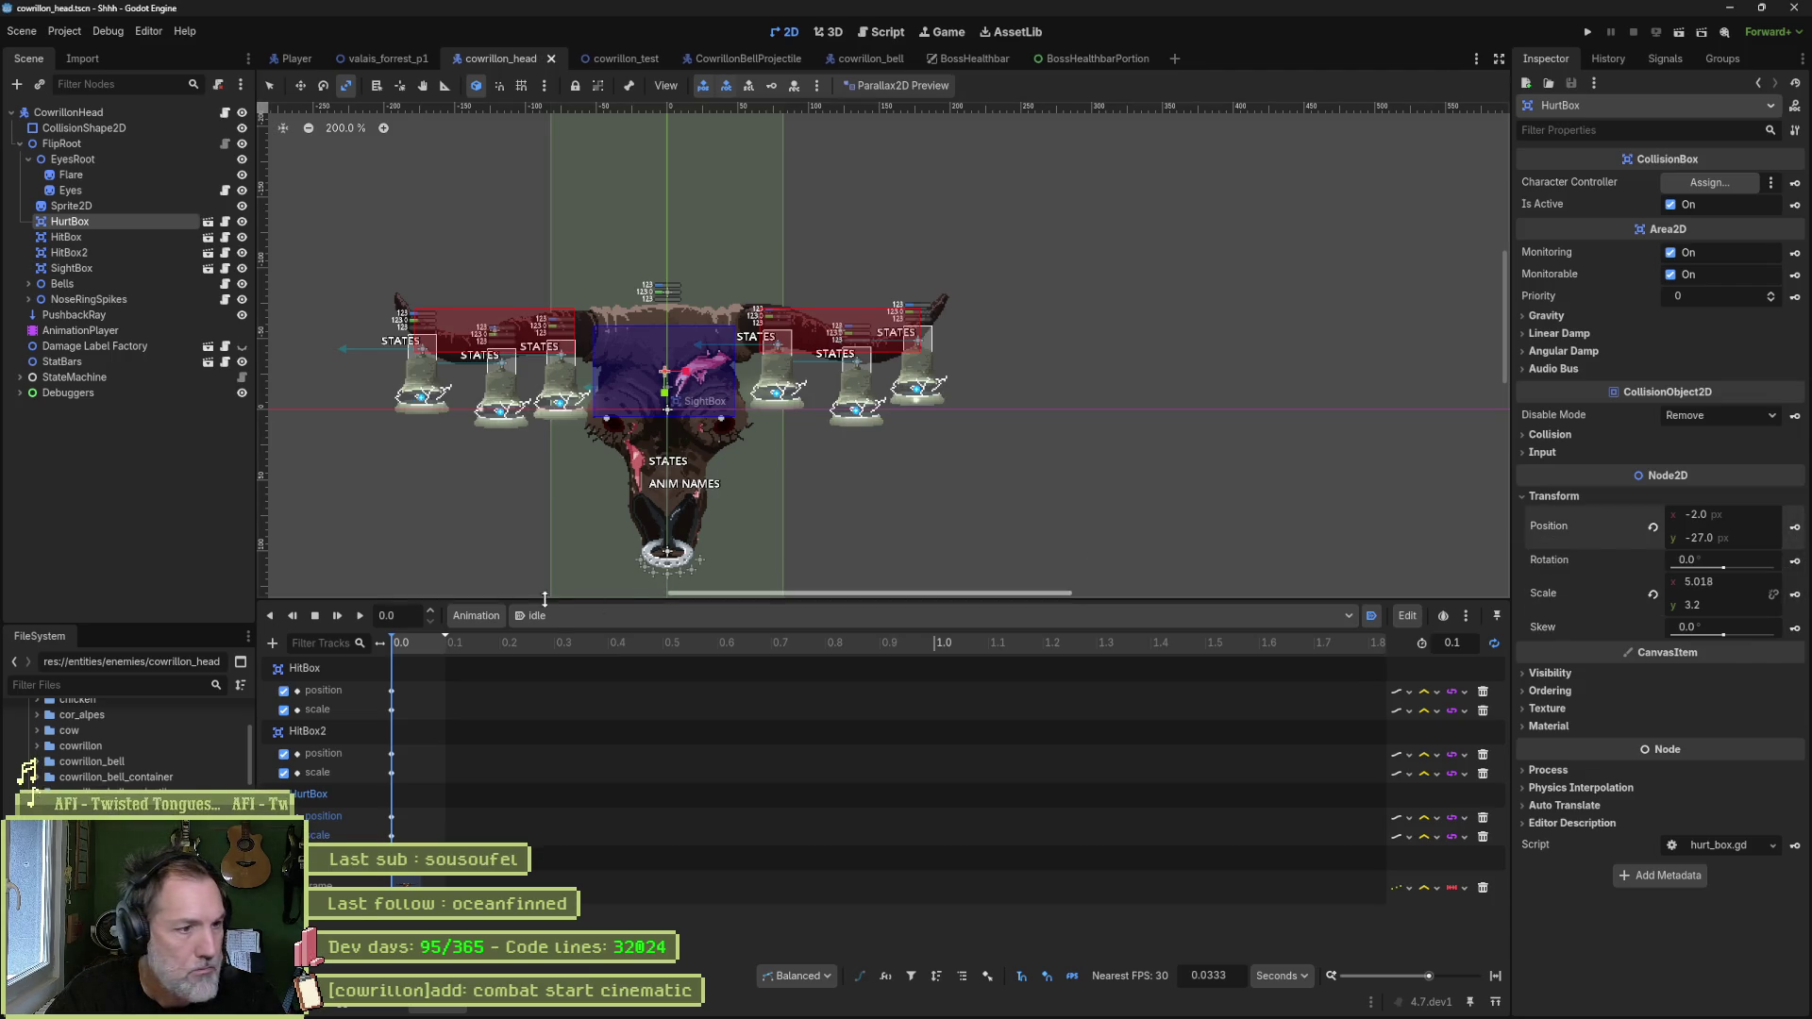
pyautogui.click(623, 618)
pyautogui.click(627, 744)
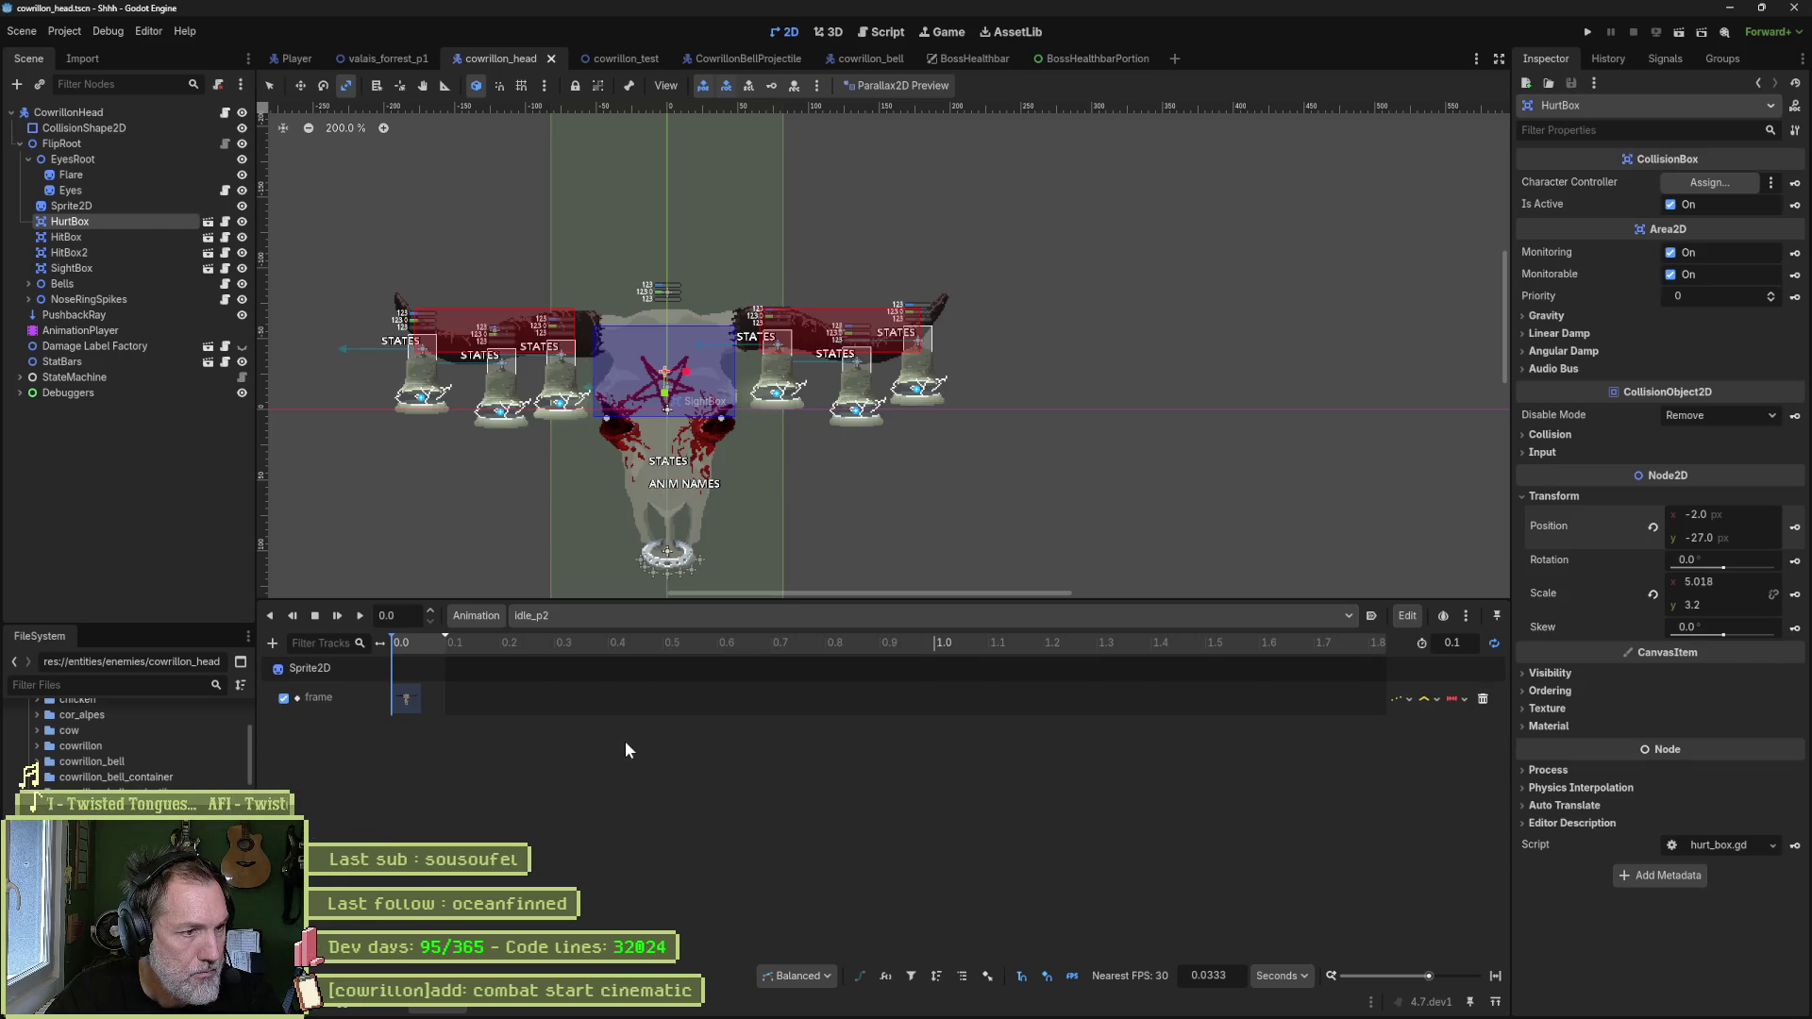
# - Preview the intro, p1_to_p2 and patrol animations of the Cowrillon head
pyautogui.click(600, 616)
pyautogui.click(618, 756)
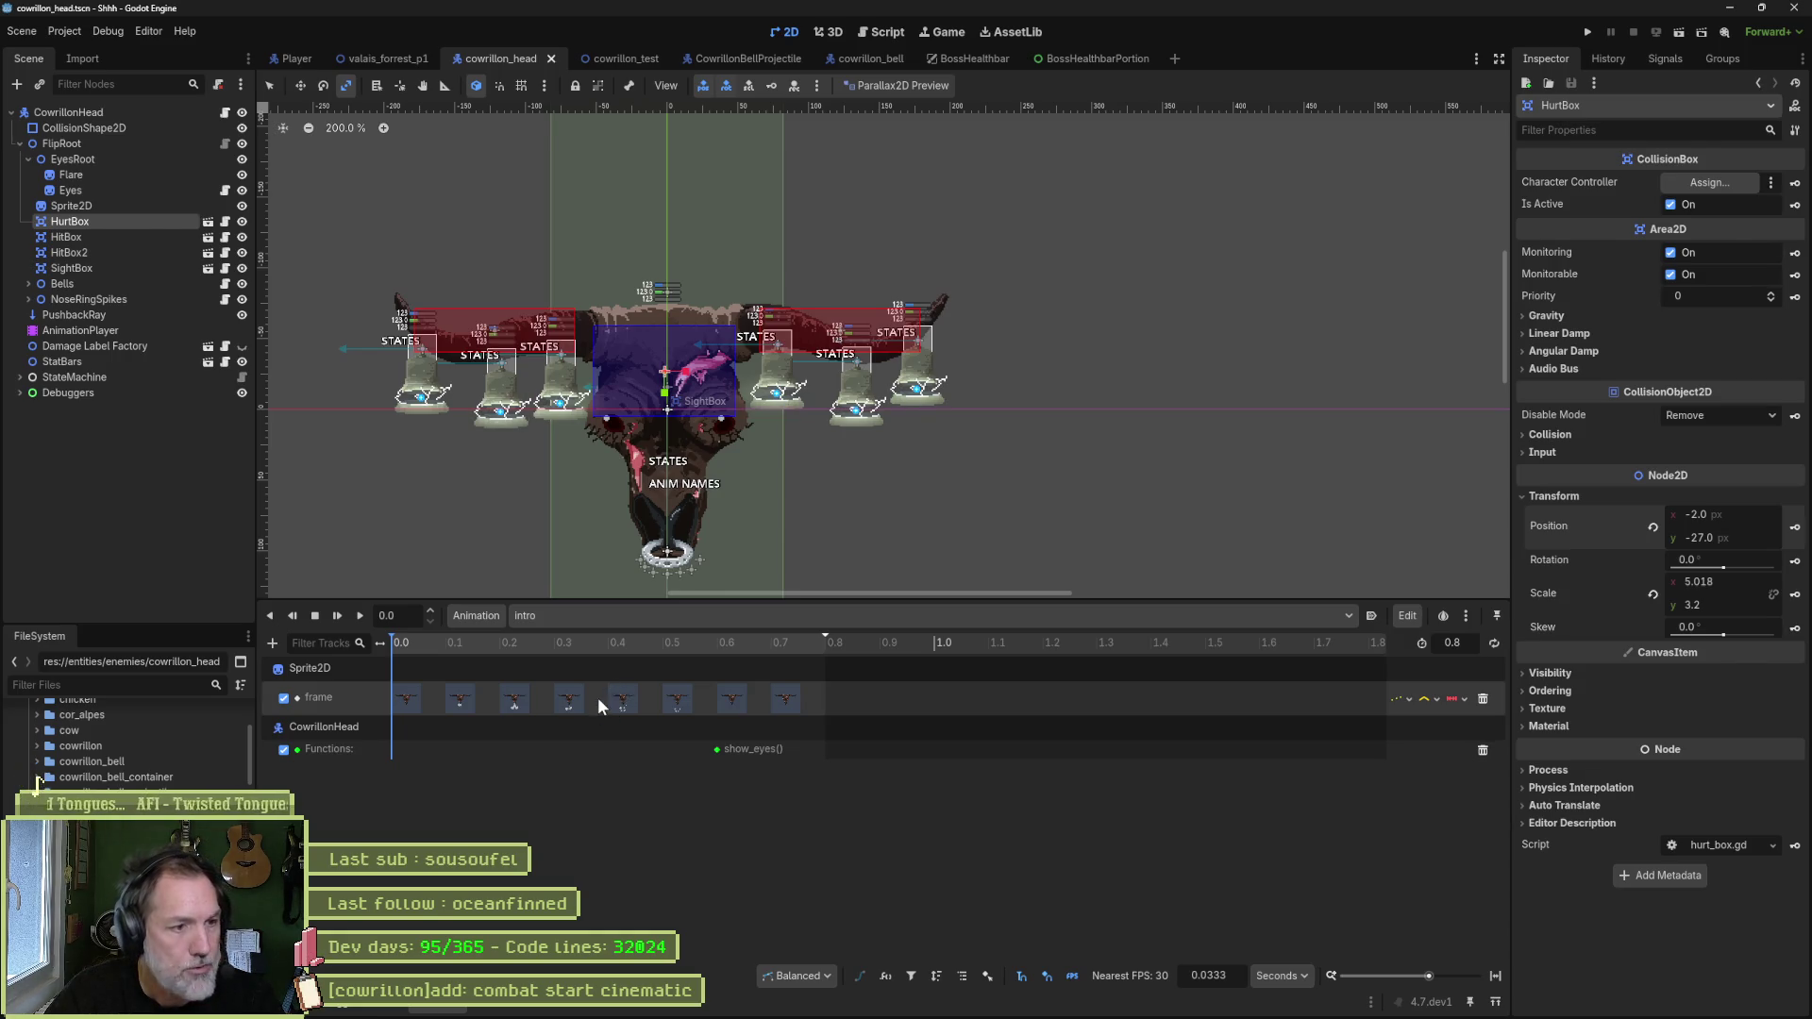
pyautogui.click(588, 620)
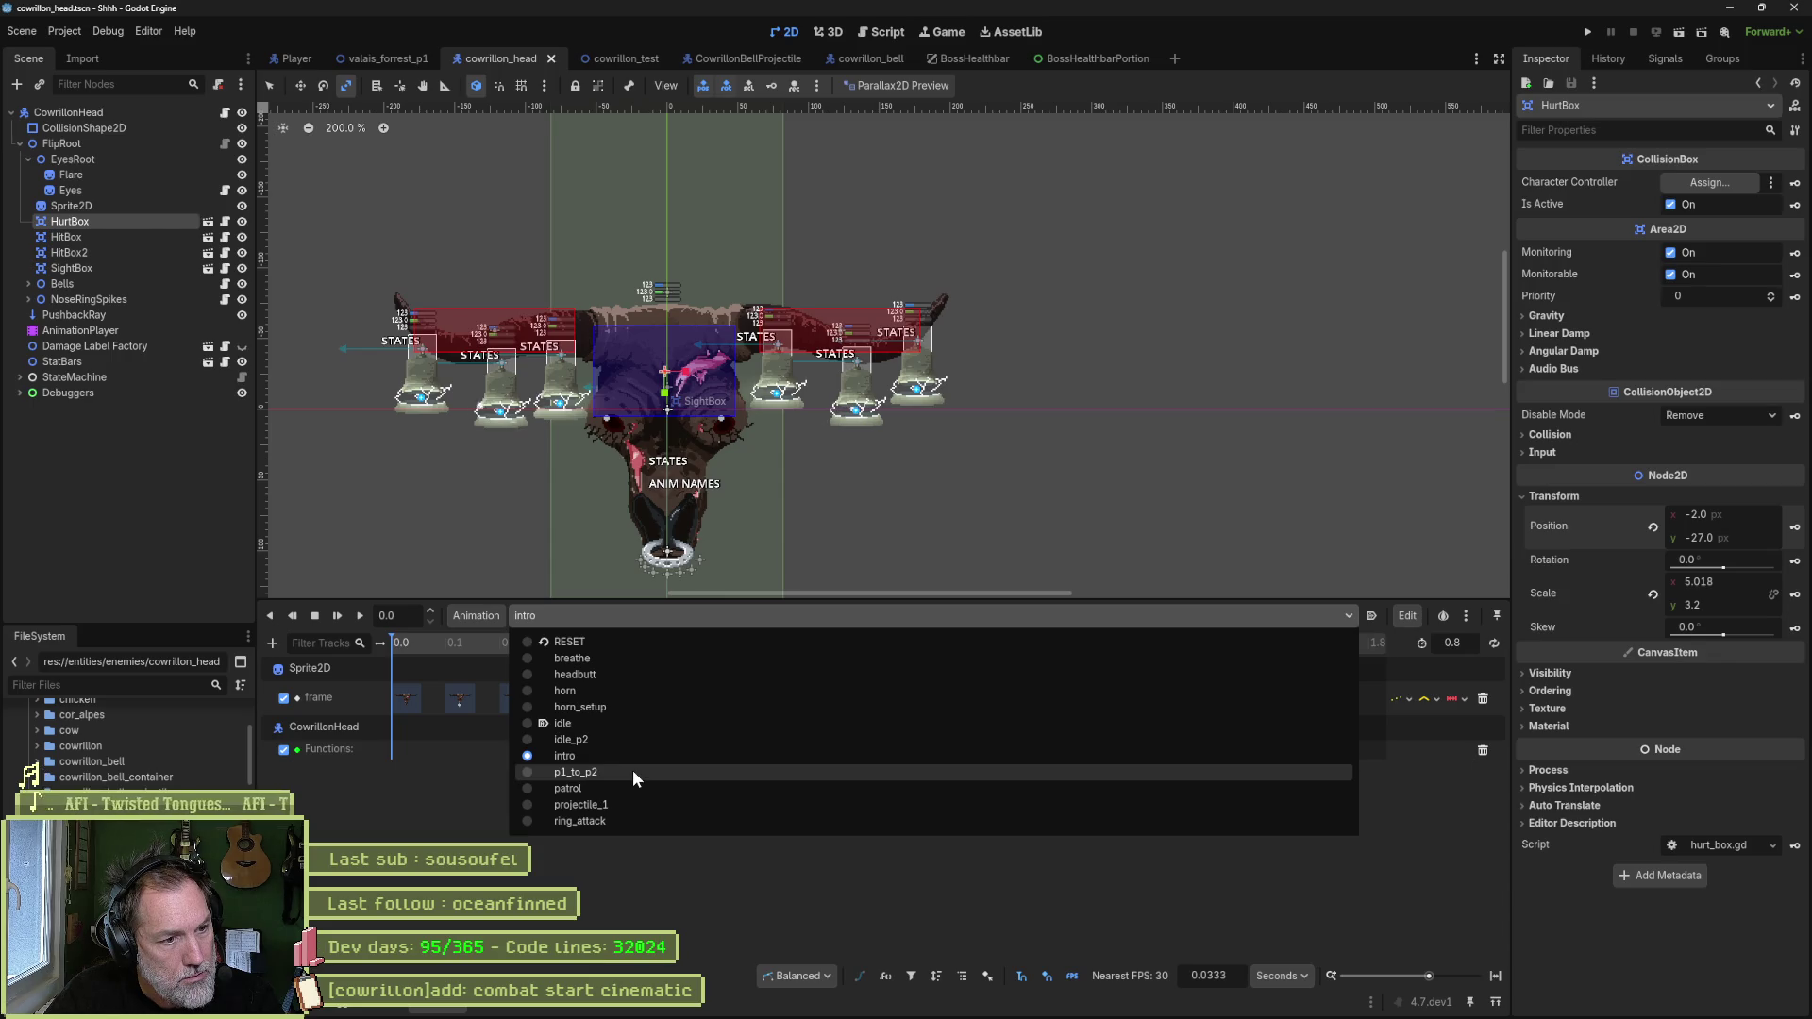
pyautogui.click(633, 772)
pyautogui.click(619, 616)
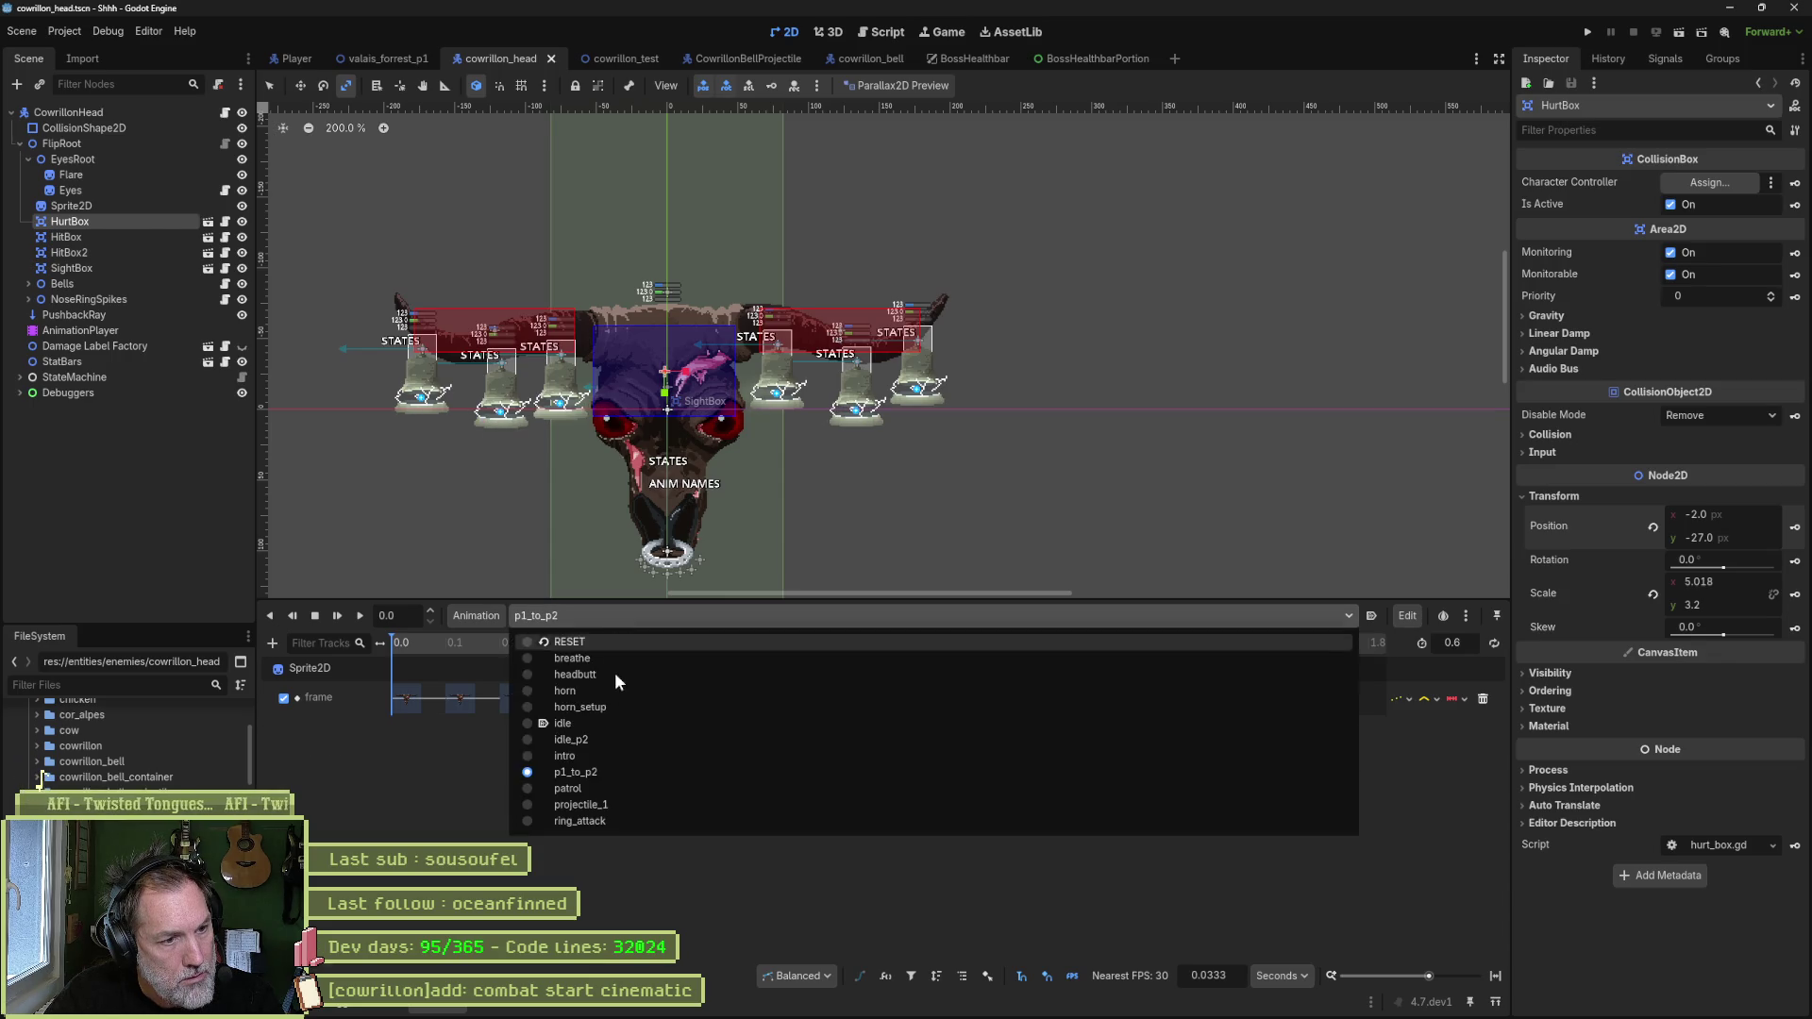
pyautogui.click(618, 789)
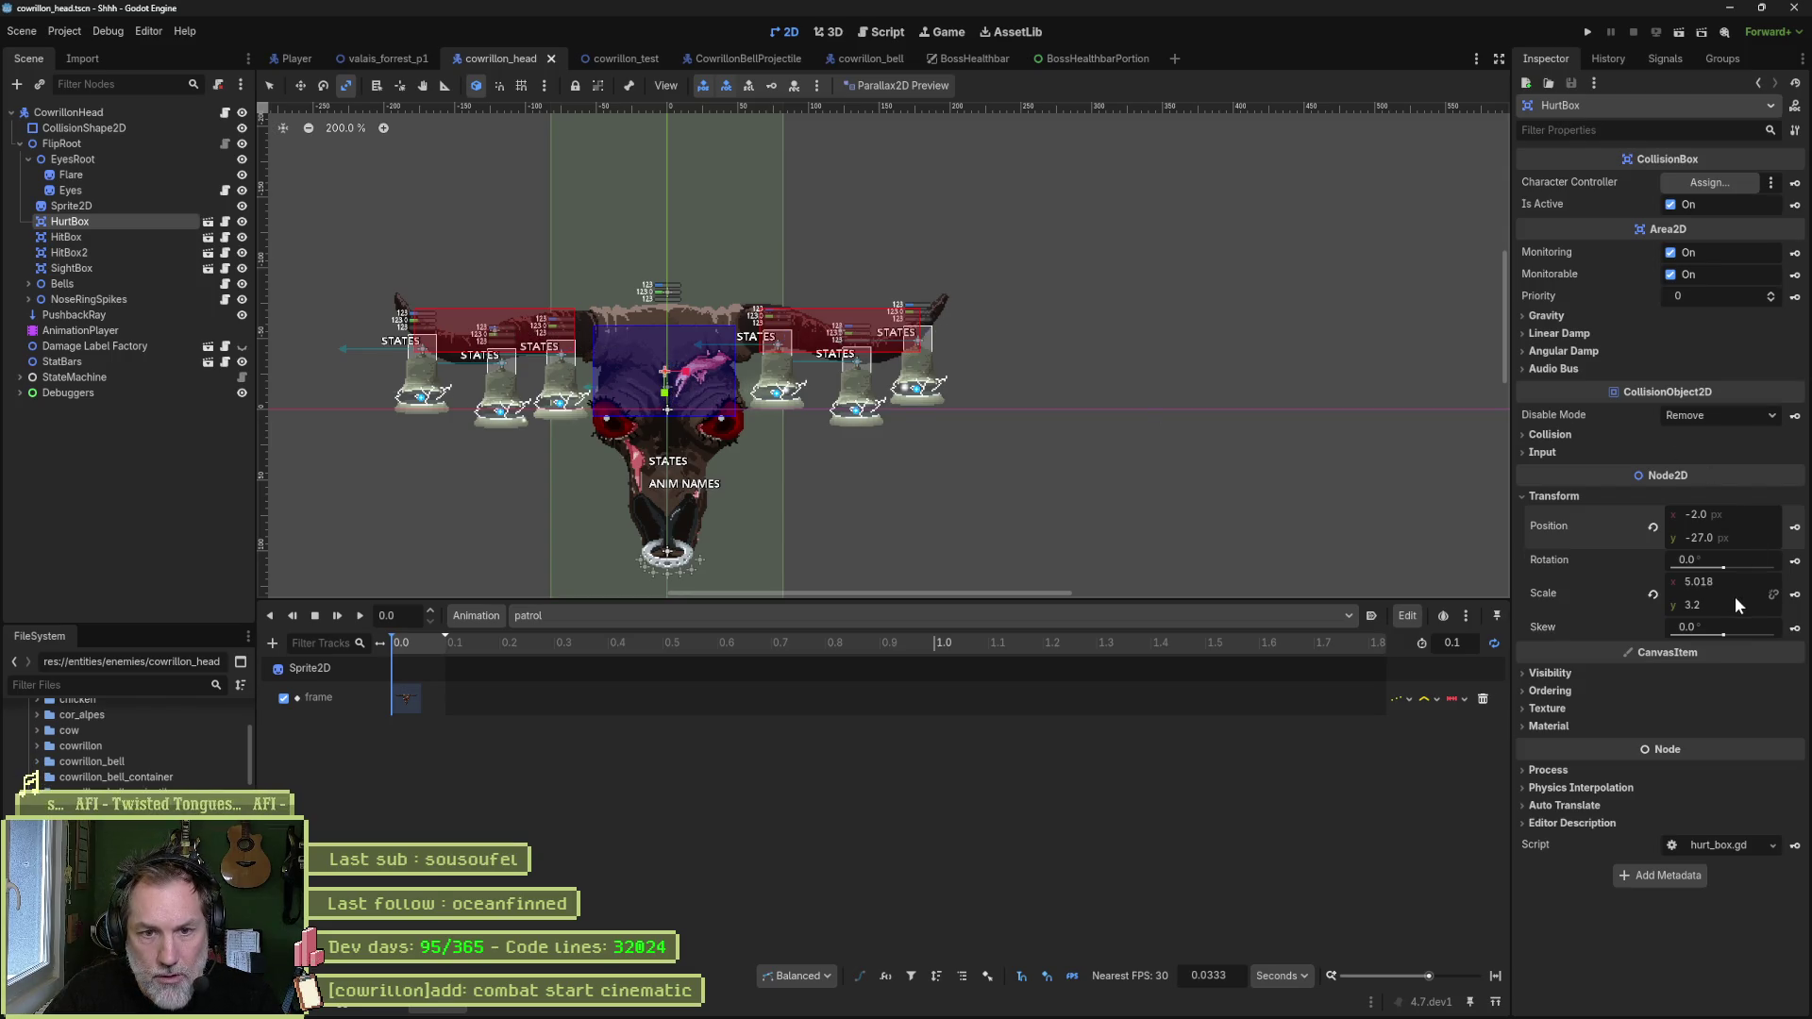
# - Copy the HurtBox's 5.018 × 3.2 scale value for reuse
pyautogui.rightClick(1567, 595)
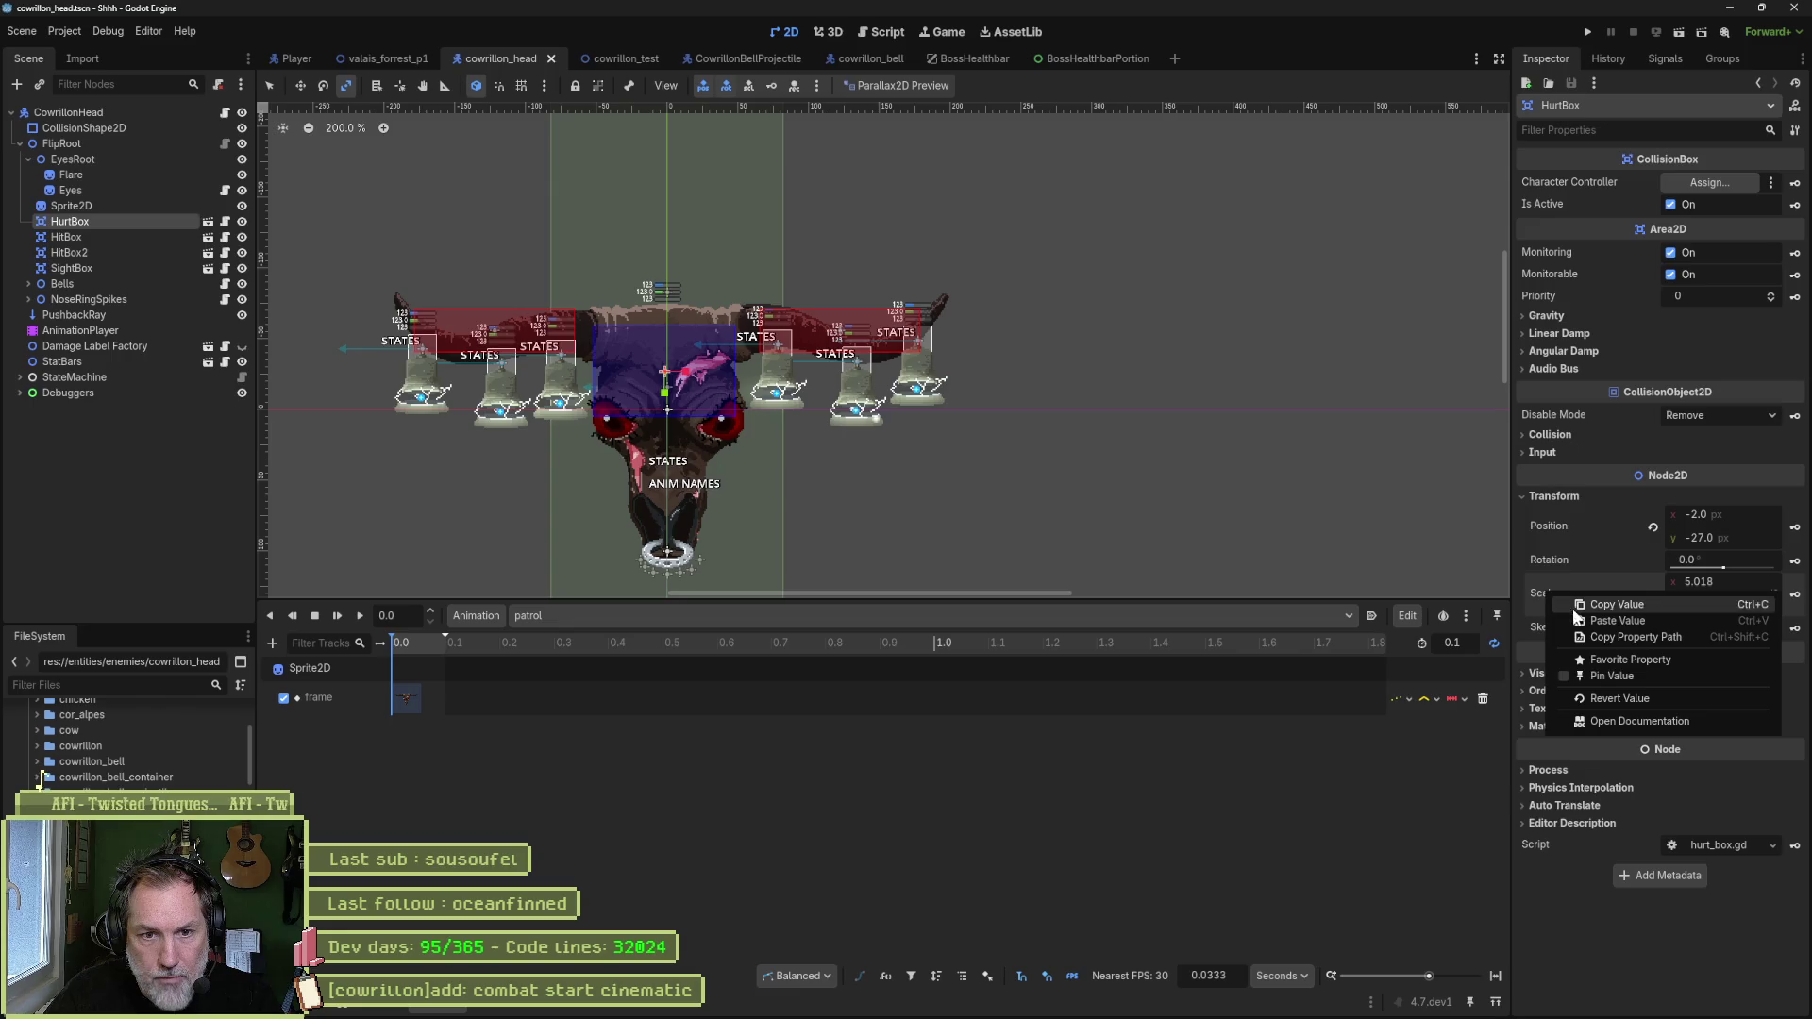
pyautogui.click(1612, 604)
pyautogui.click(568, 616)
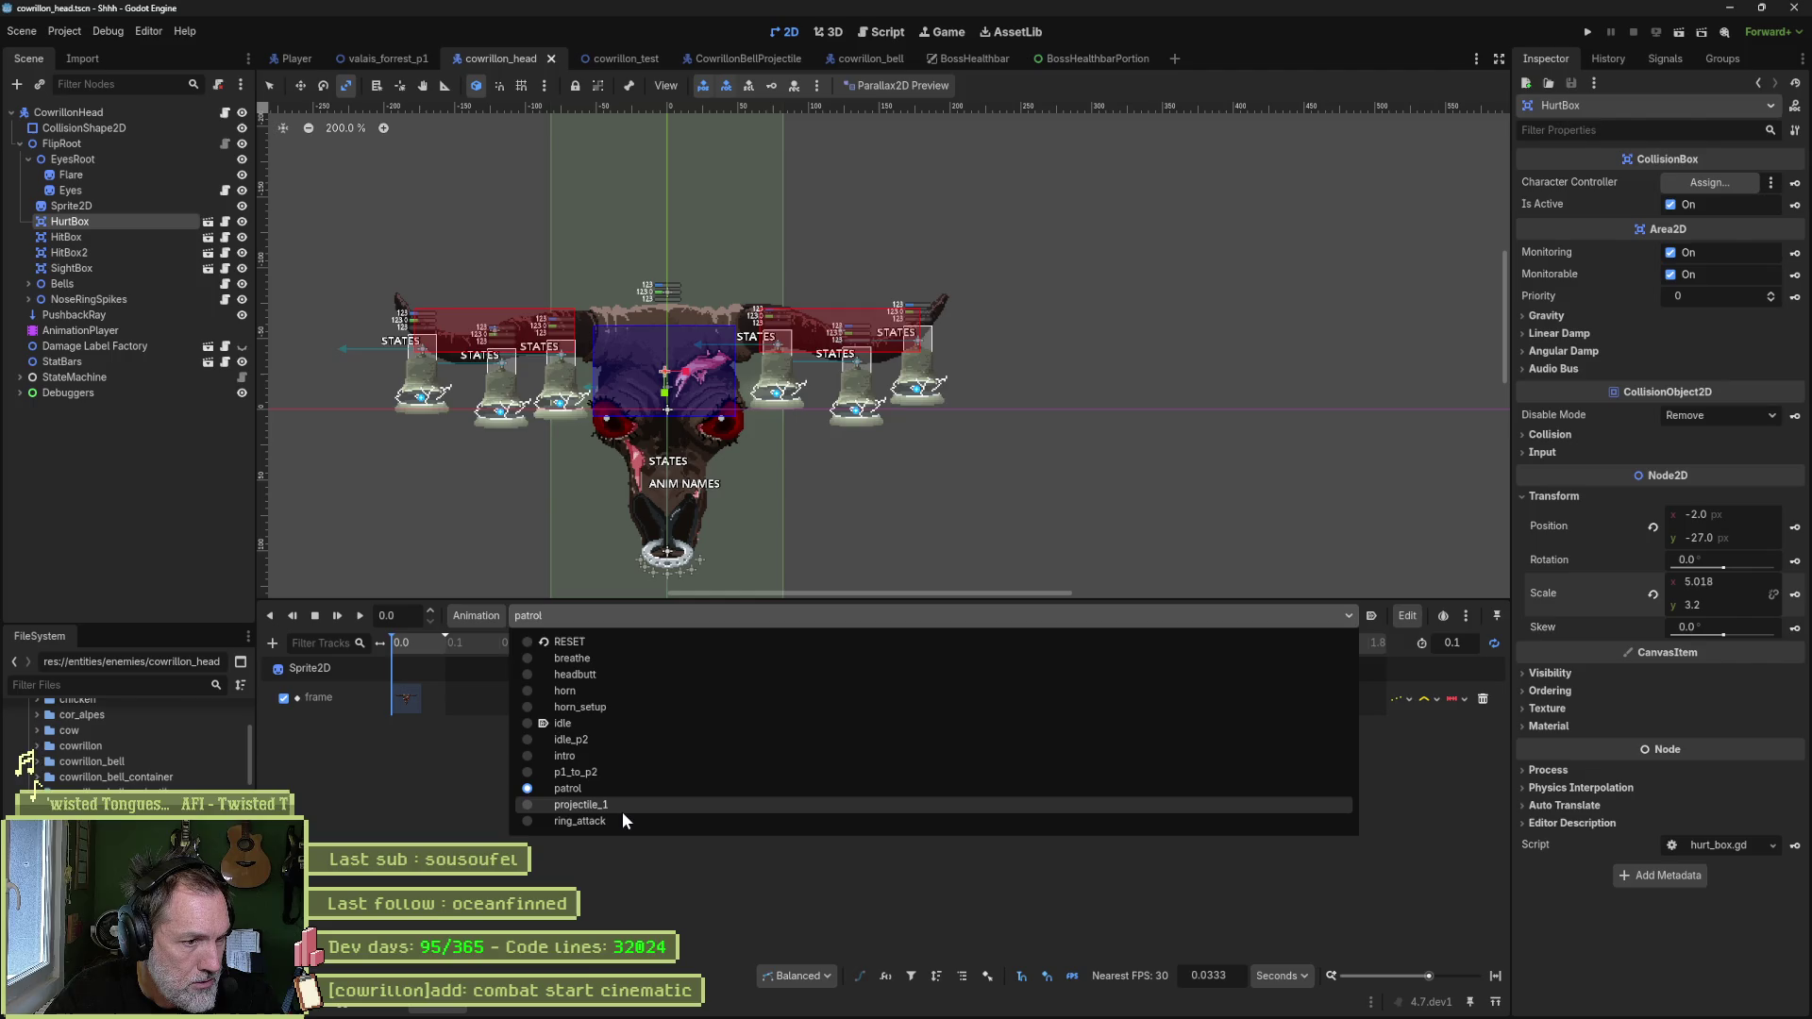
# - Paste the 5.018 × 3.2 scale onto the HurtBox at the start of the horn animation
pyautogui.click(630, 690)
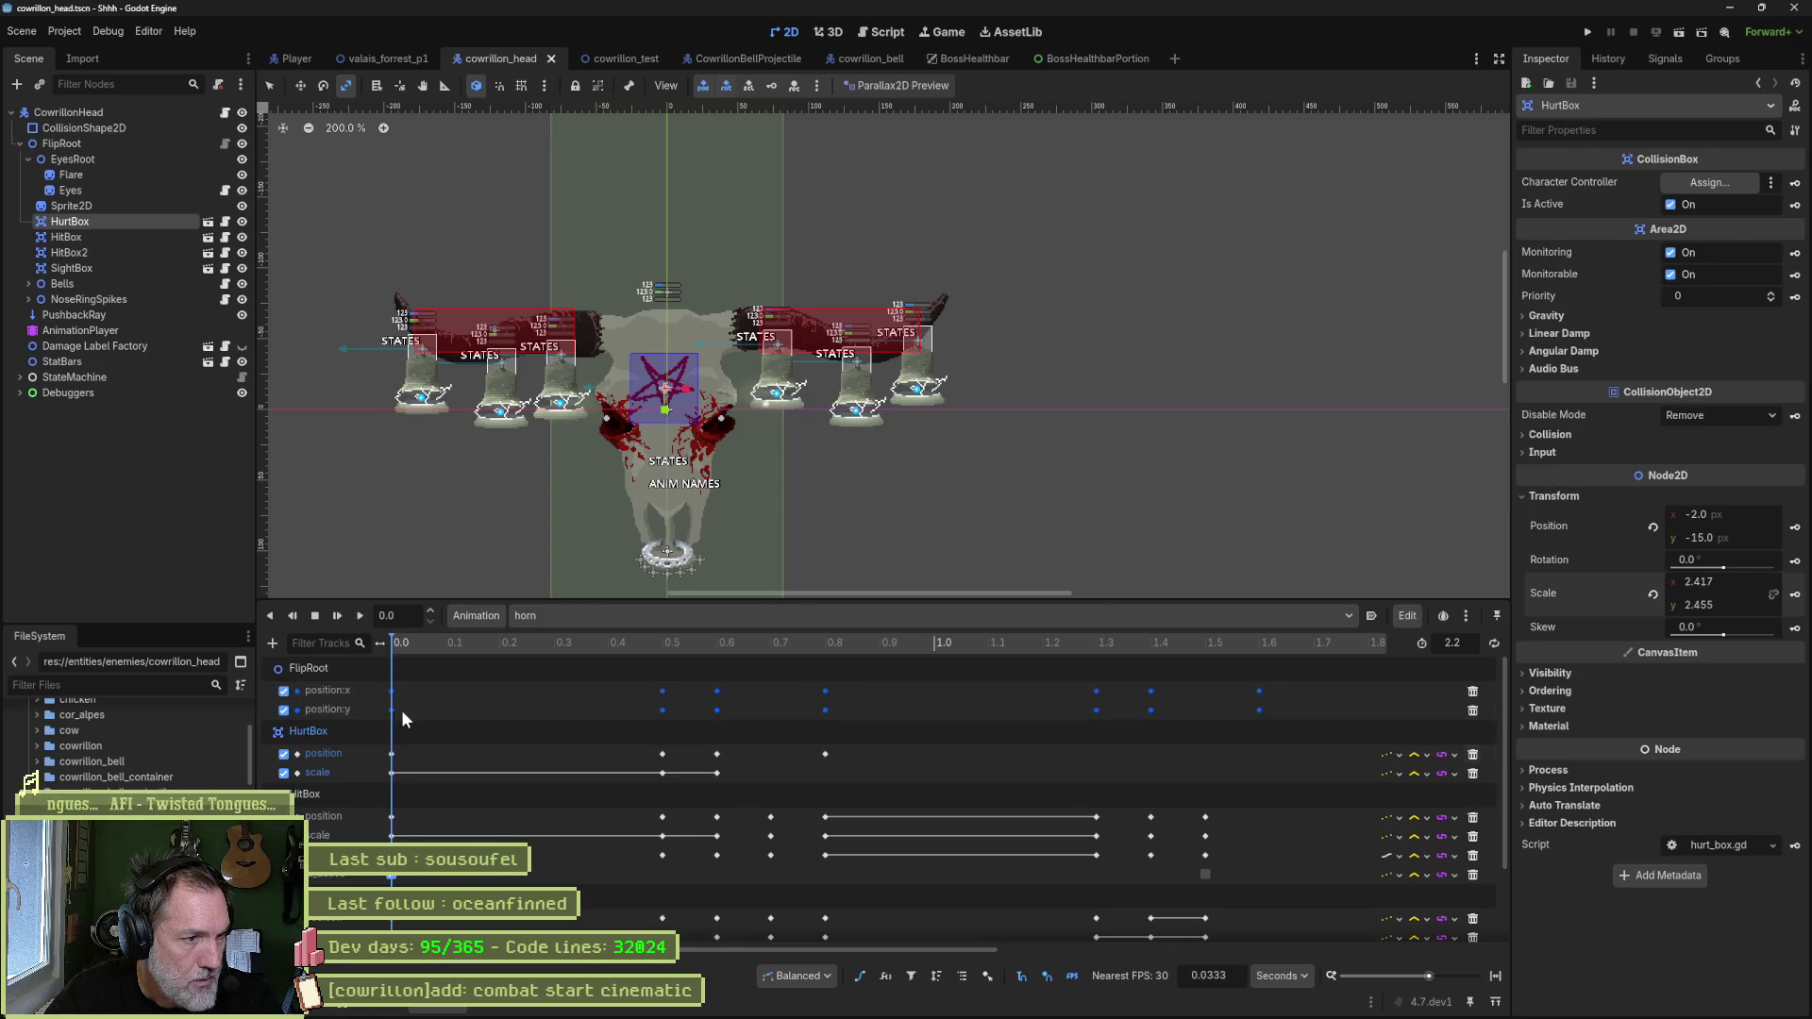
pyautogui.click(406, 644)
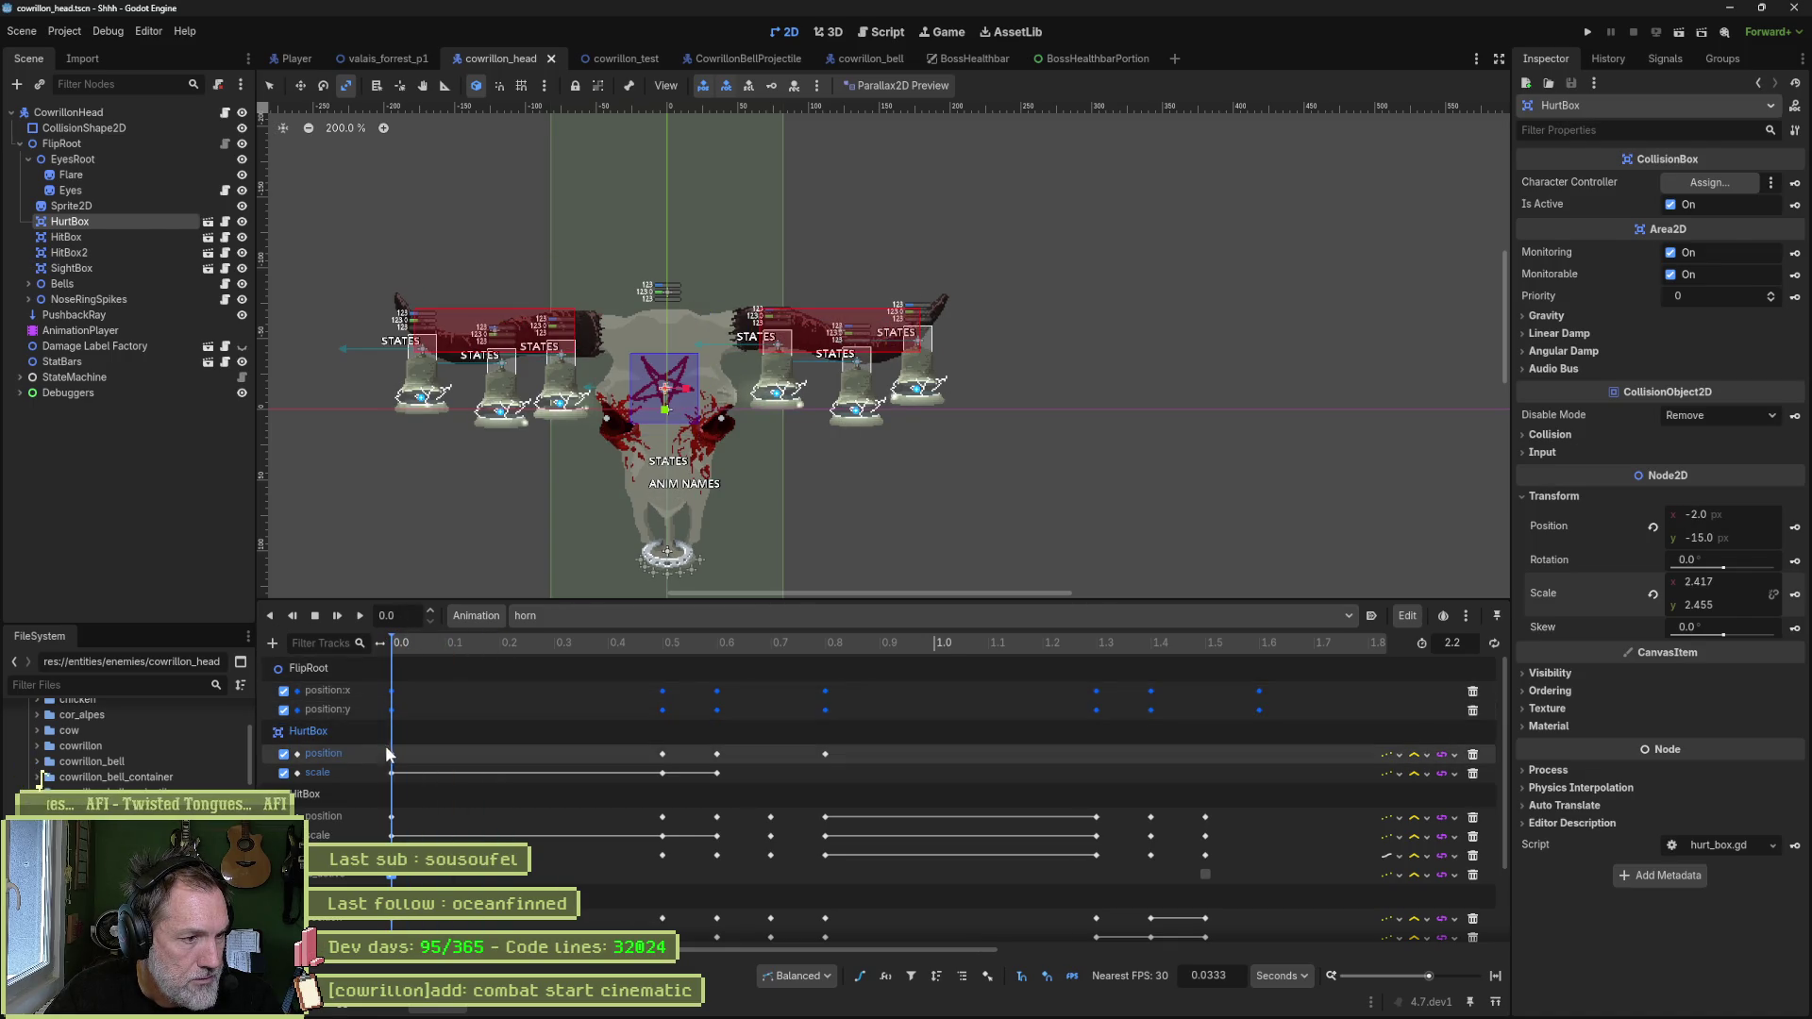
pyautogui.moveTo(393, 754)
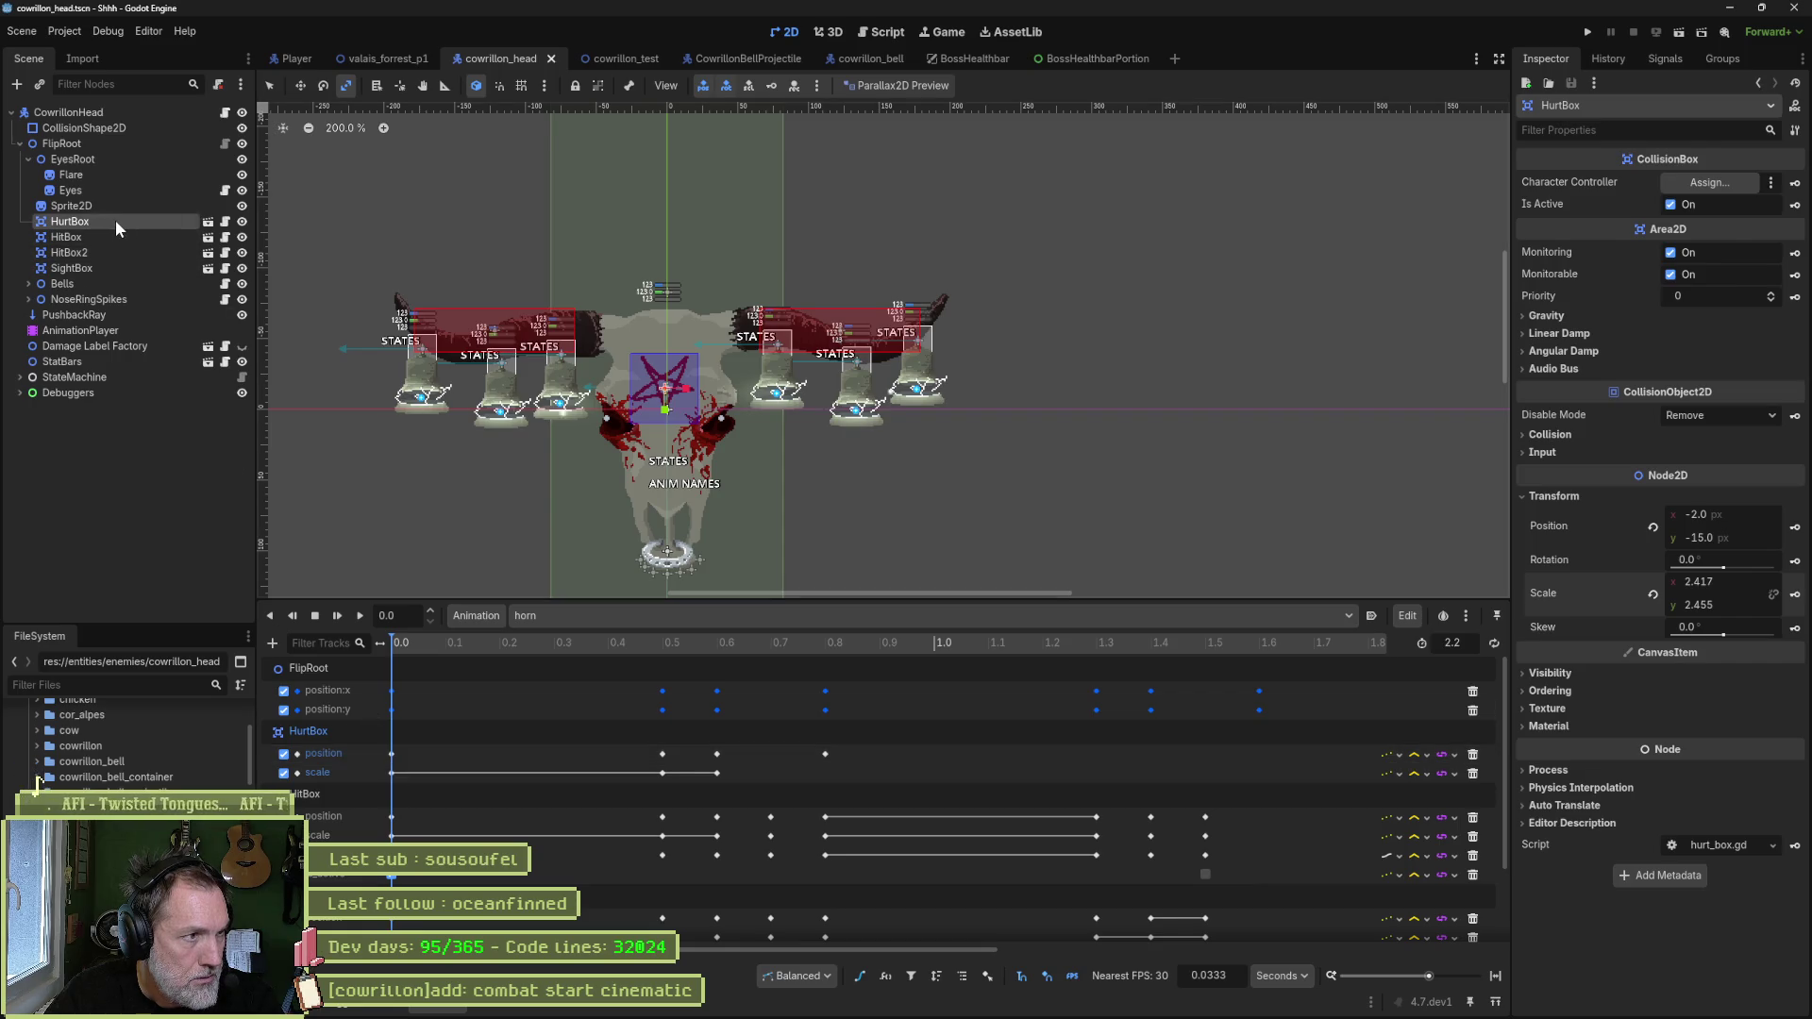
pyautogui.rightClick(1537, 597)
pyautogui.click(1635, 630)
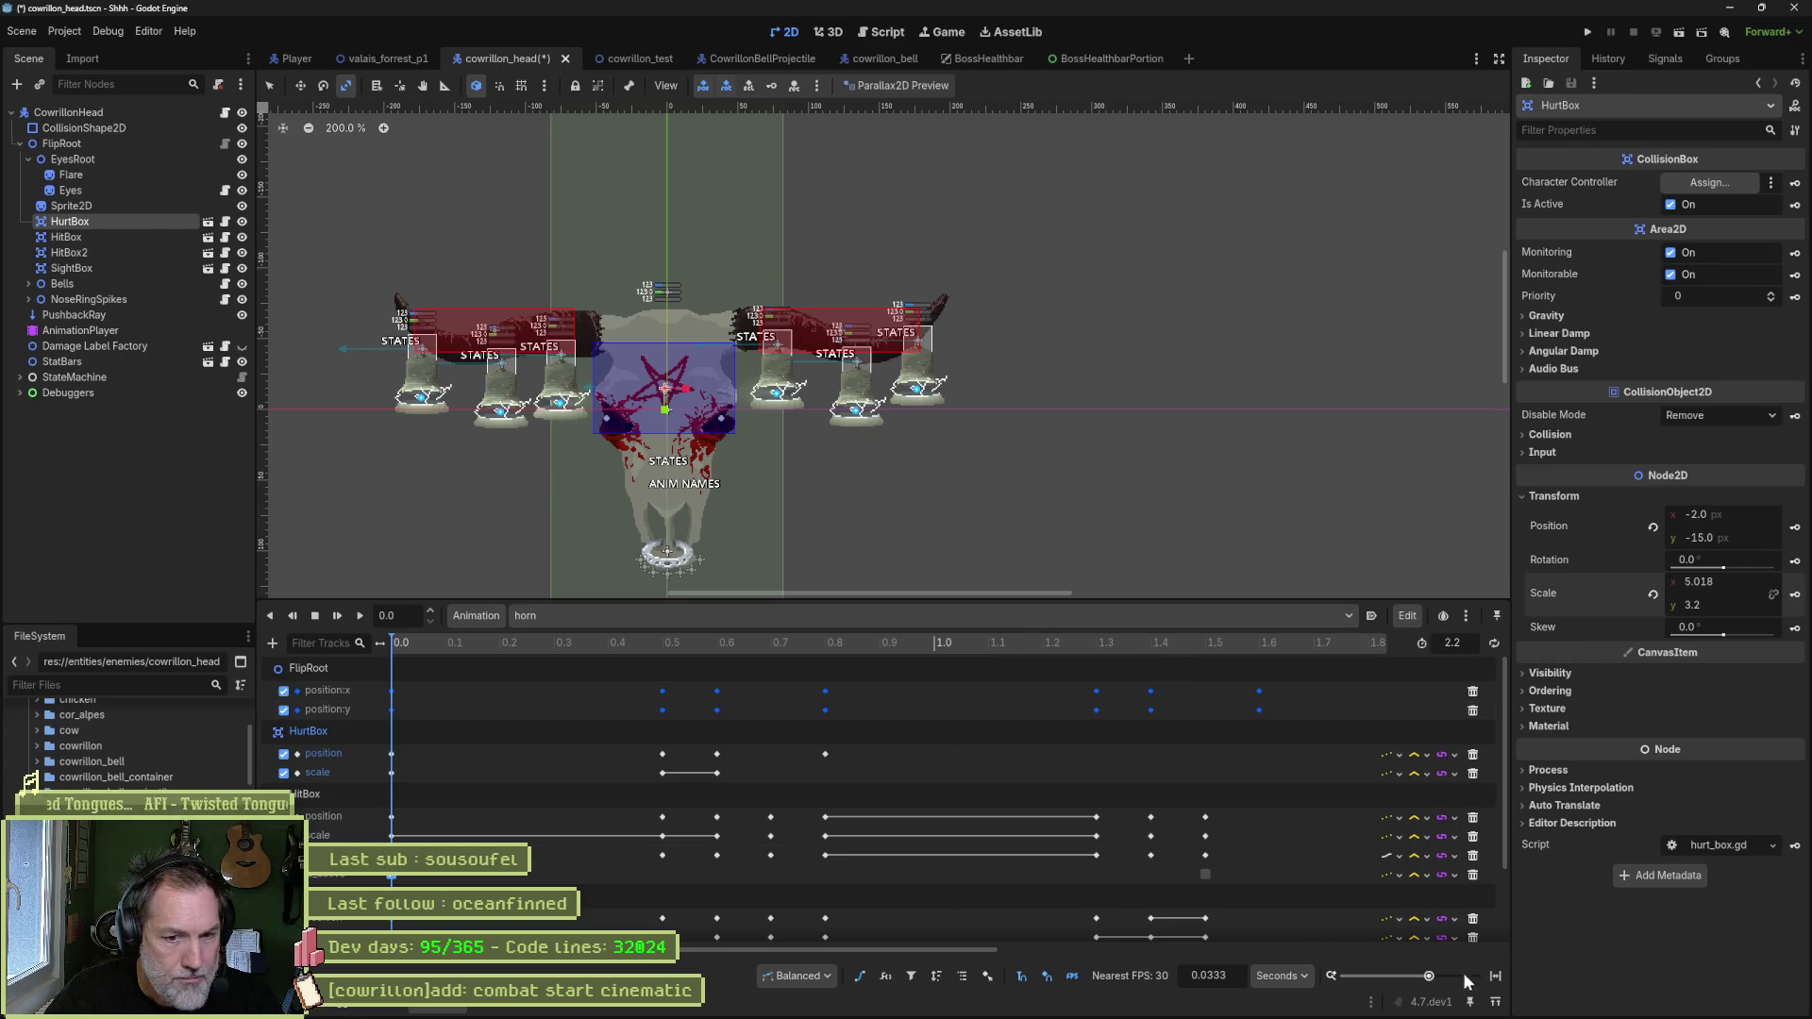
# - Paste the same scale at the horn animation's end, save, and run the valais_forrest_p1 level
pyautogui.click(1495, 978)
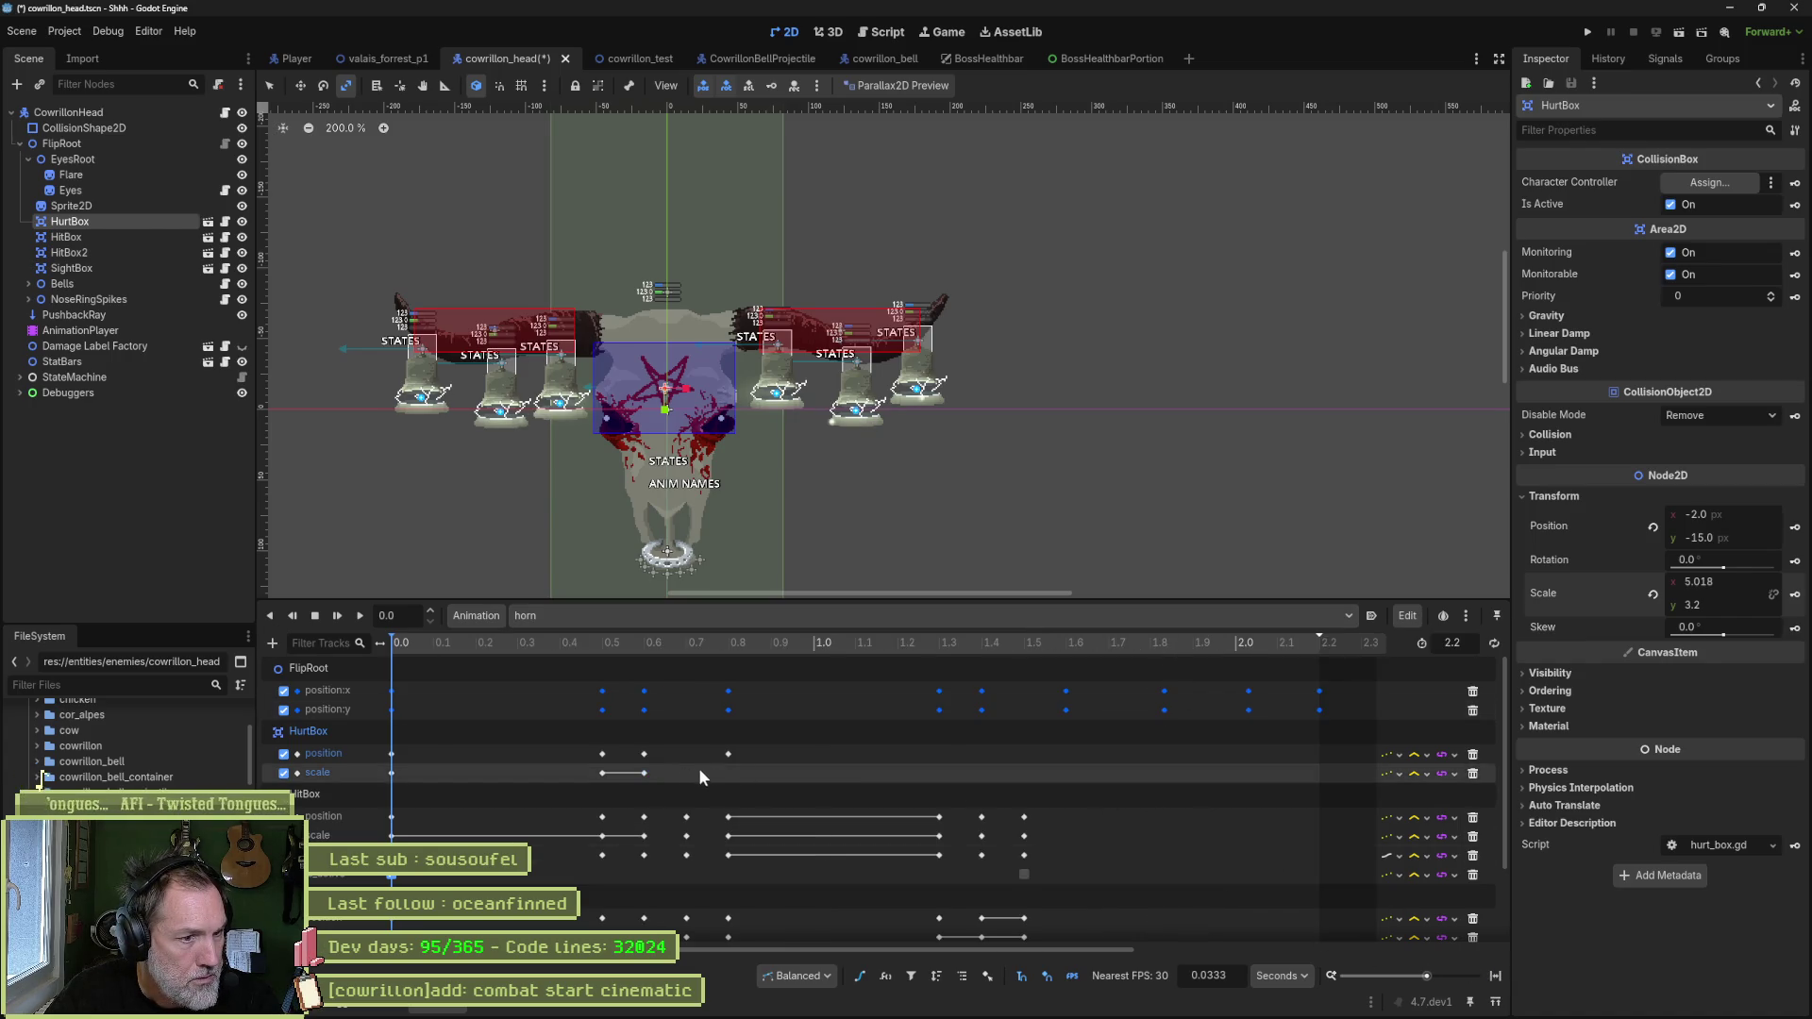
pyautogui.moveTo(723, 757)
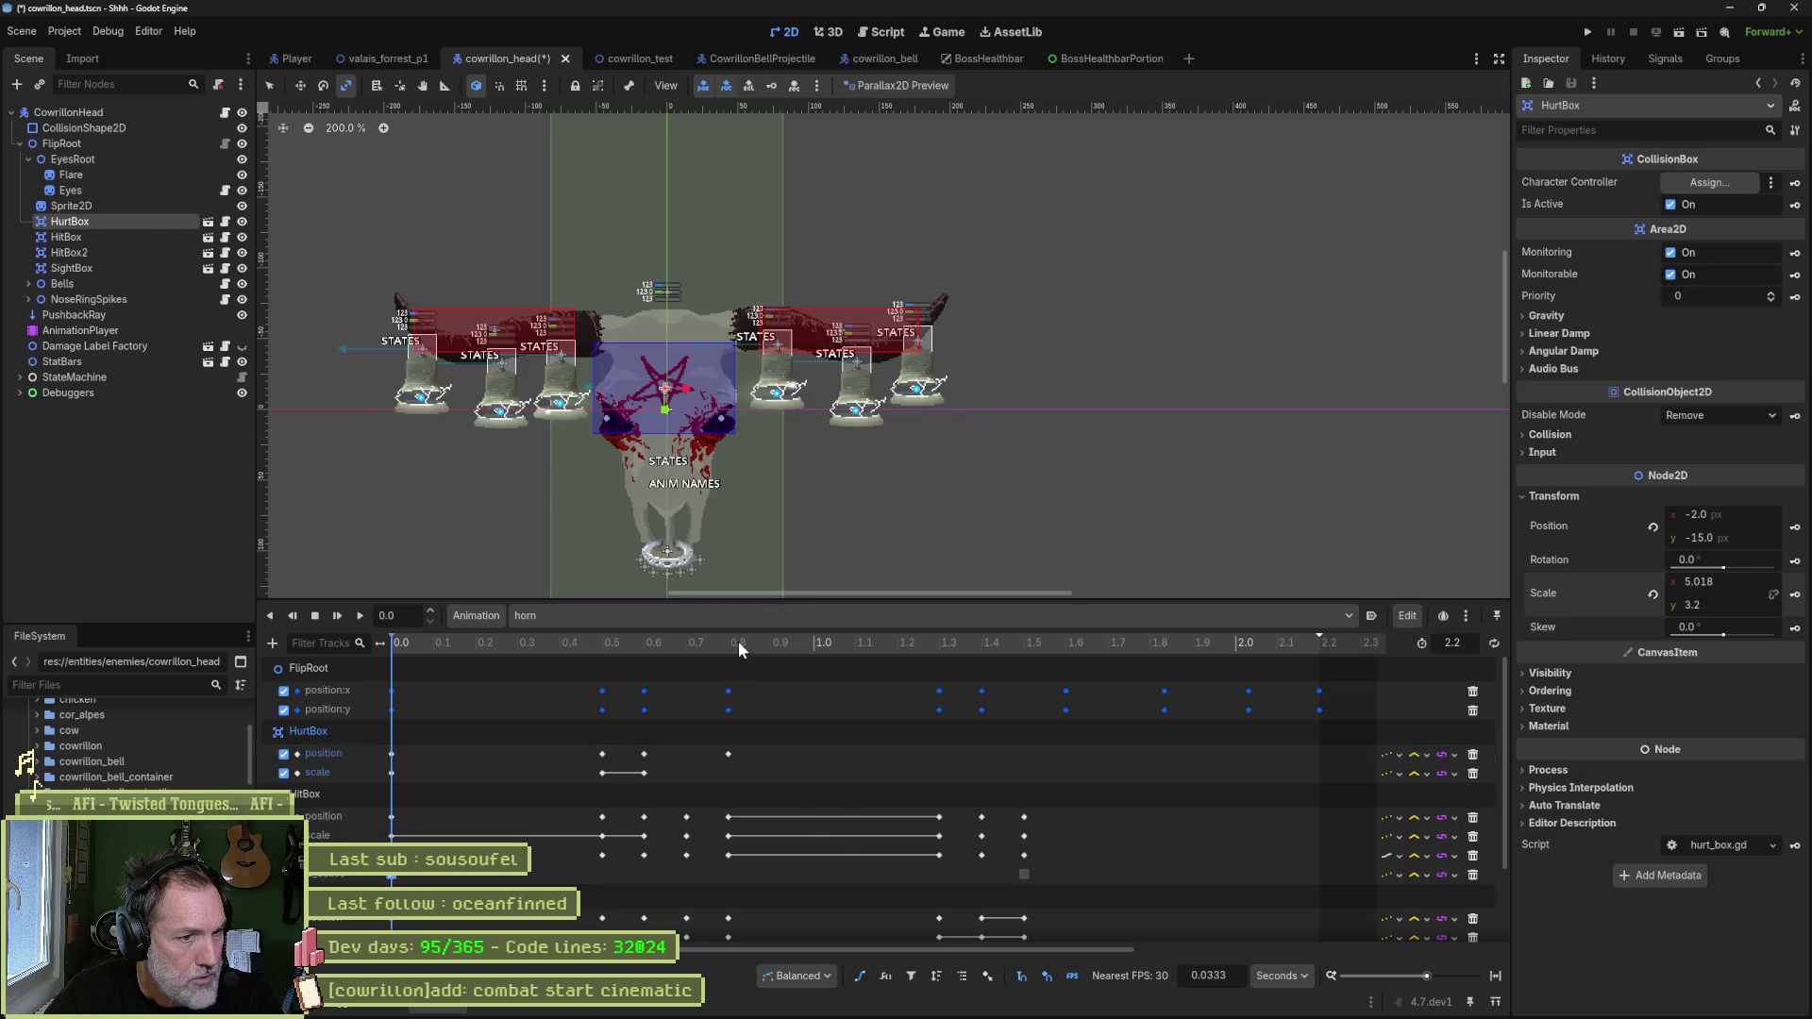
pyautogui.moveTo(738, 642); pyautogui.dragTo(1316, 672)
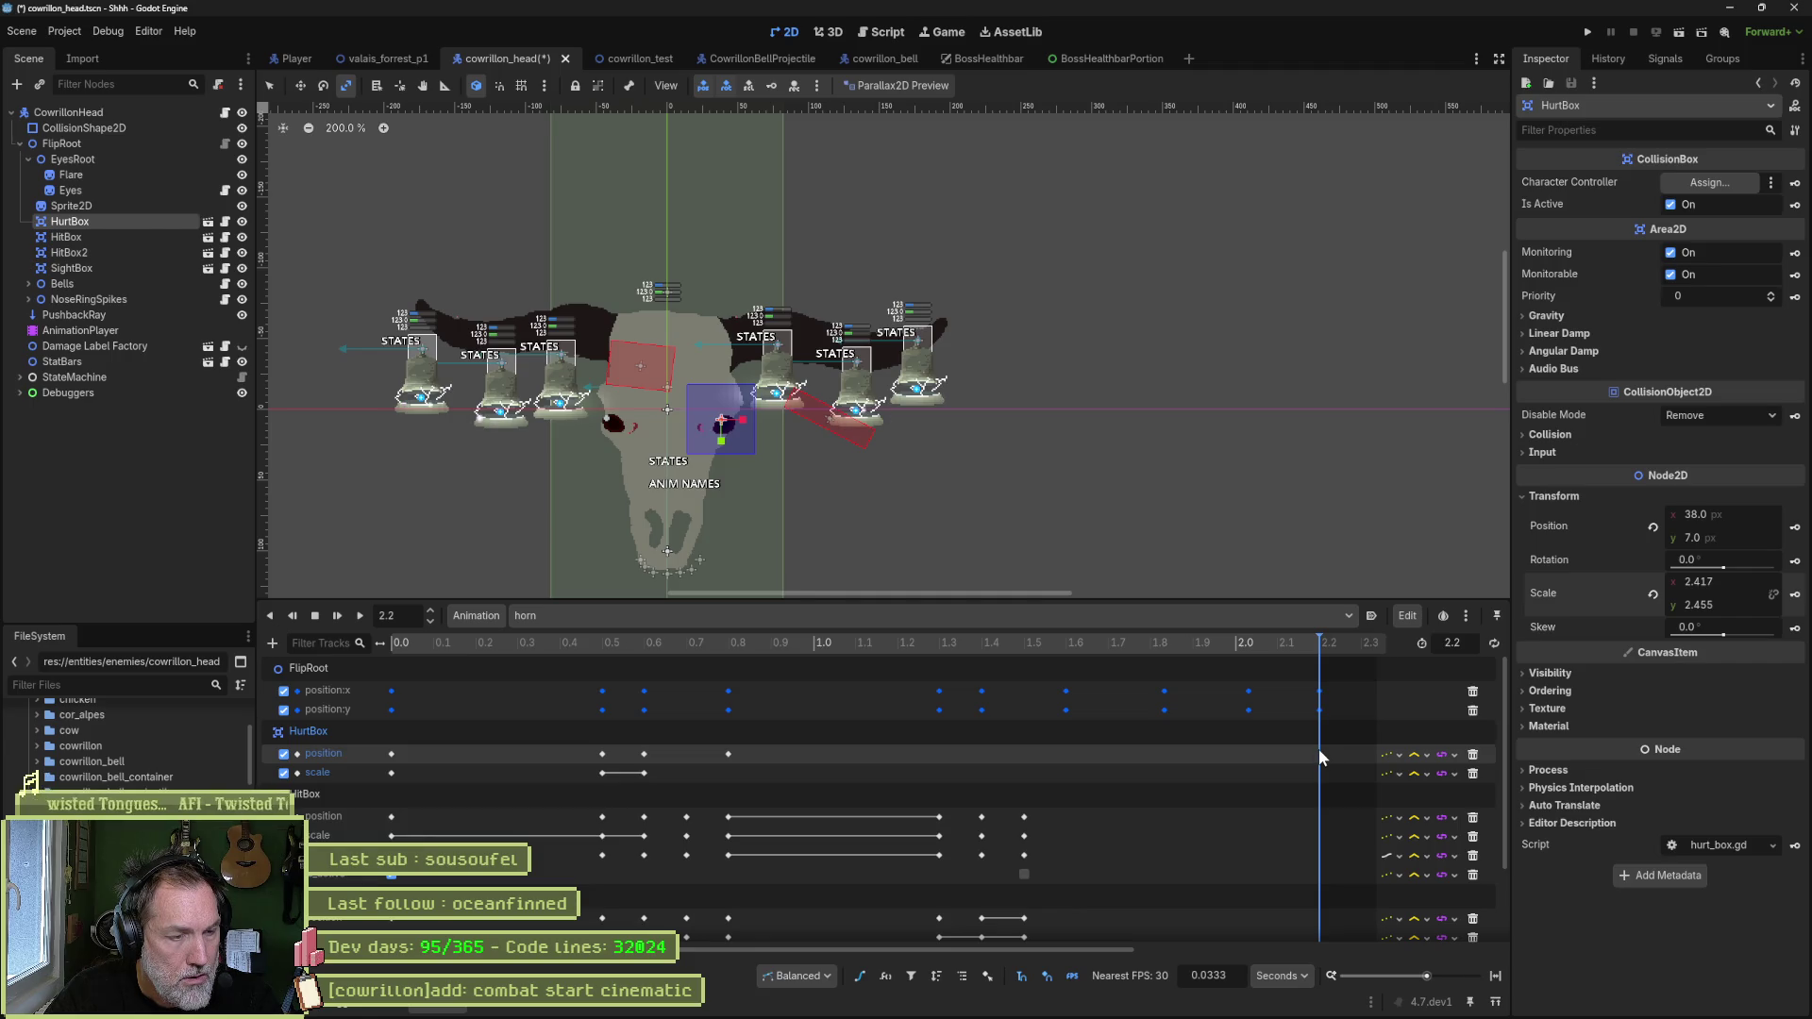
pyautogui.rightClick(1535, 603)
pyautogui.click(1595, 626)
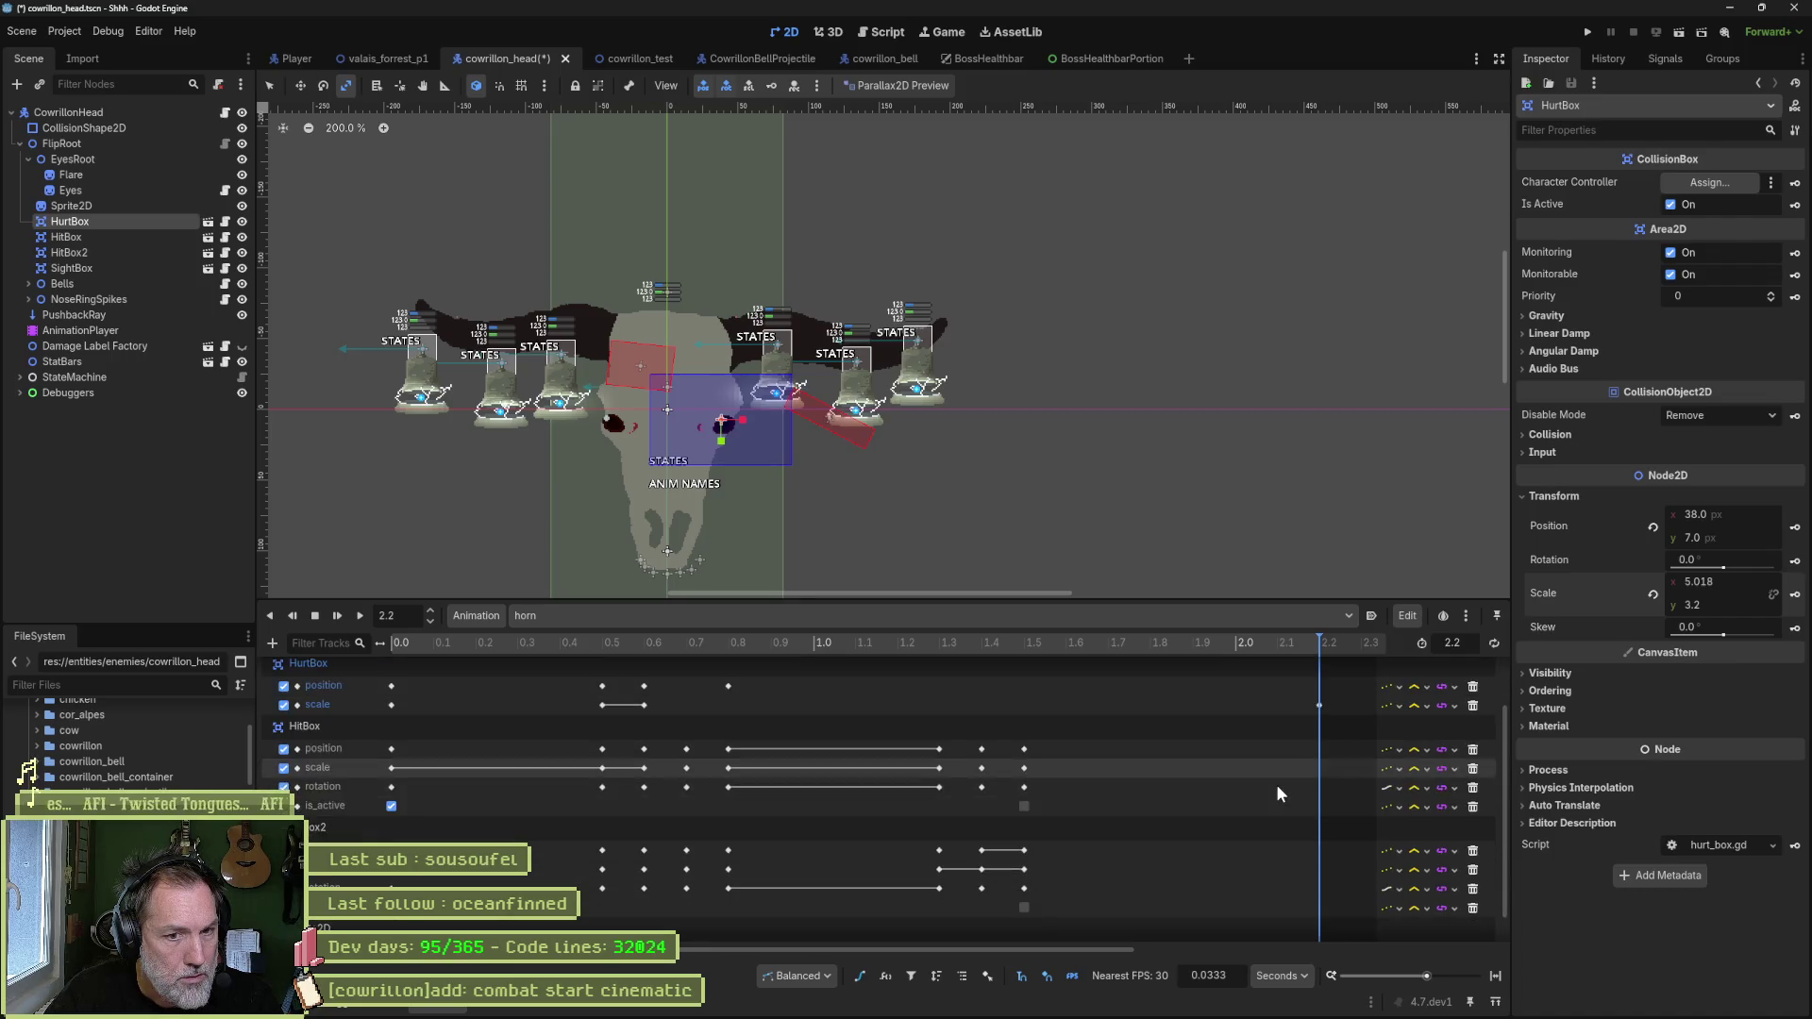
pyautogui.hotkey('ctrl', 's')
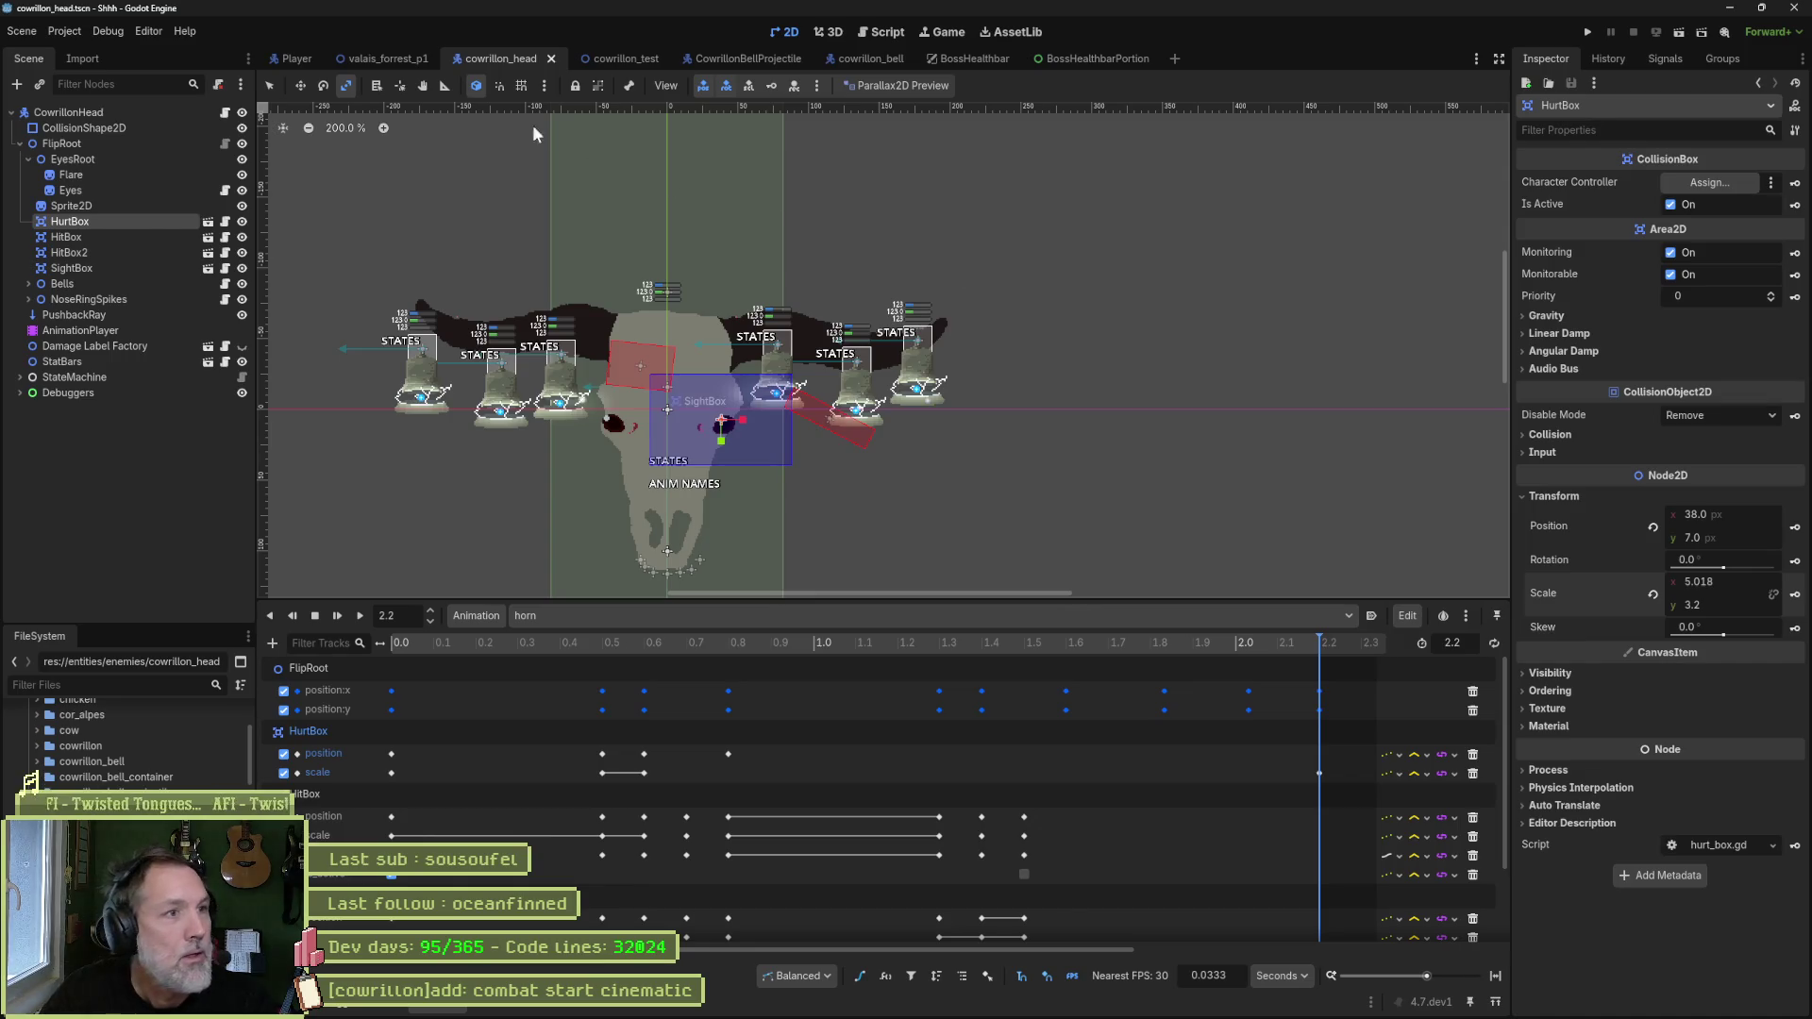
pyautogui.click(387, 65)
pyautogui.press('F6')
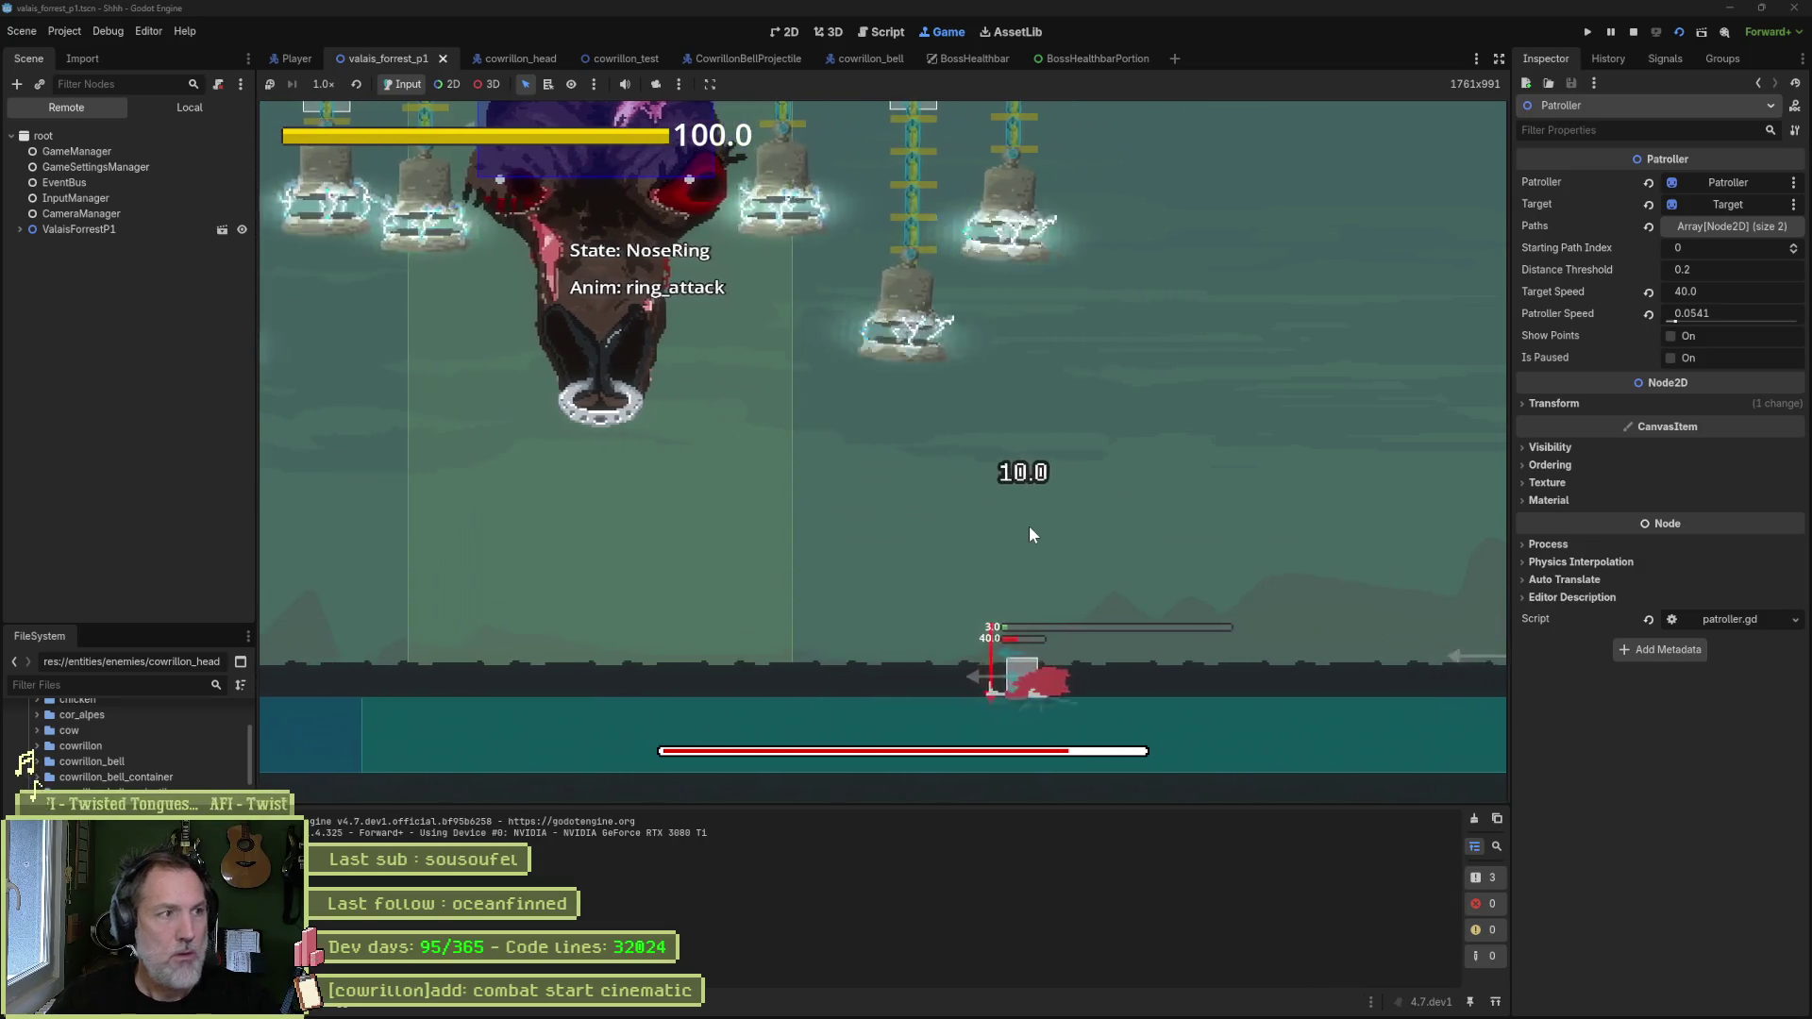
# - Tick Is P 2 on the live CowrillonHead to force phase 2, then stop the game
pyautogui.click(79, 229)
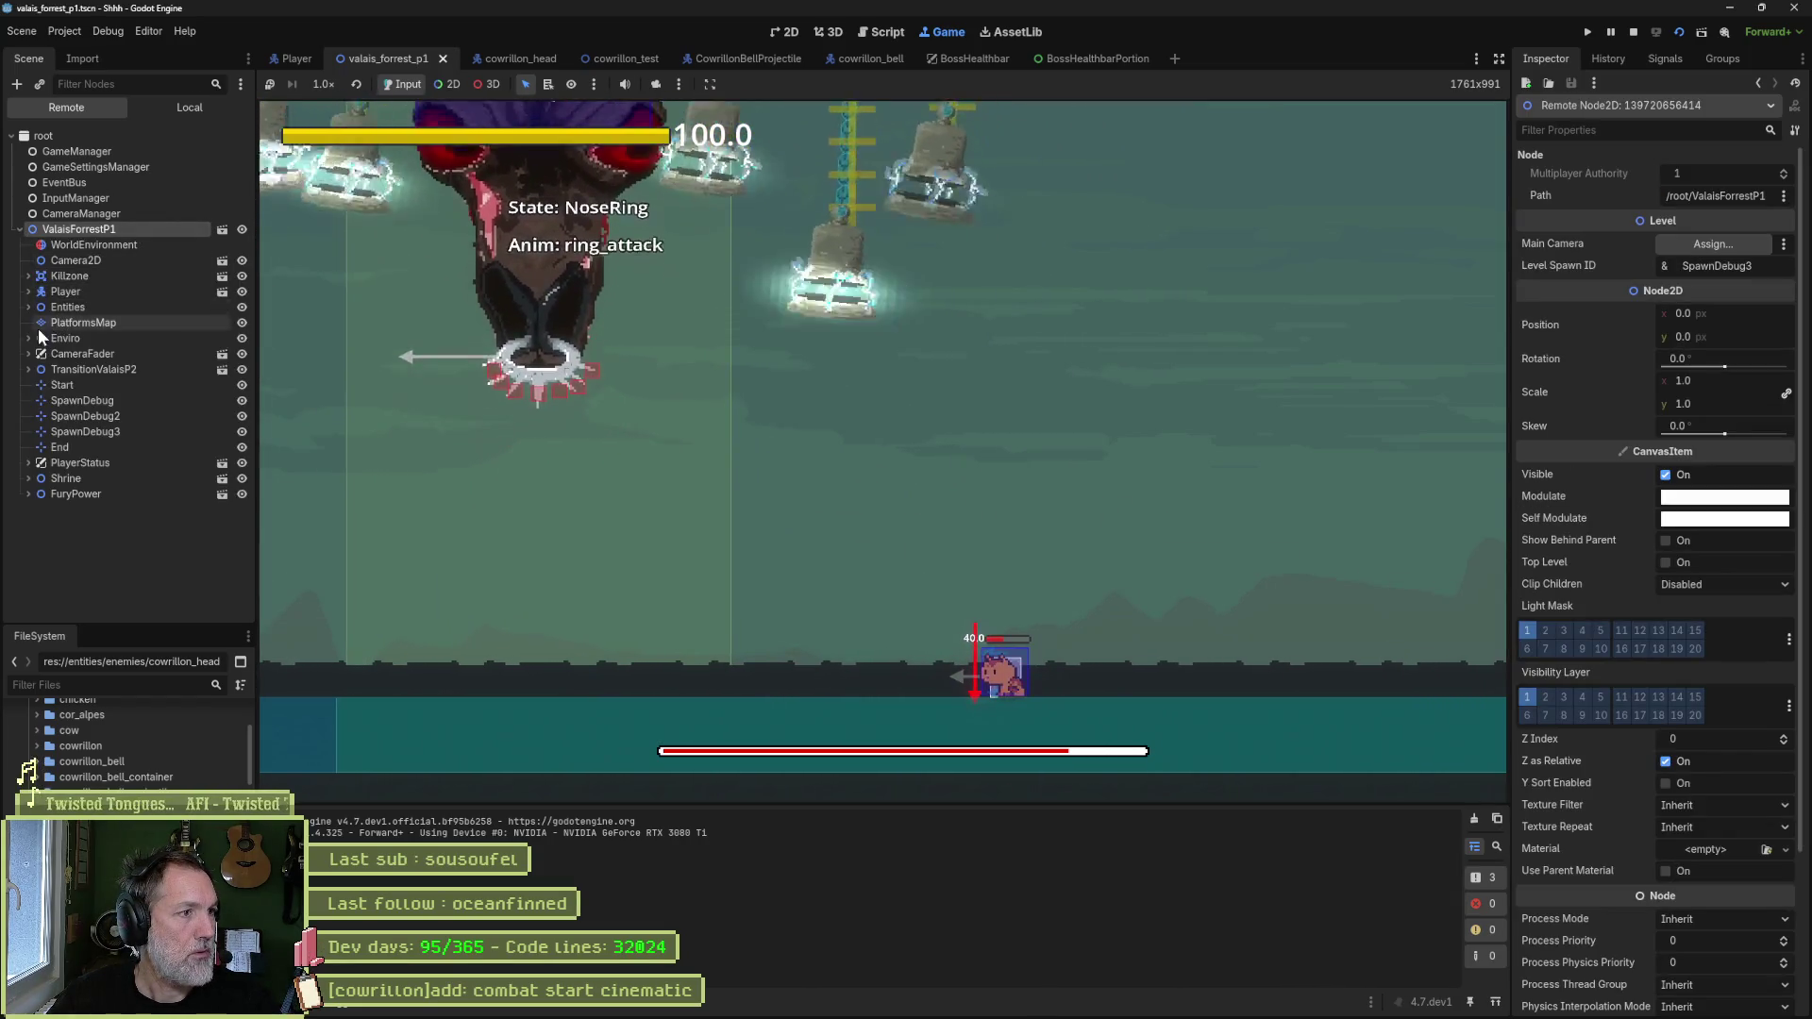
pyautogui.click(29, 307)
pyautogui.click(37, 323)
pyautogui.click(94, 323)
pyautogui.scroll(-10, 1745, 740)
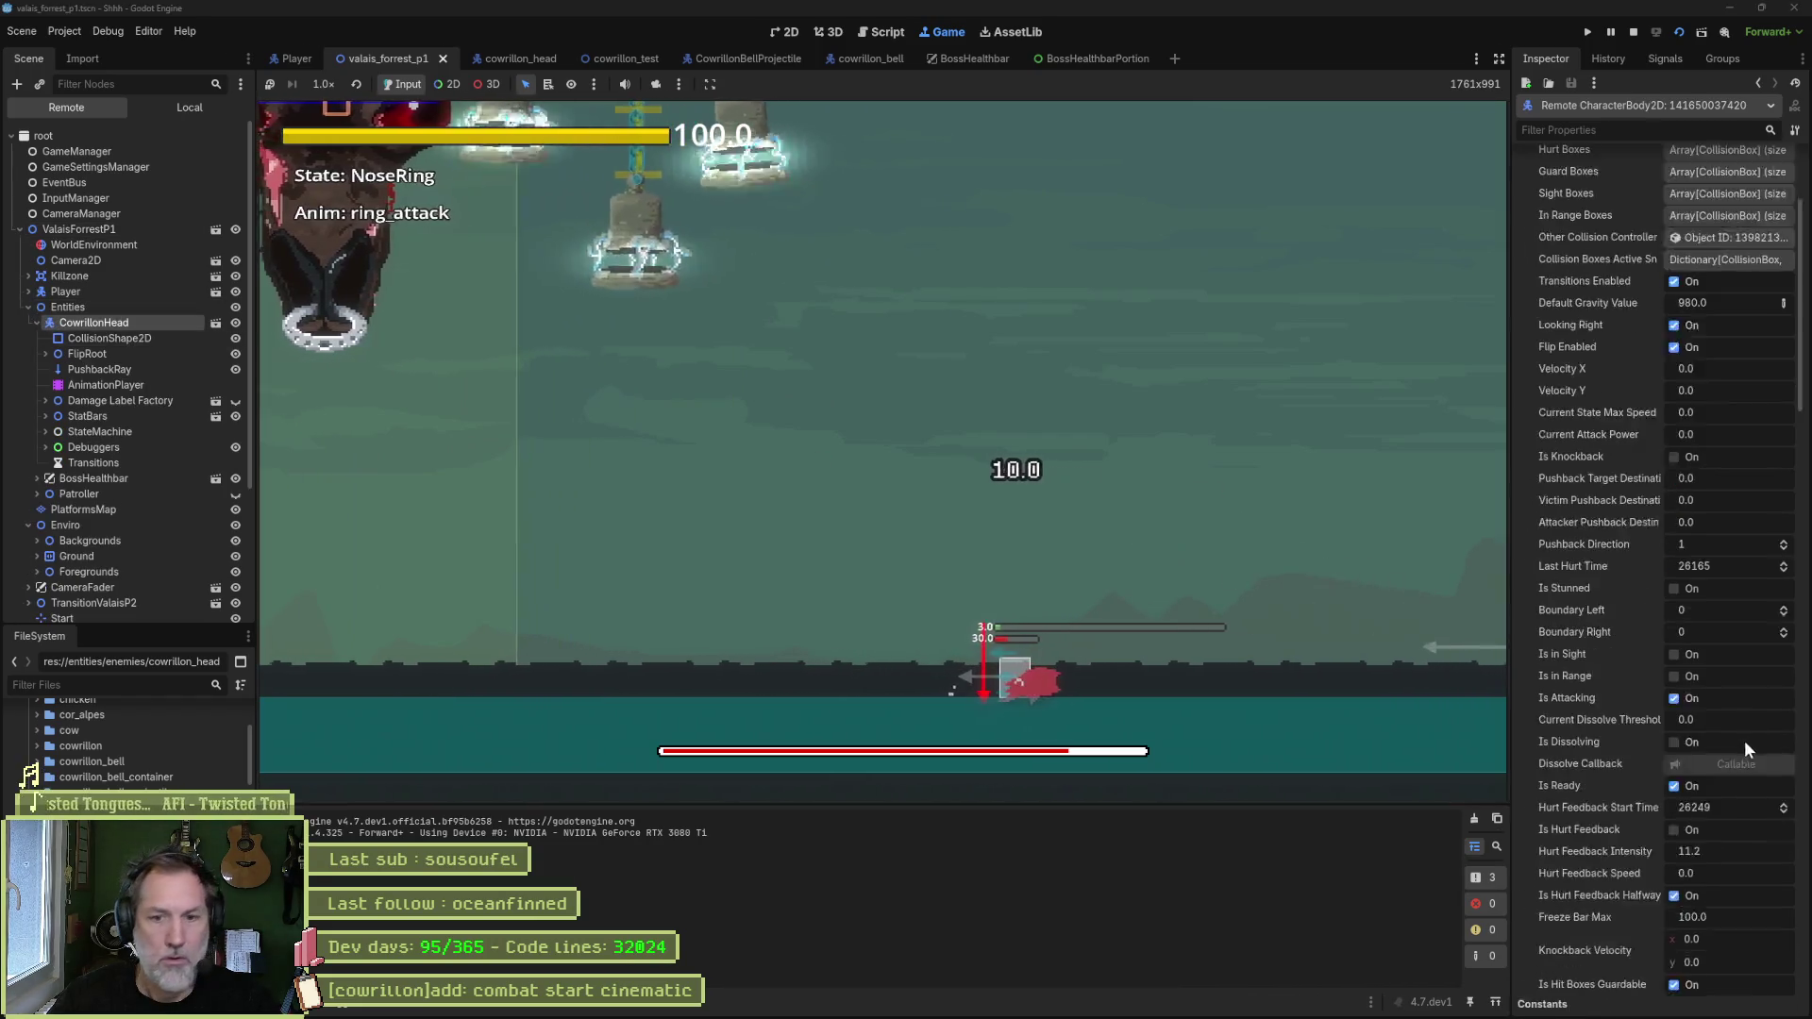
pyautogui.scroll(3, 1674, 750)
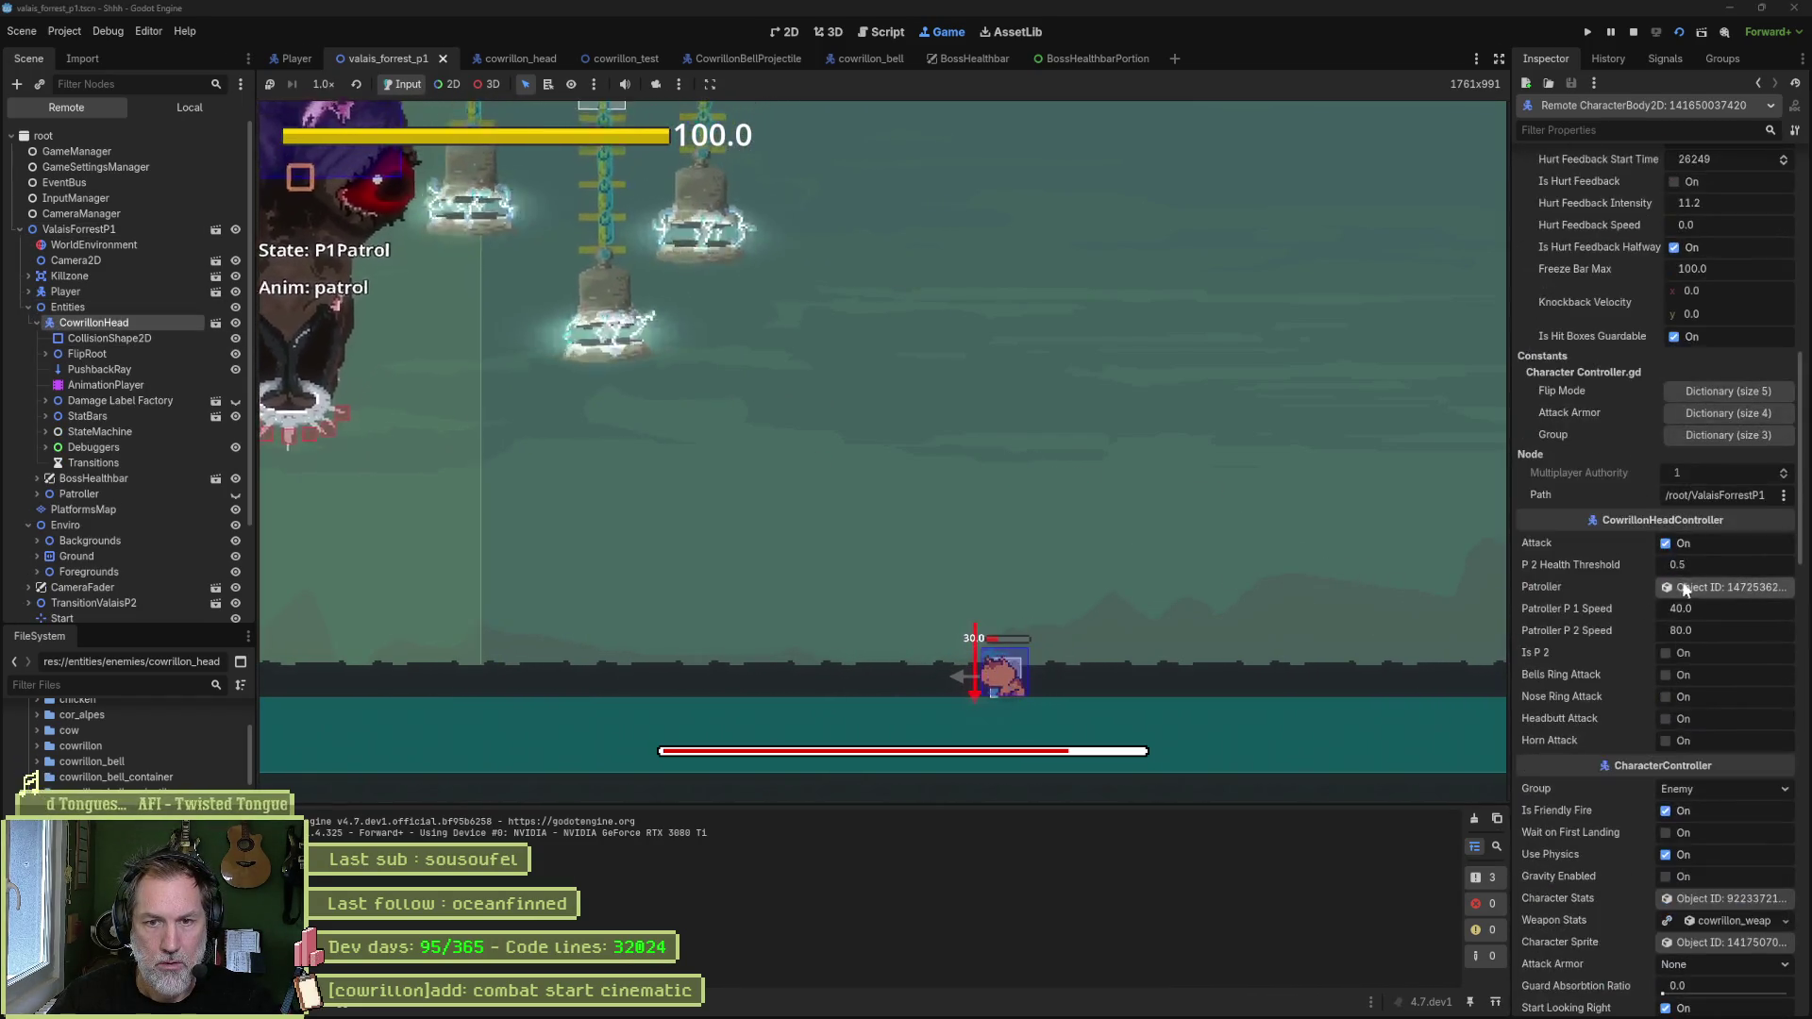
pyautogui.click(1672, 654)
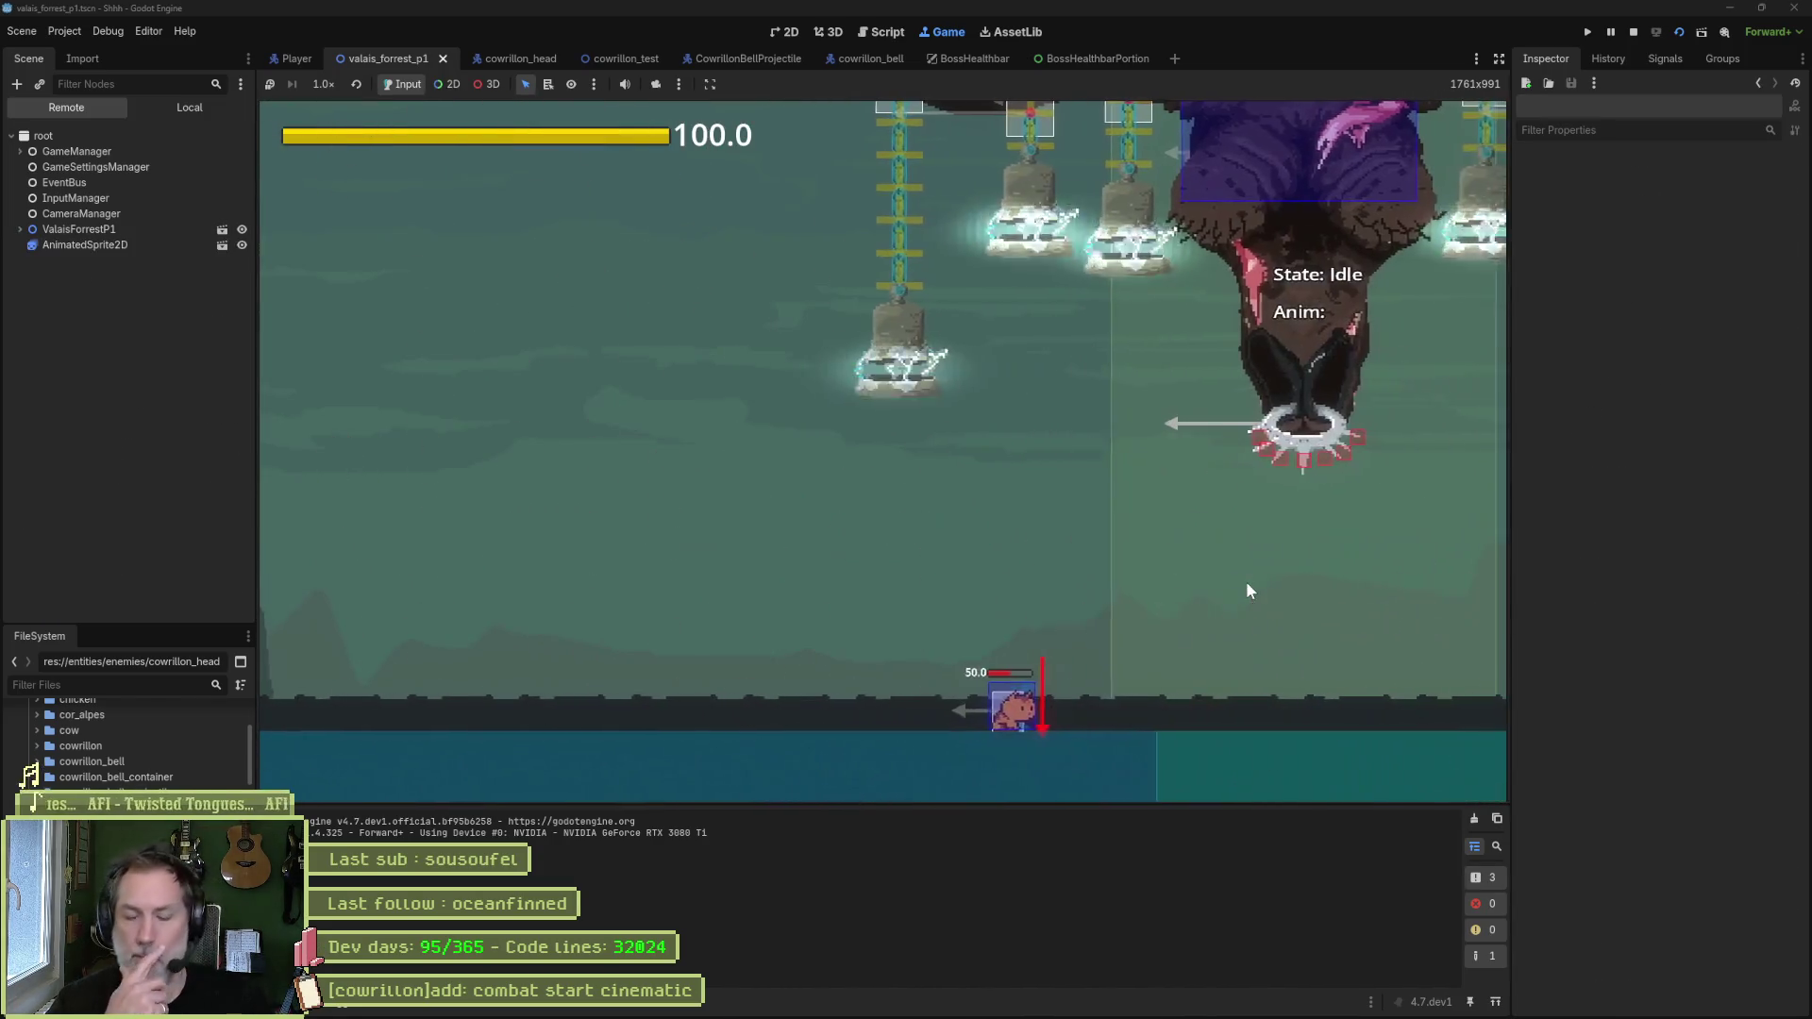
pyautogui.press('F8')
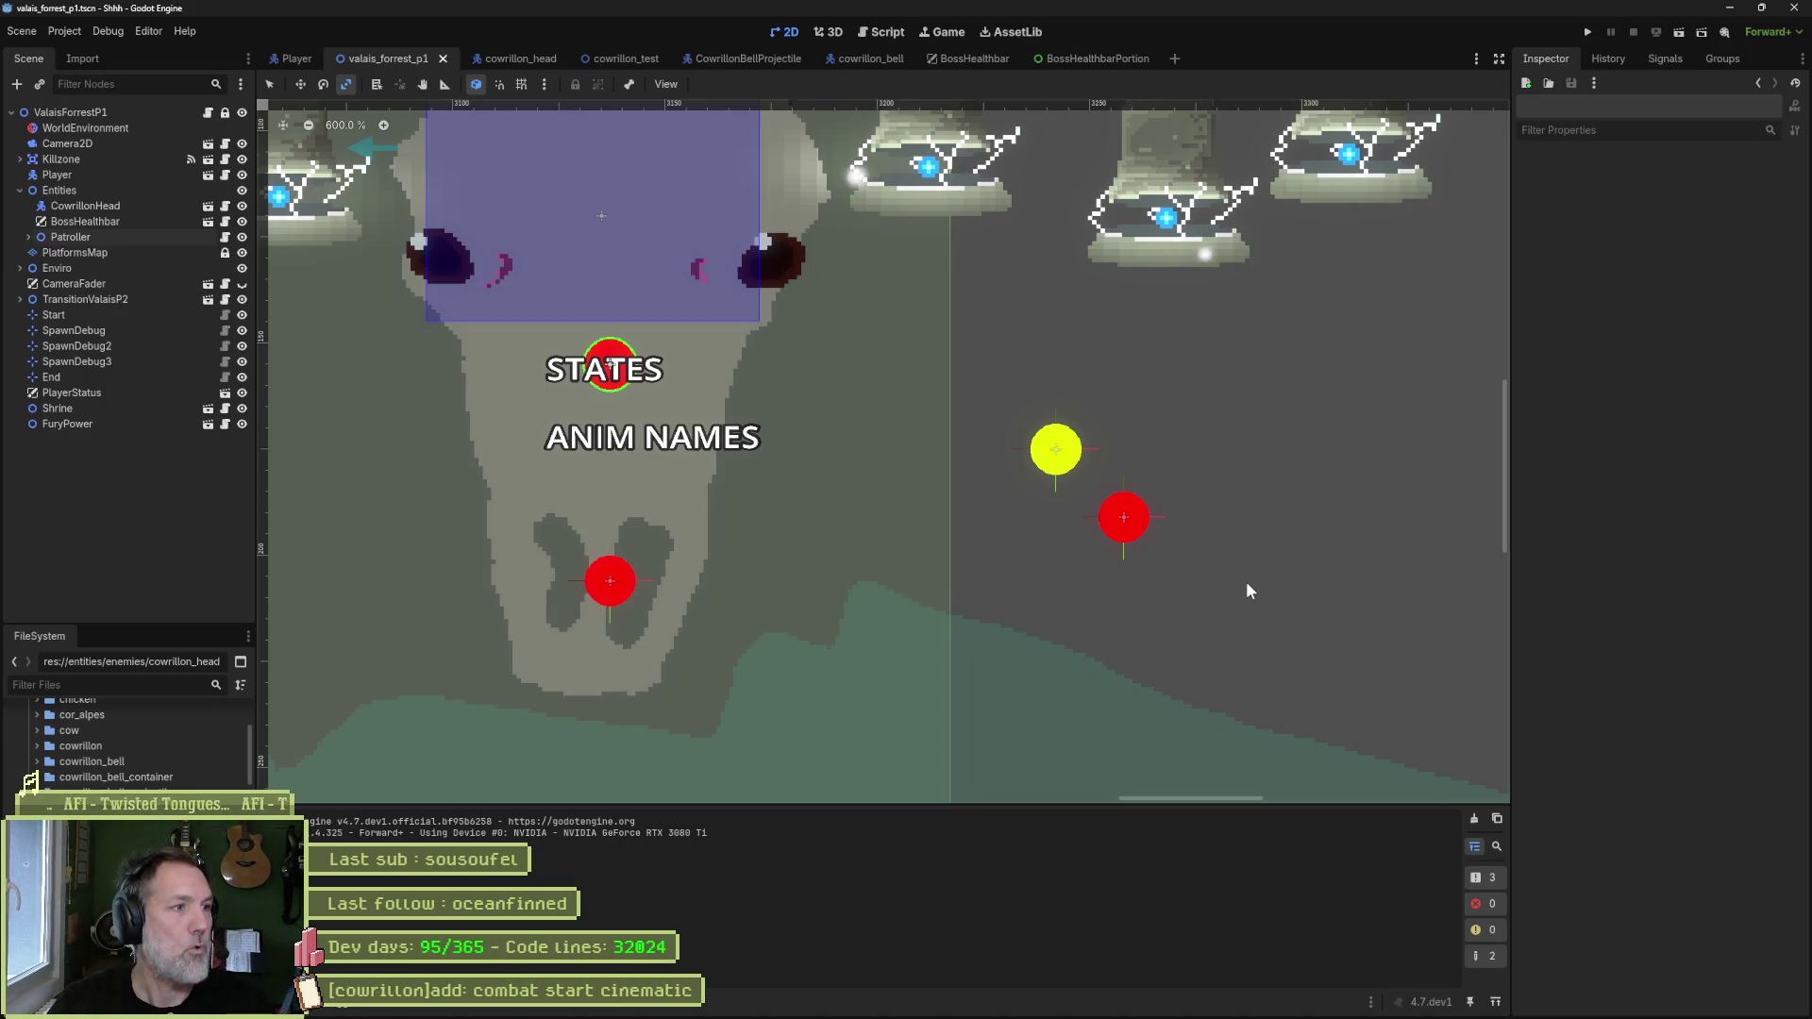
pyautogui.scroll(-4, 746, 483)
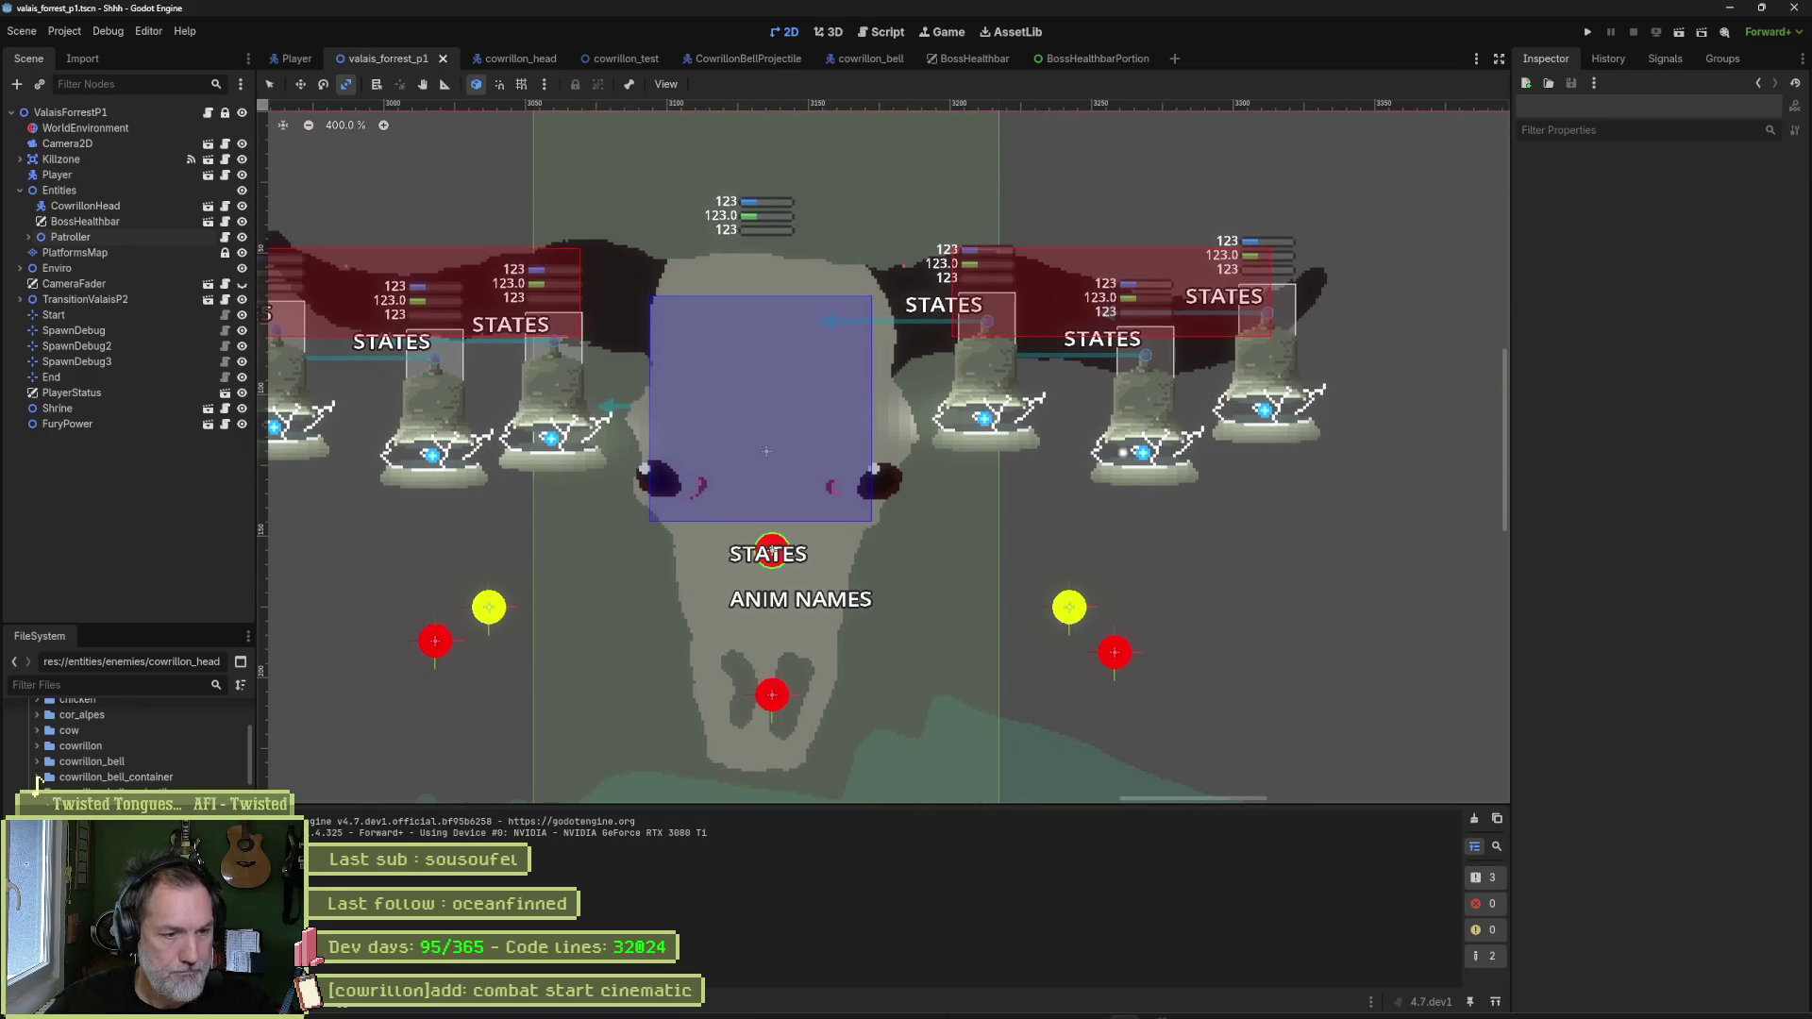
# - Move '[cowrillon]add: combat start cinematic' to Complete and open the combat start trigger task
pyautogui.click(1000, 1002)
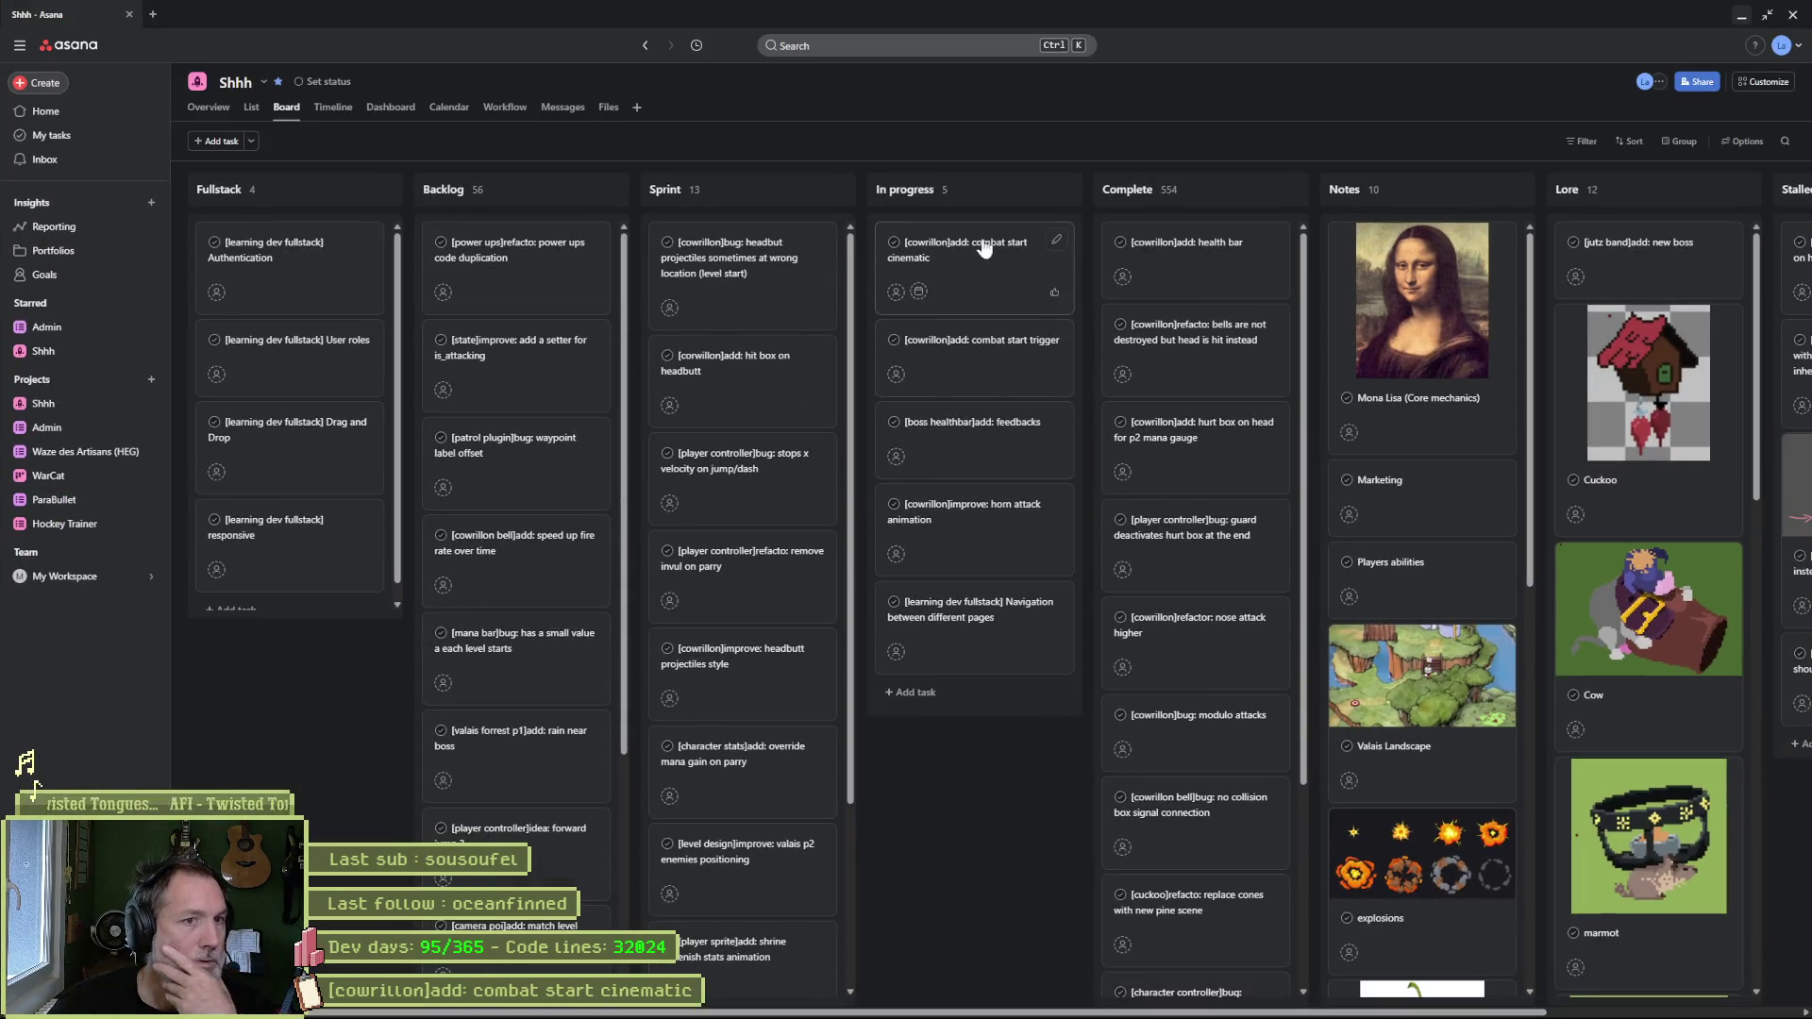
pyautogui.click(983, 248)
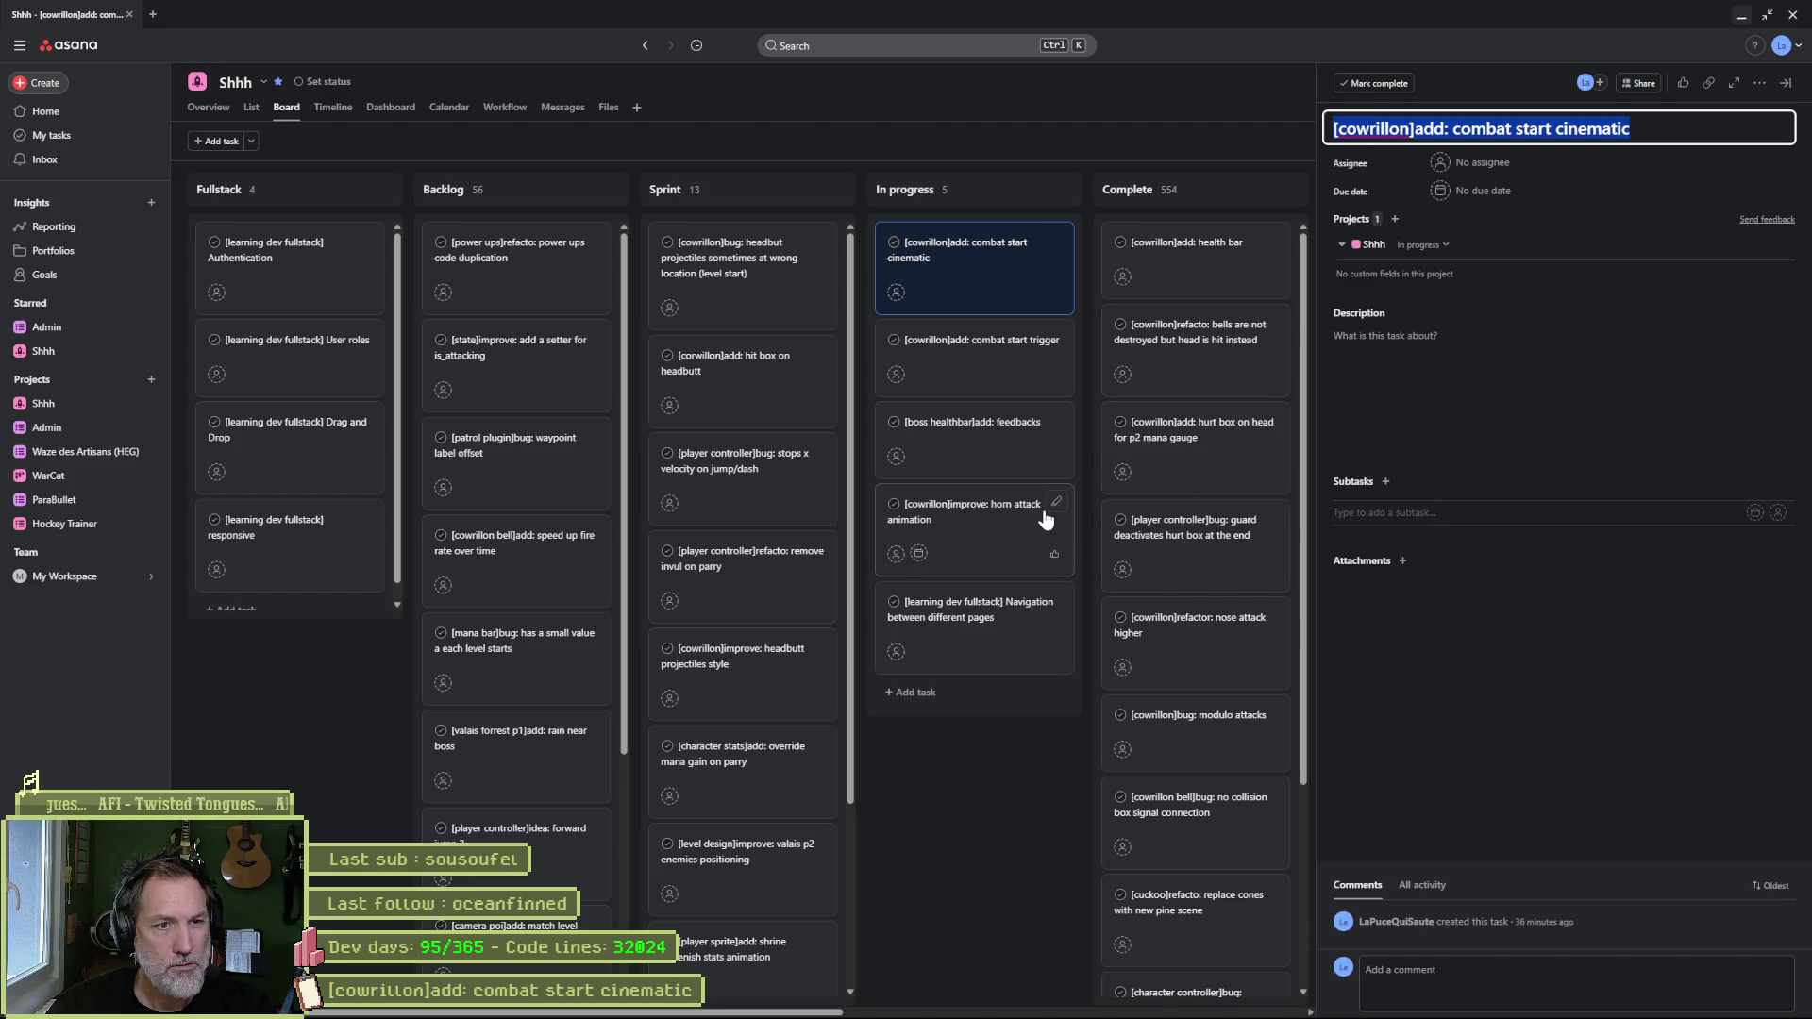
pyautogui.click(1029, 1006)
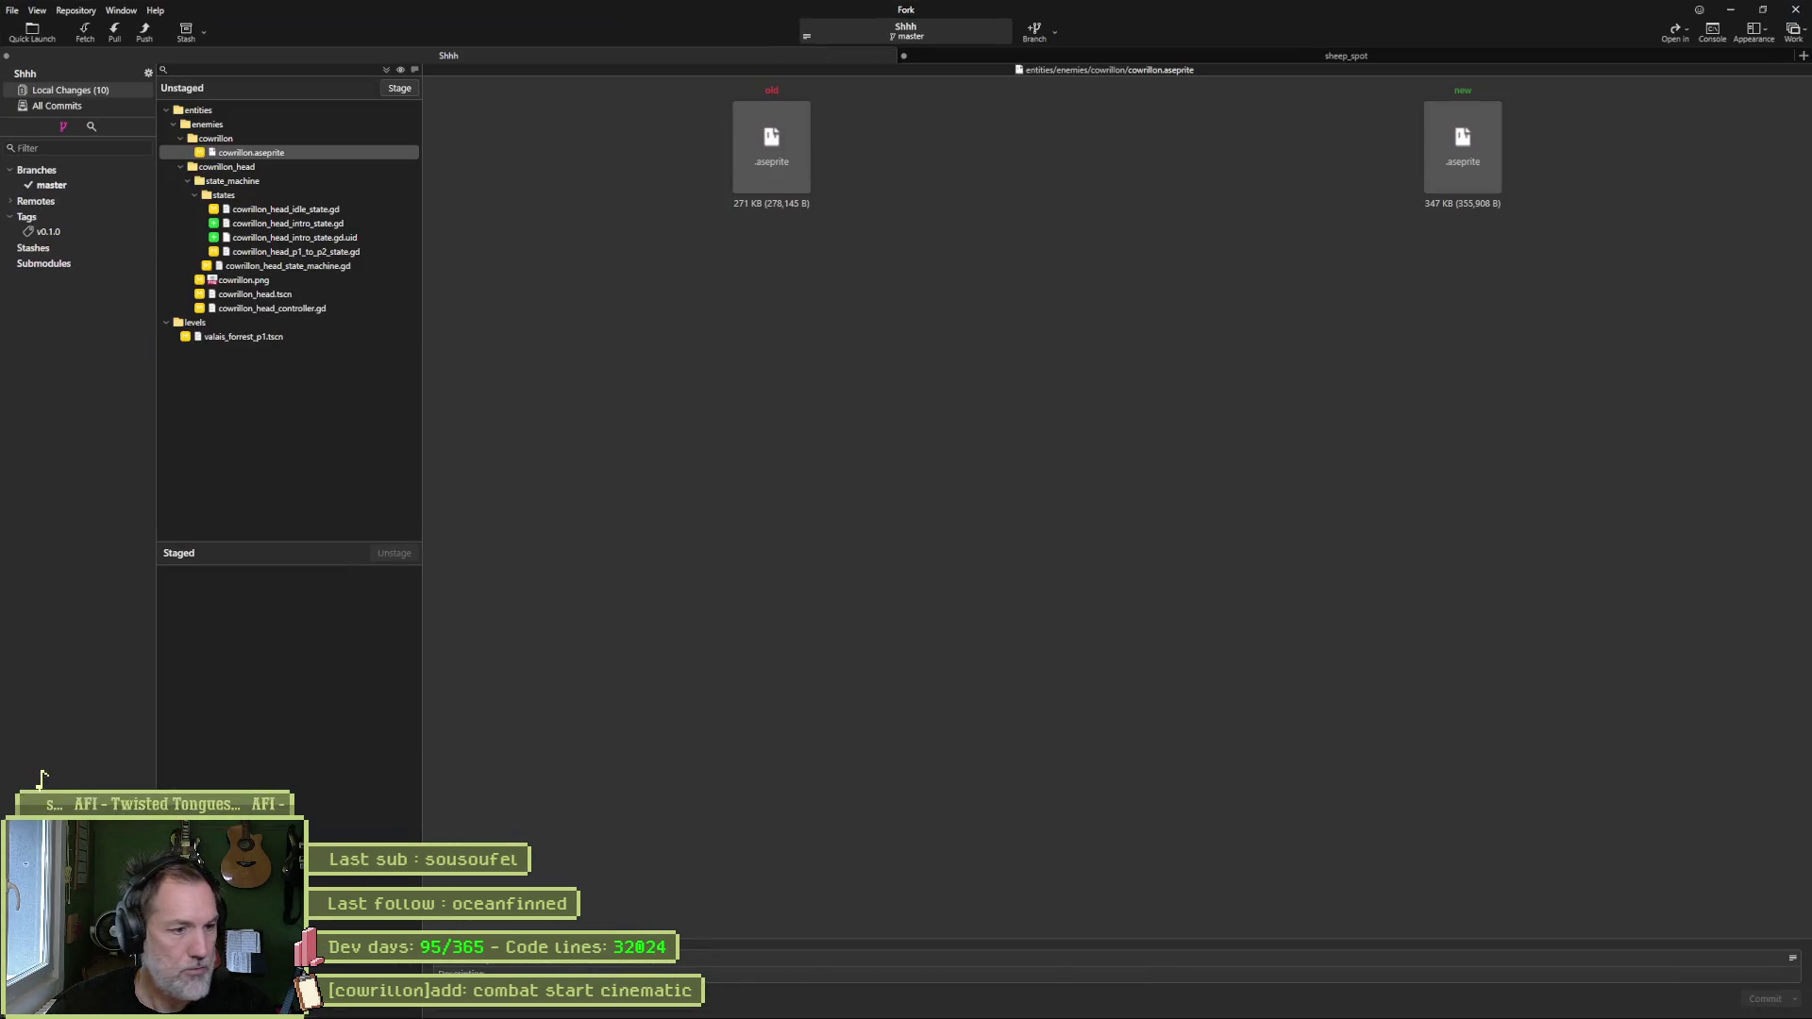
pyautogui.moveTo(505, 1017)
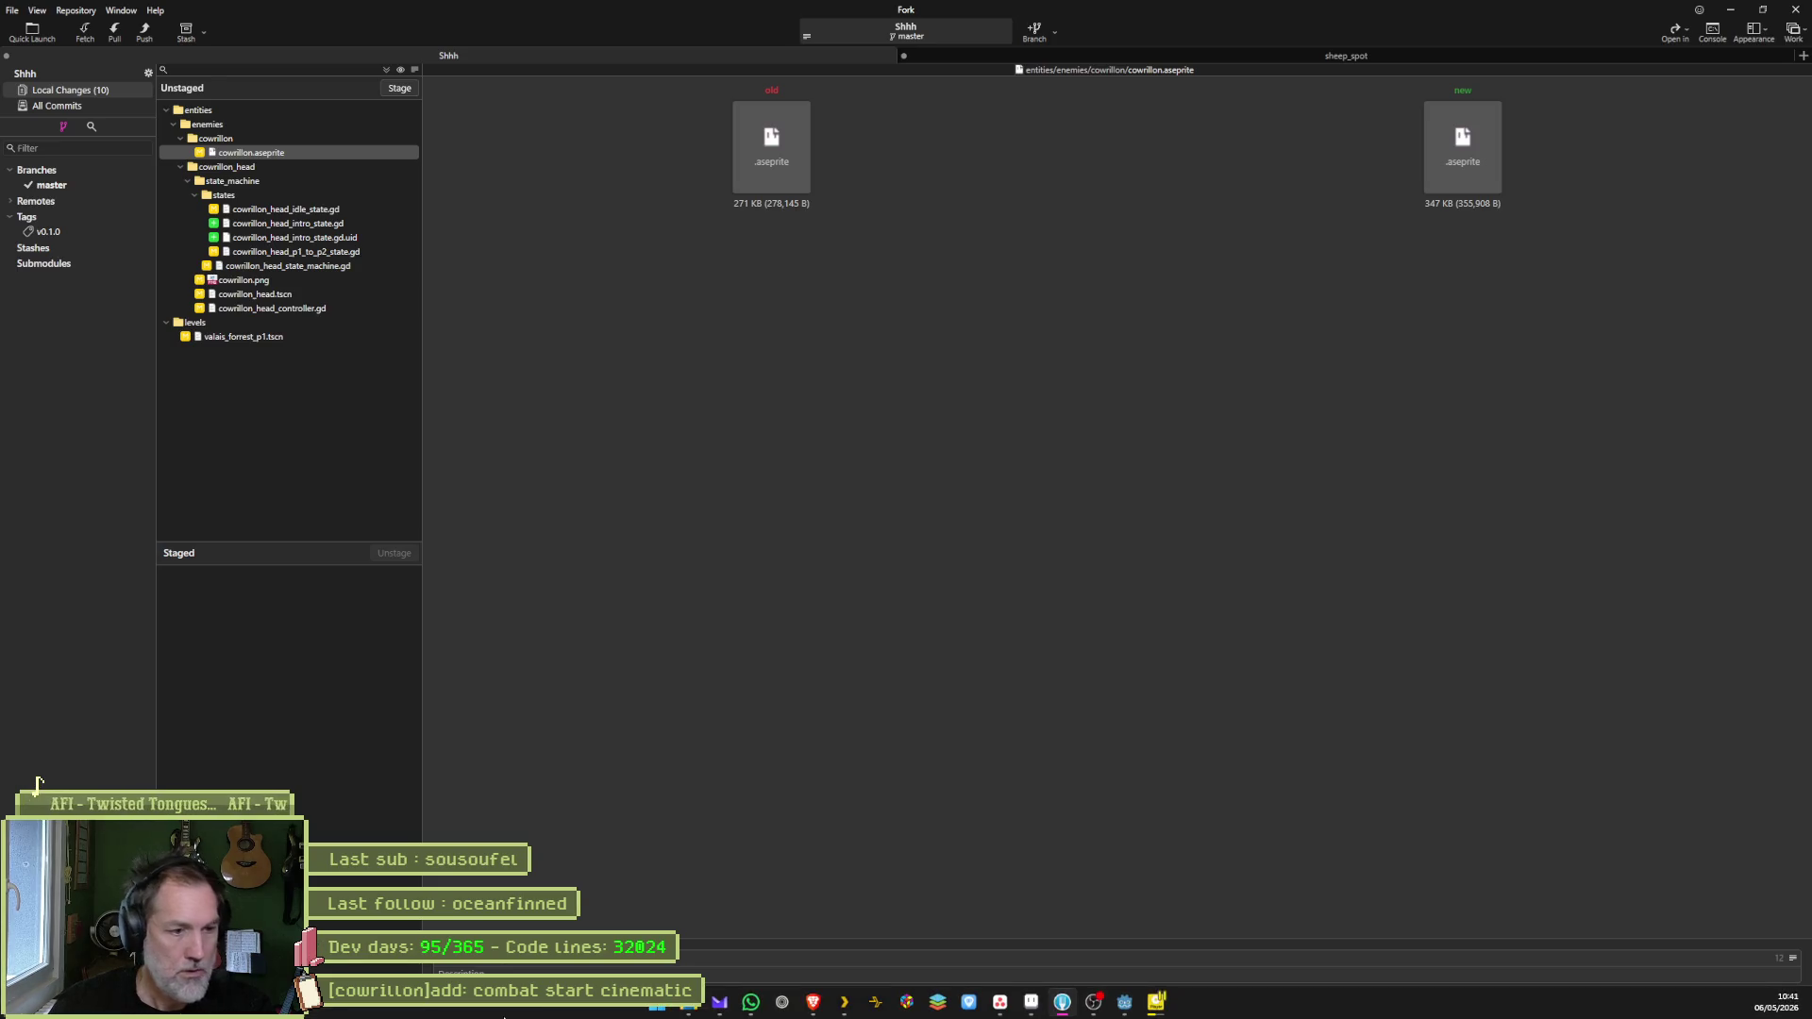
pyautogui.click(1000, 1004)
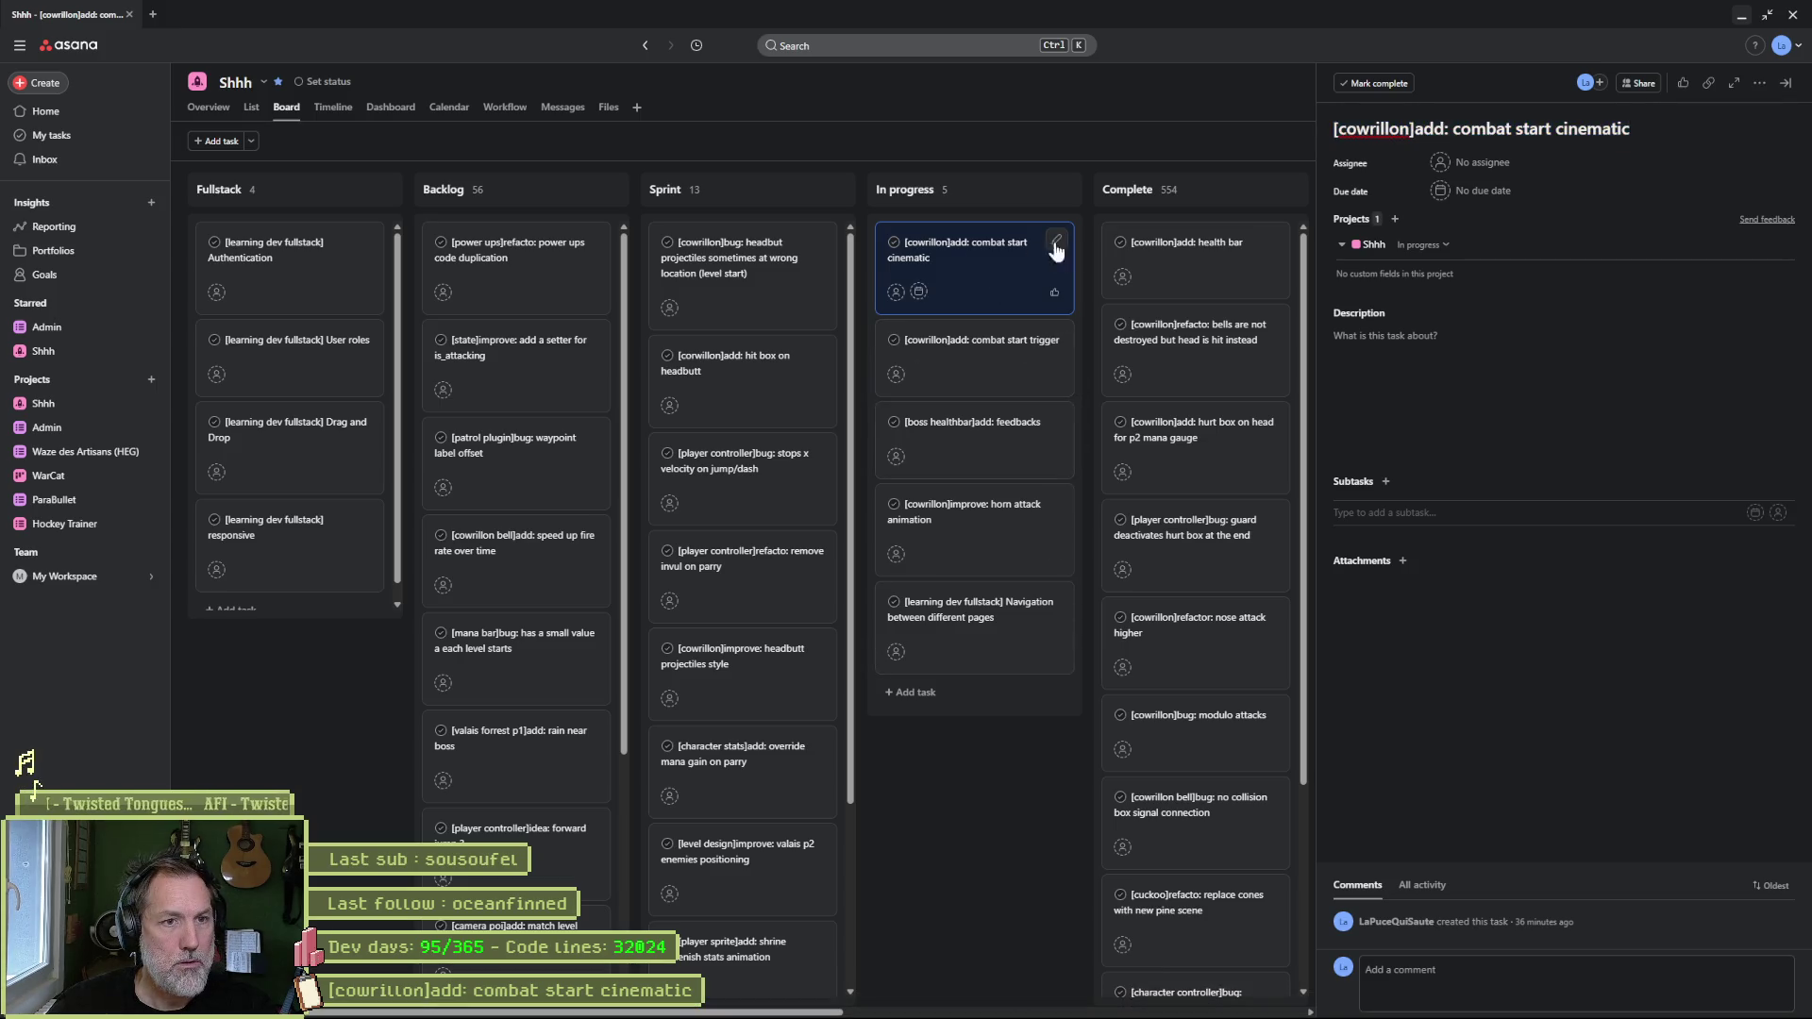
pyautogui.moveTo(1057, 242); pyautogui.dragTo(1133, 255)
pyautogui.click(991, 283)
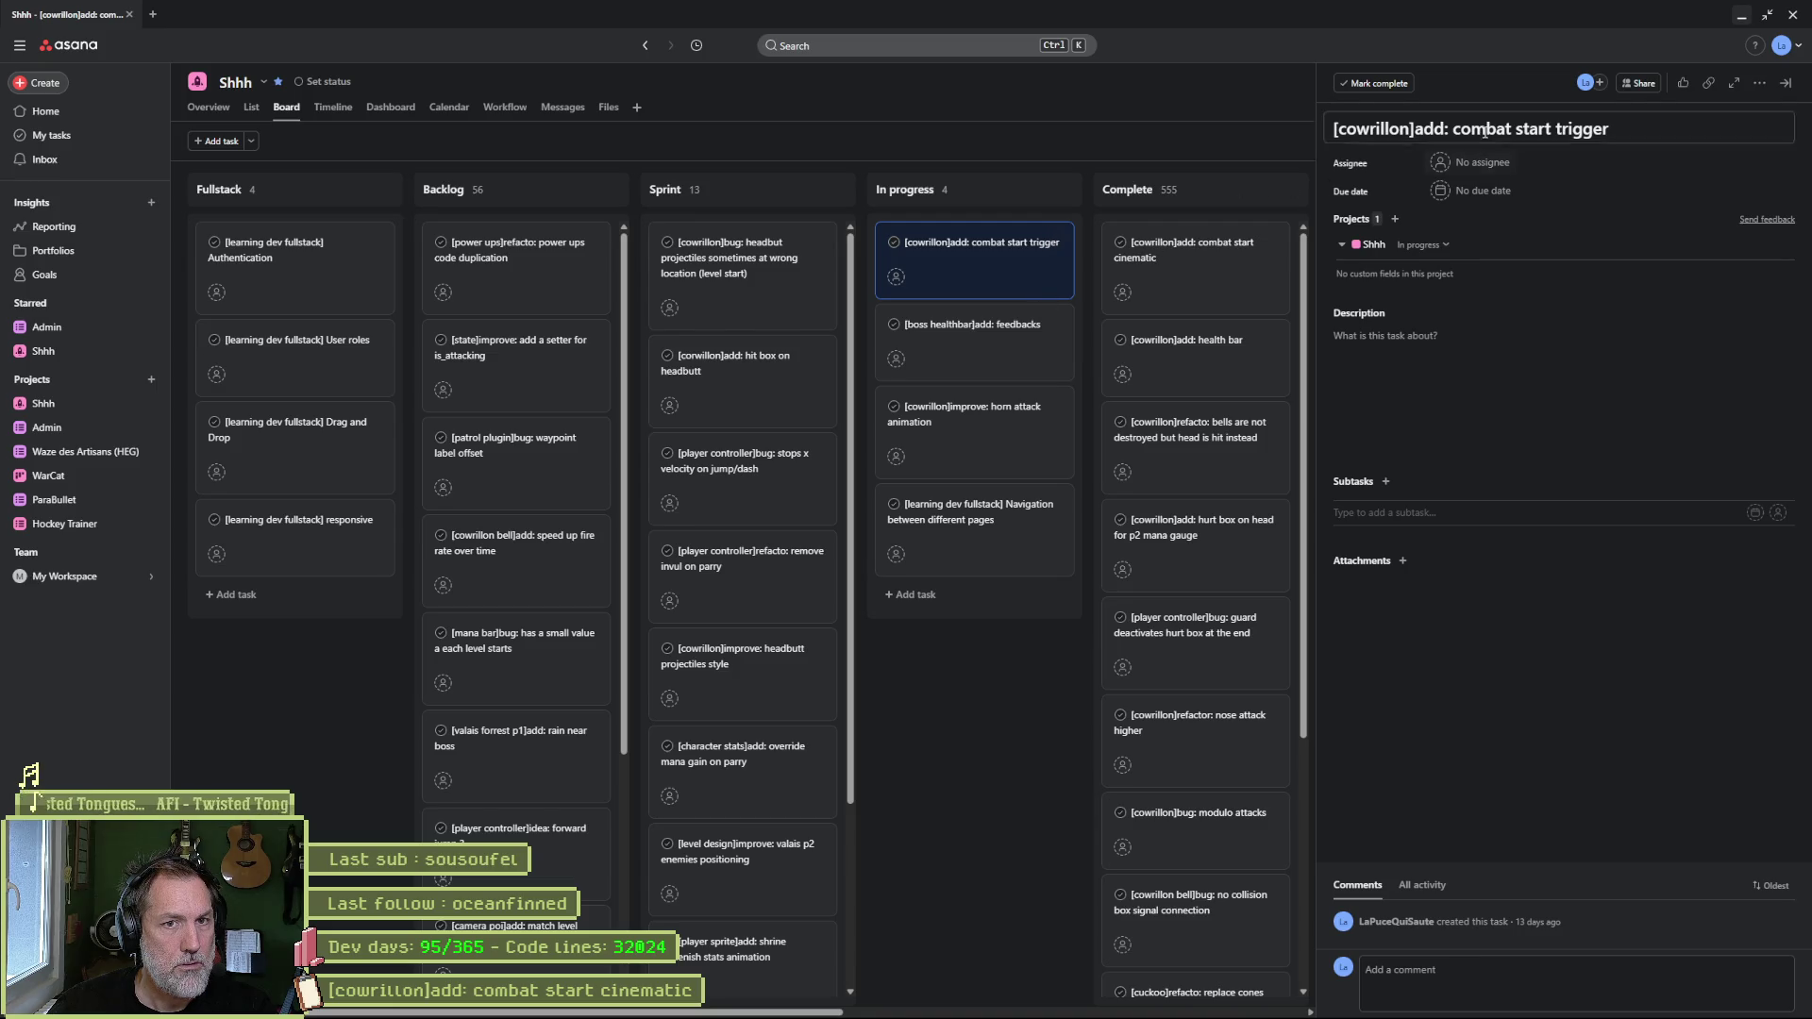
# - Type ']add: combat start trigger' into Fork's commit summary and move that Asana task to Complete
pyautogui.hotkey('alt', 'Tab')
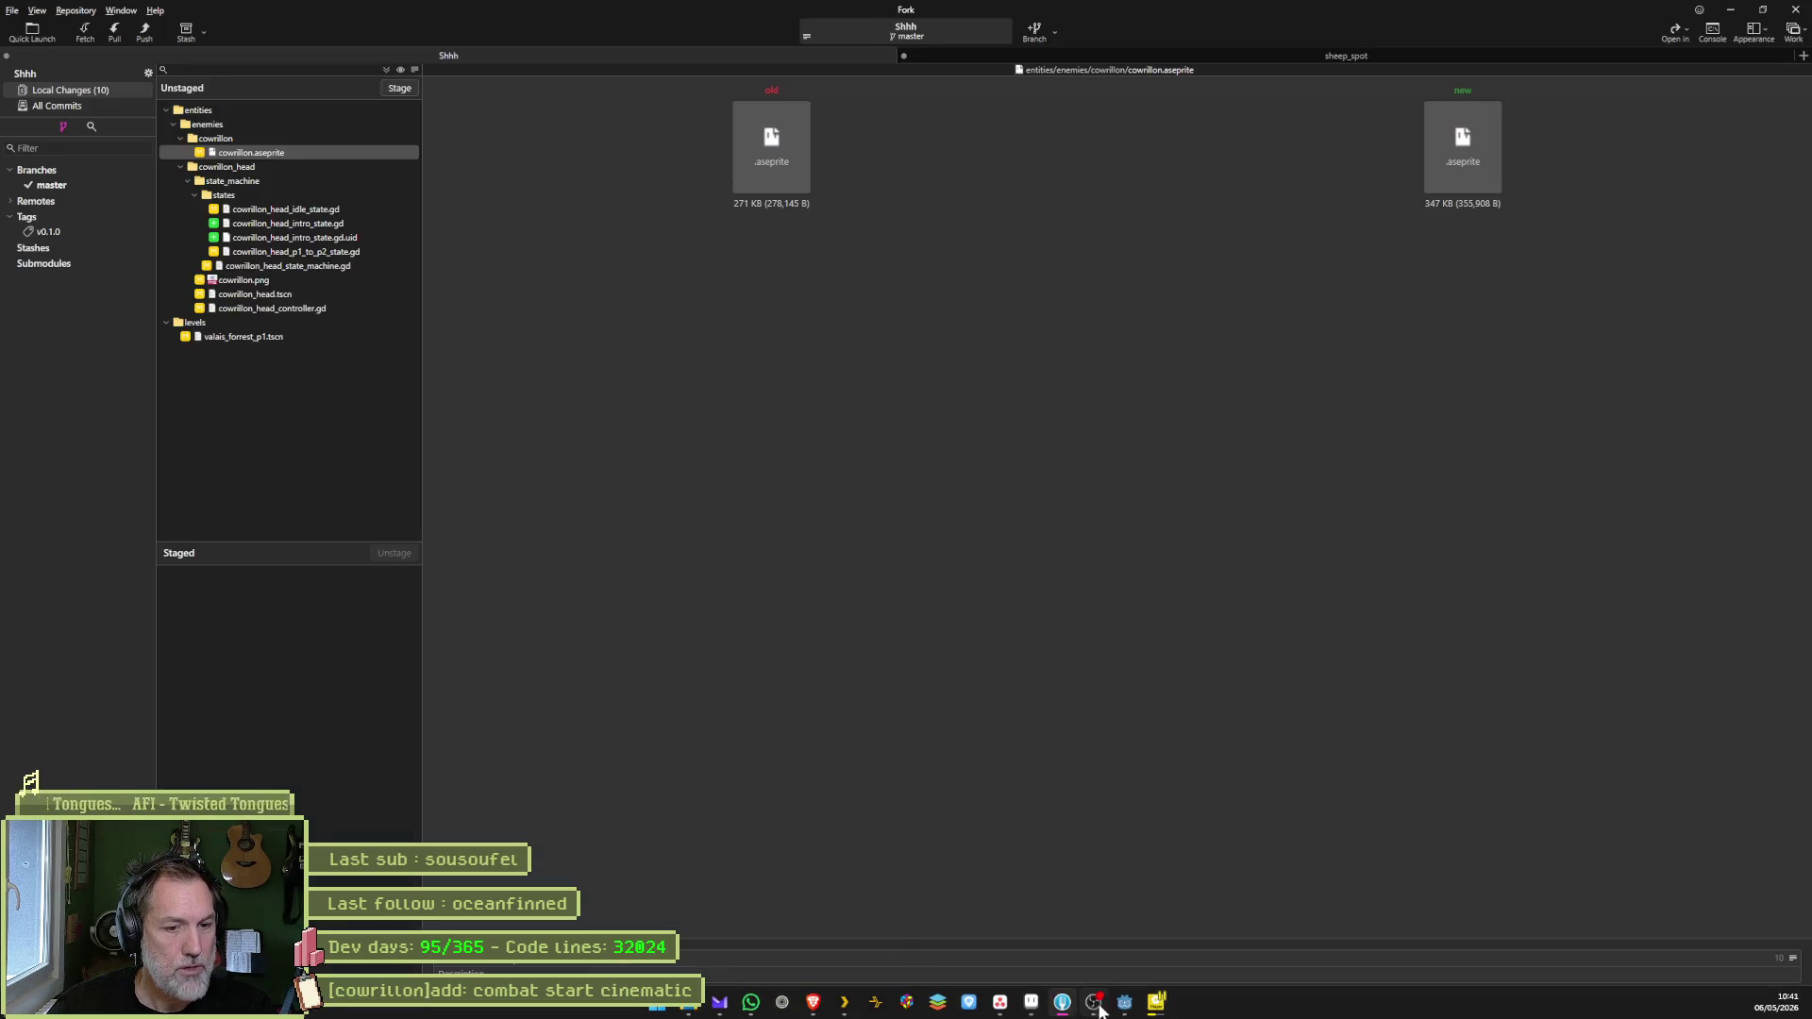
pyautogui.moveTo(1124, 1002)
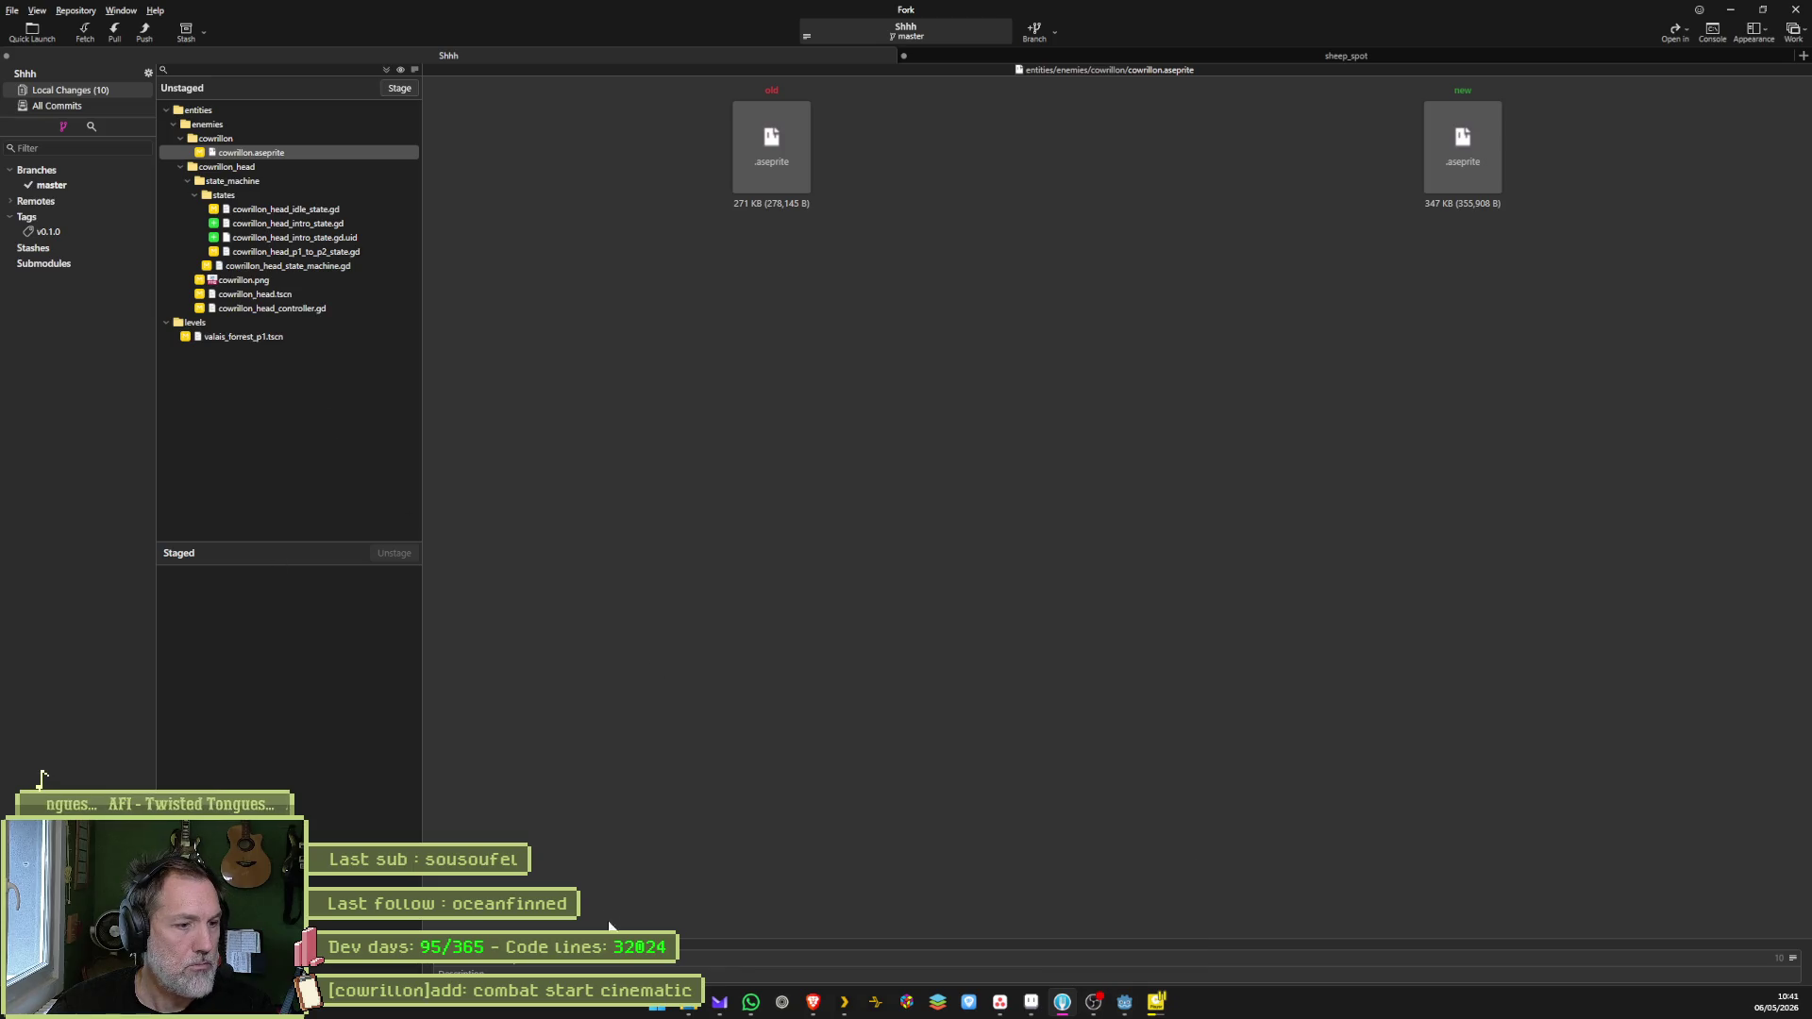
pyautogui.write(']add: combat start trigger')
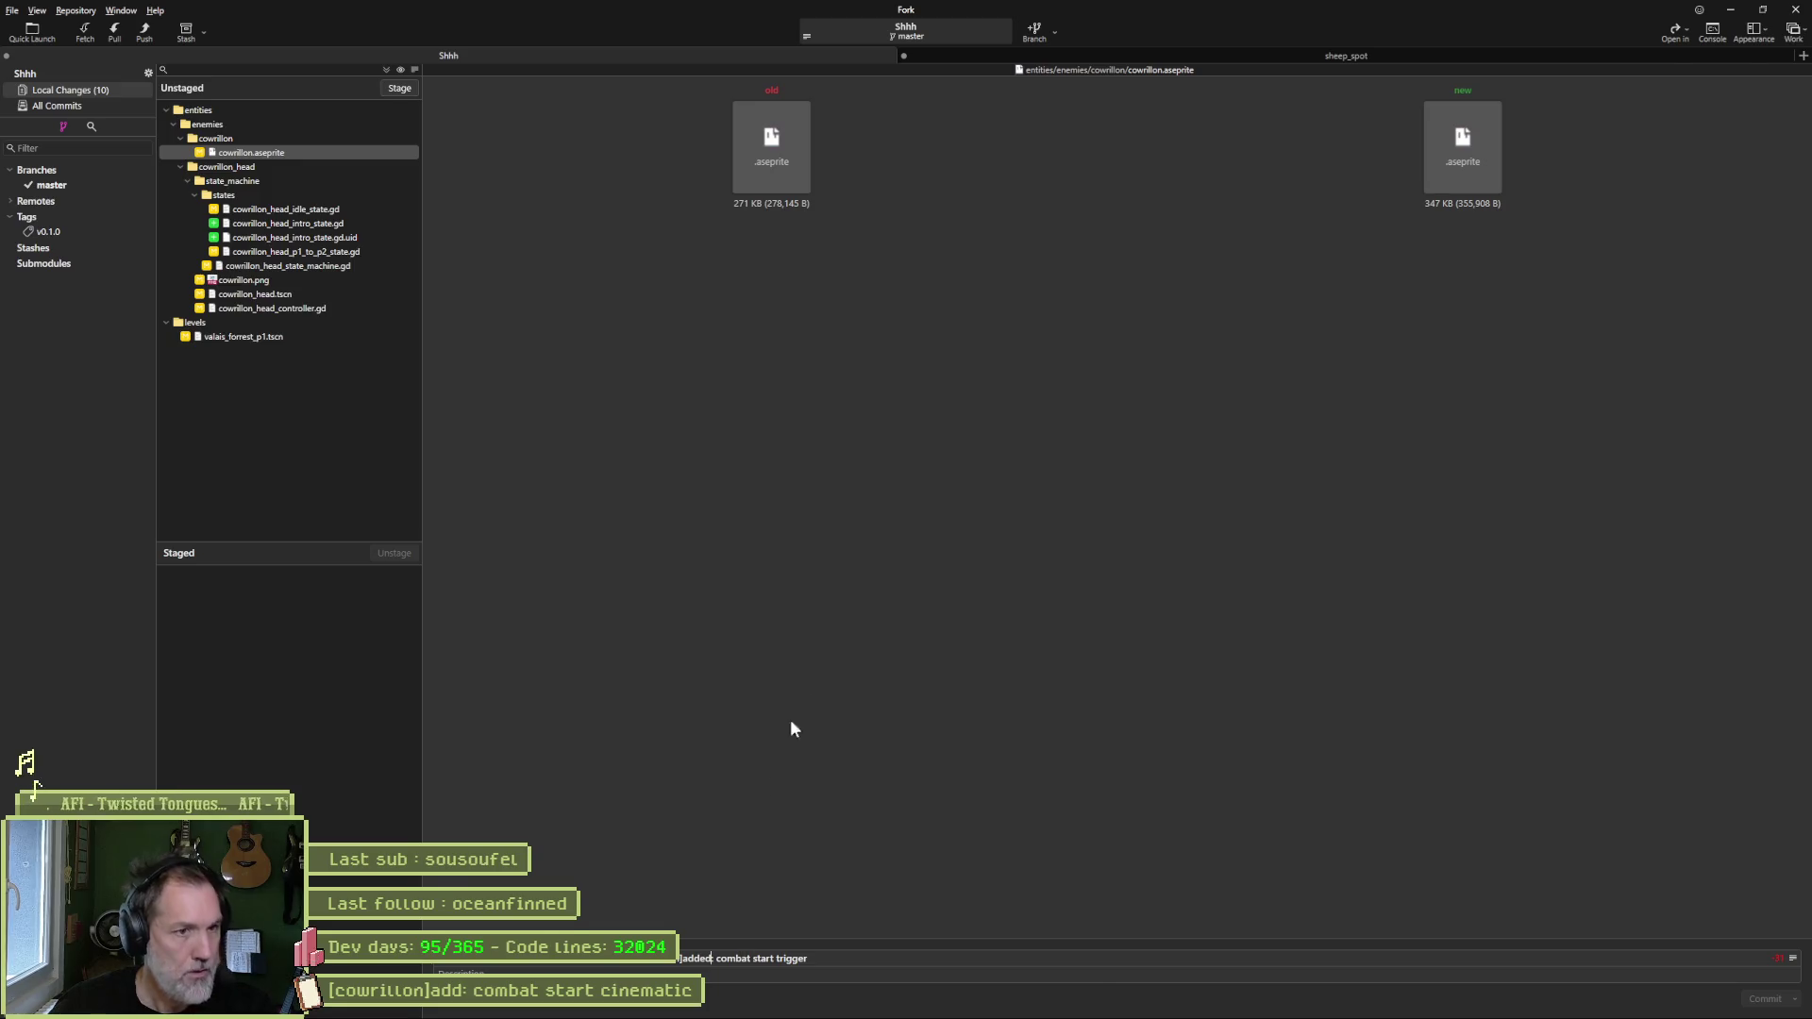
pyautogui.hotkey('alt', 'Tab')
pyautogui.moveTo(981, 259); pyautogui.dragTo(1185, 260)
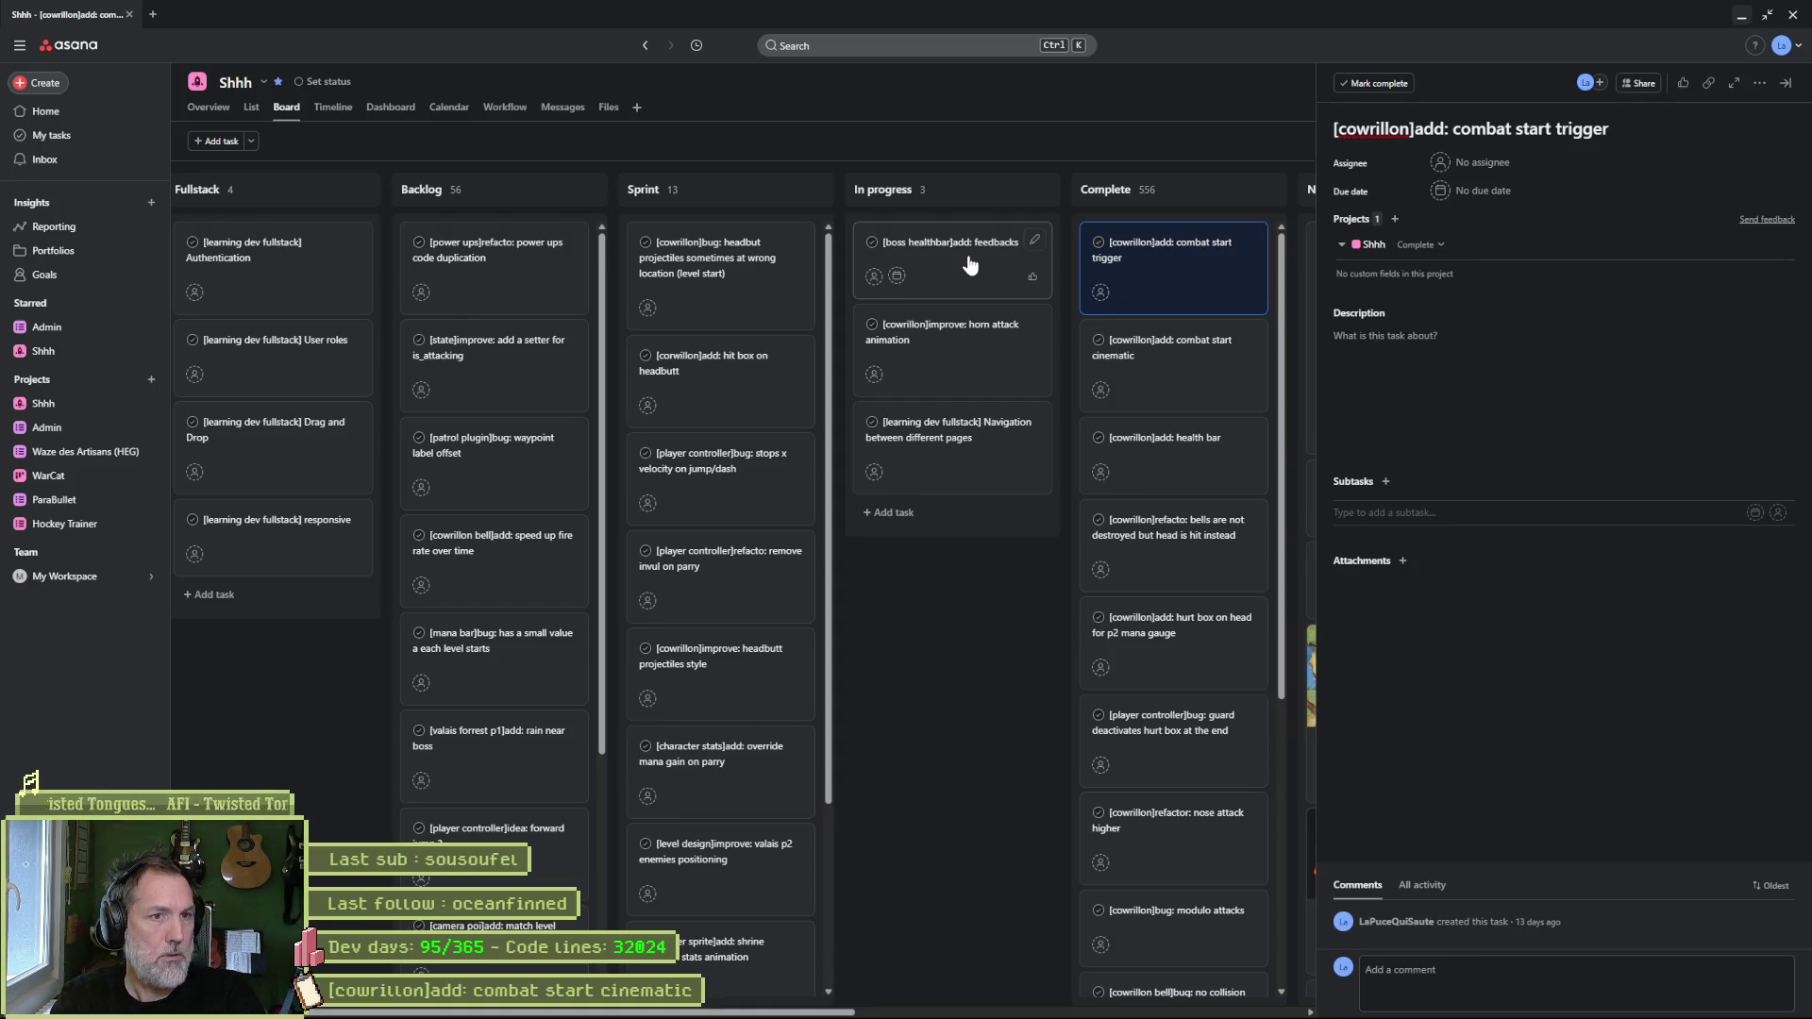
# - Paste the '[boss healthbar]add: feedbacks' title into Fork's commit message and complete that task
pyautogui.click(969, 264)
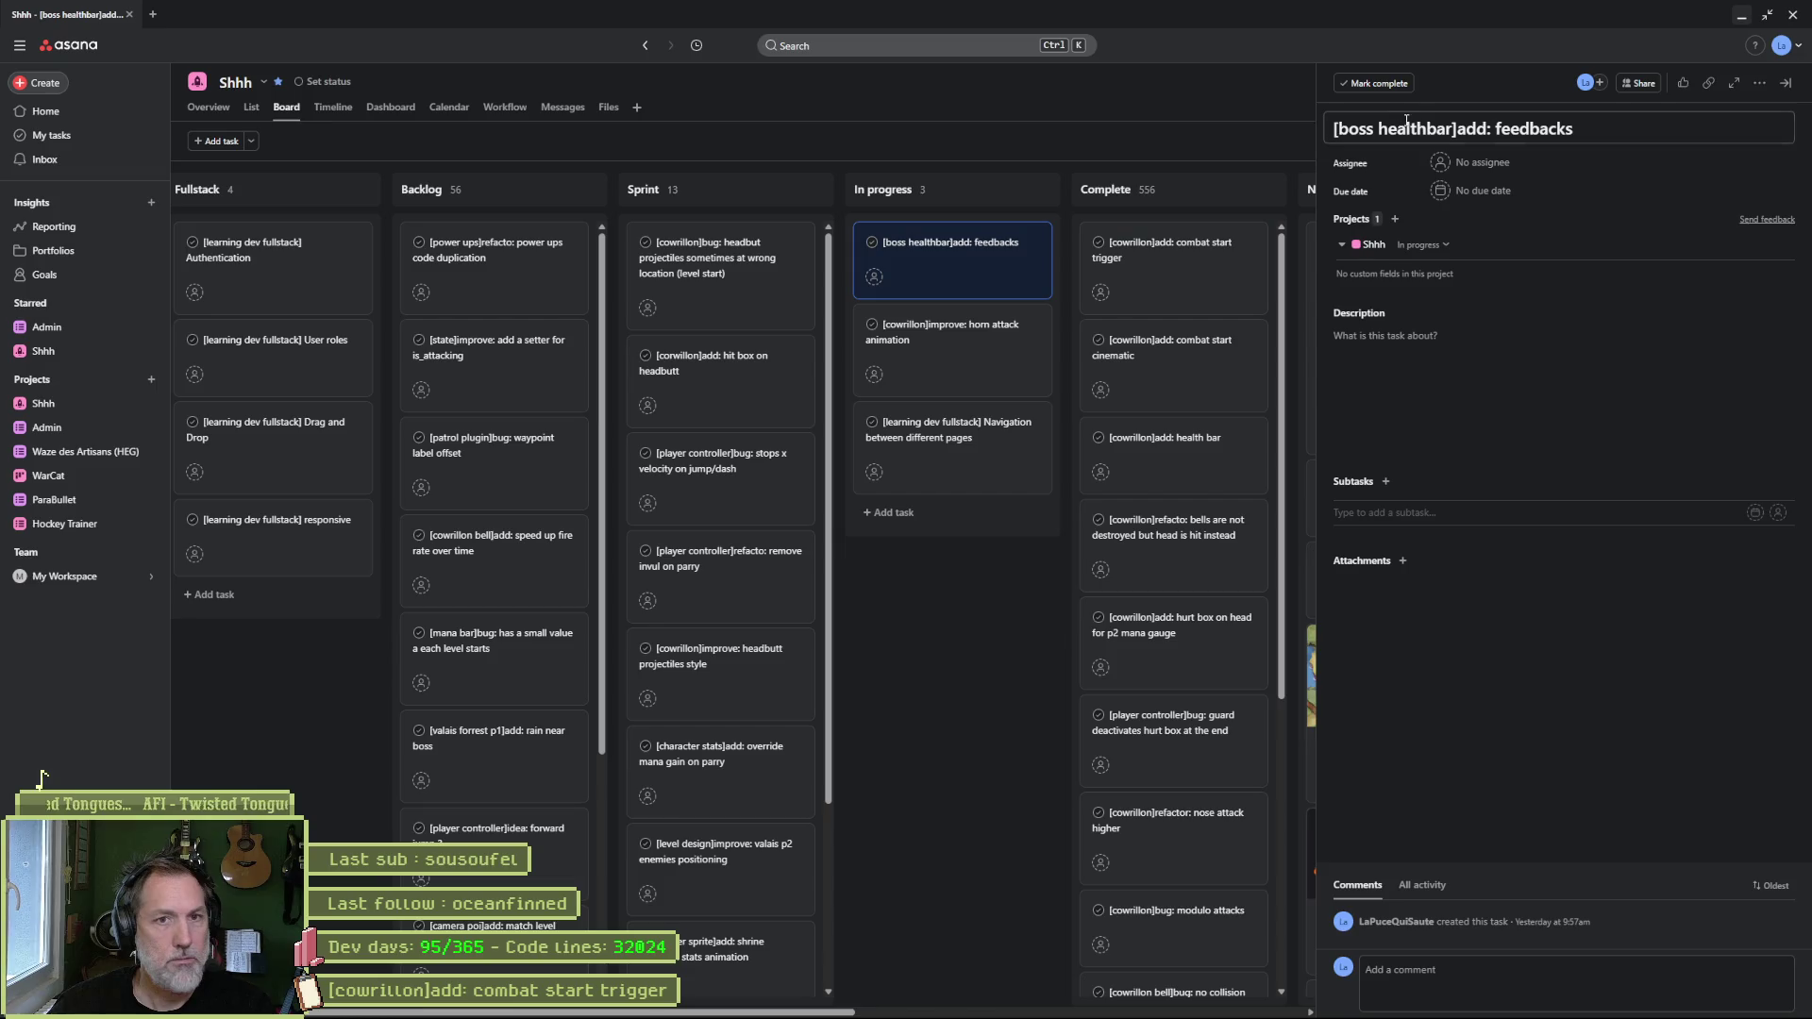
pyautogui.tripleClick(1420, 129)
pyautogui.hotkey('ctrl', 'c')
pyautogui.hotkey('alt', 'Tab')
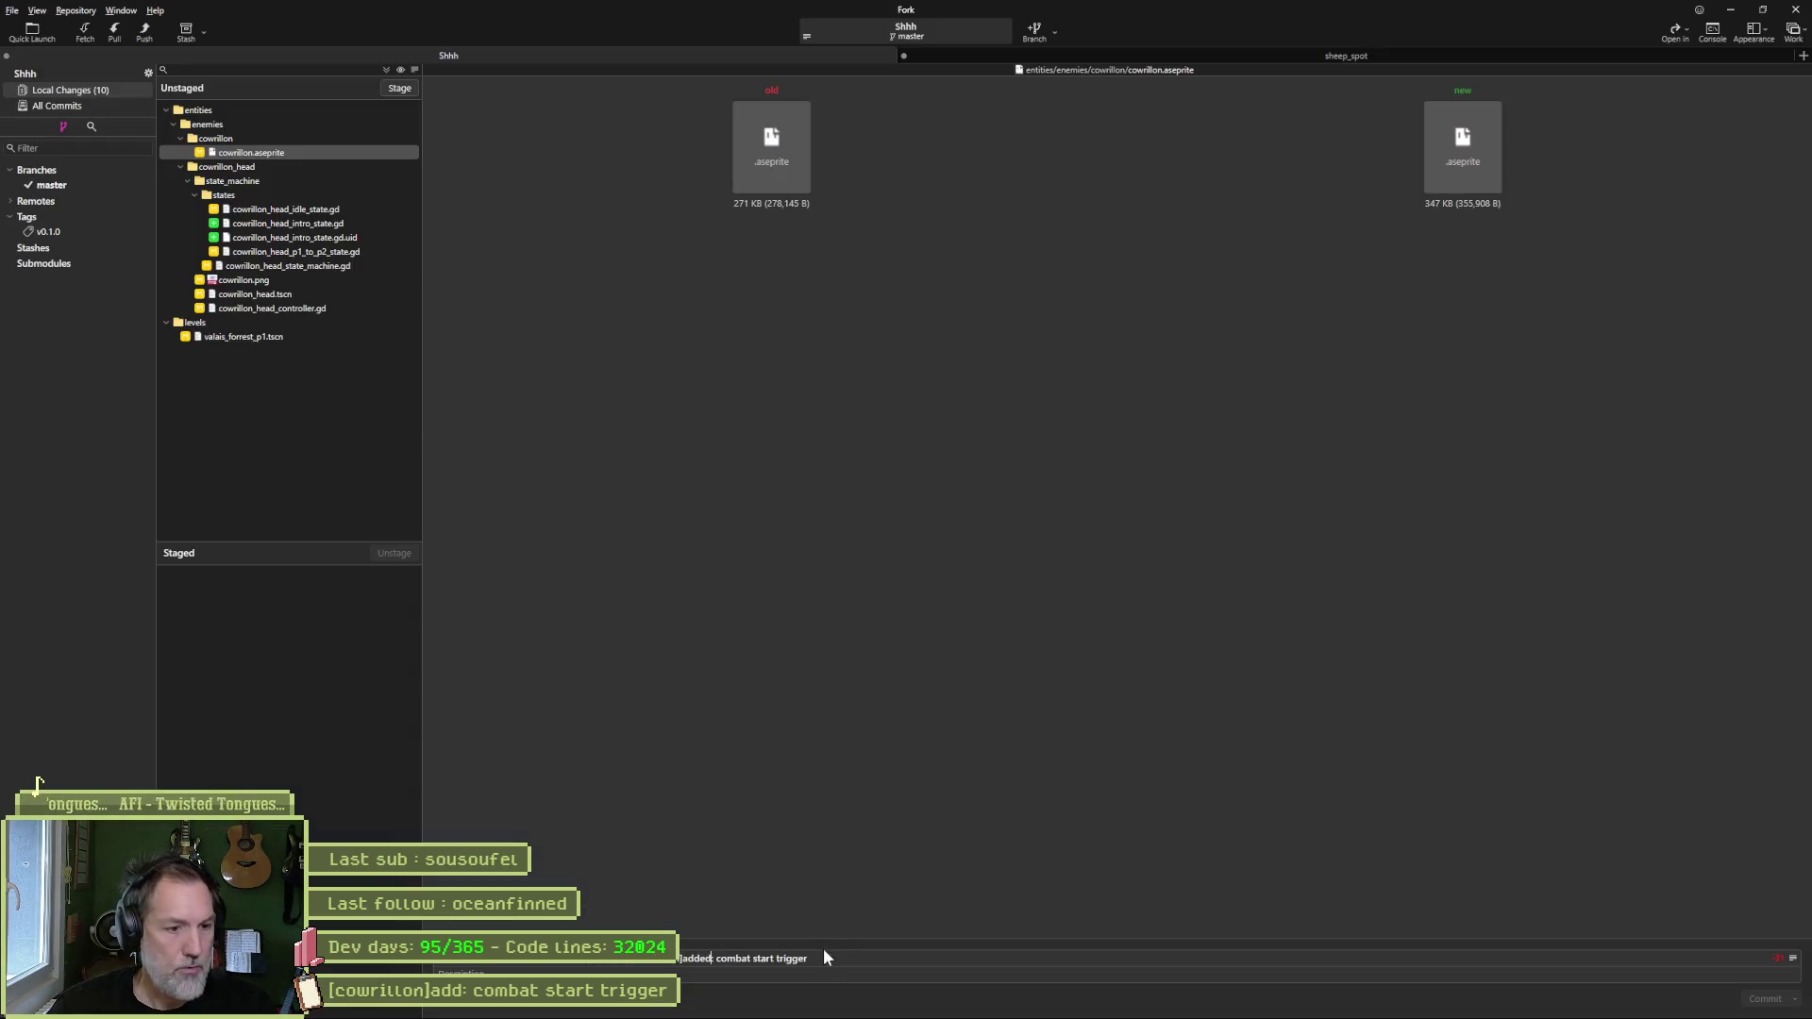
pyautogui.hotkey('ctrl', 'v')
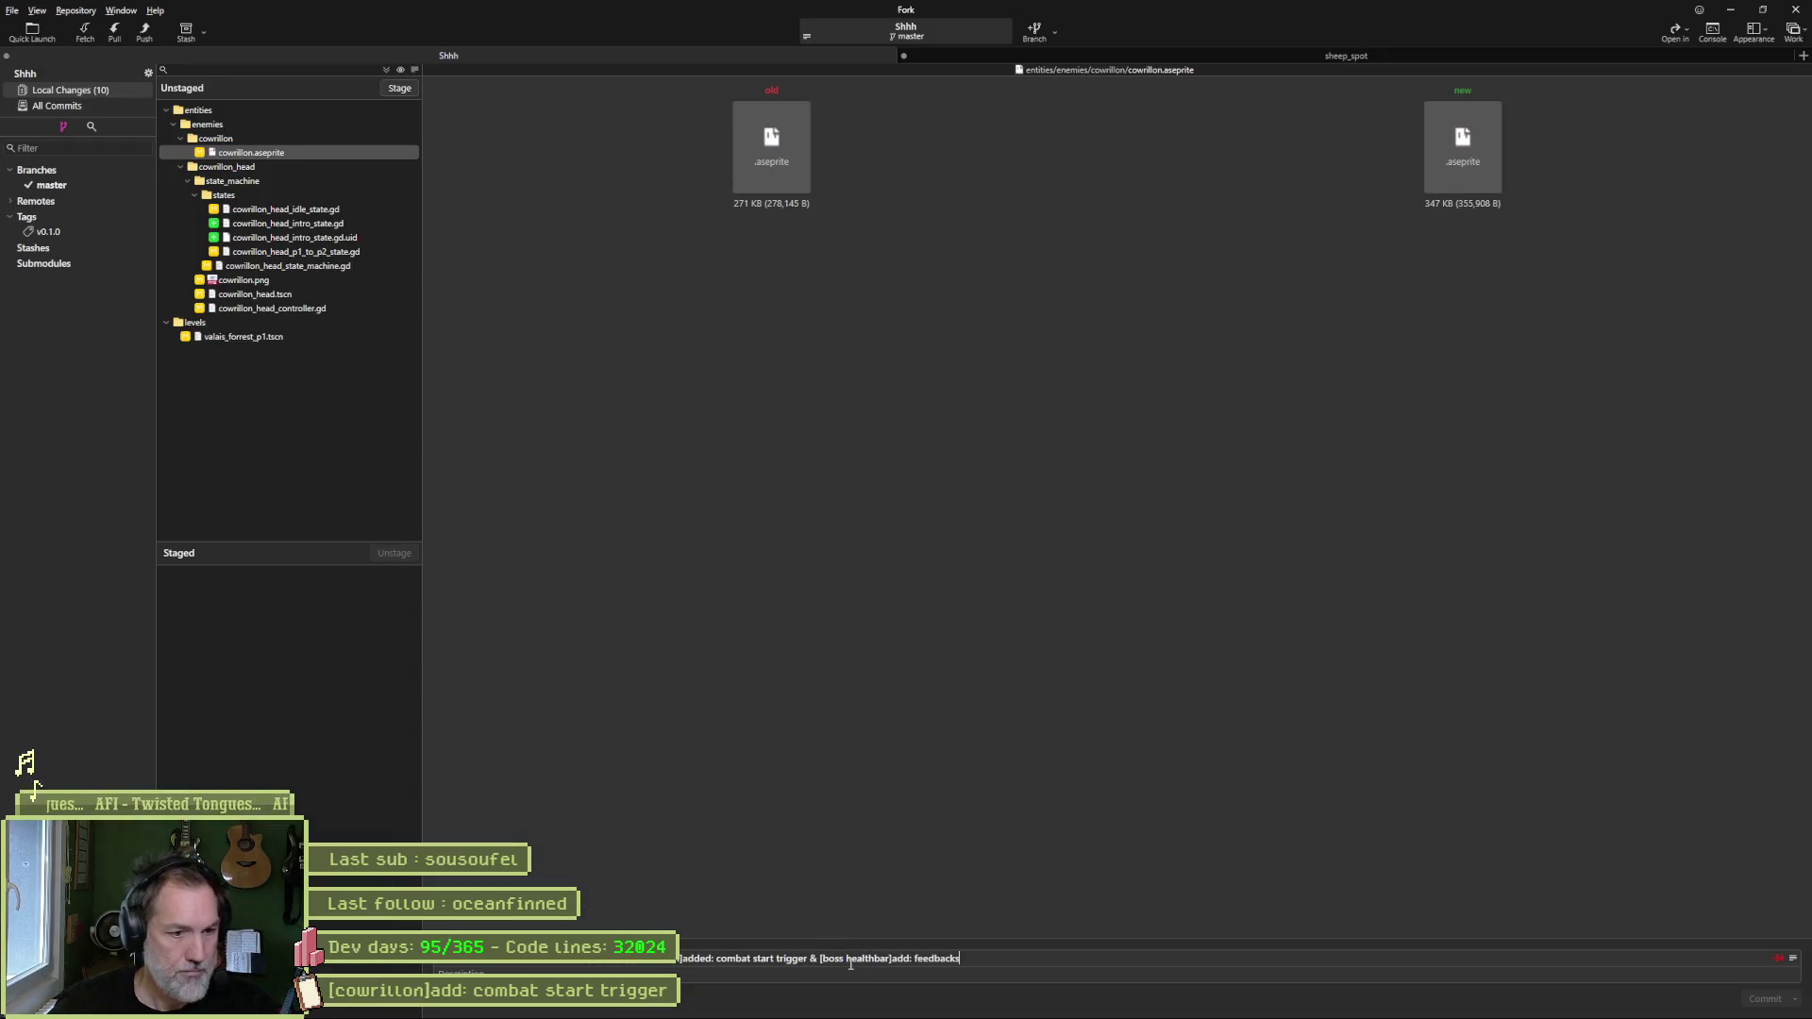
pyautogui.hotkey('alt', 'Tab')
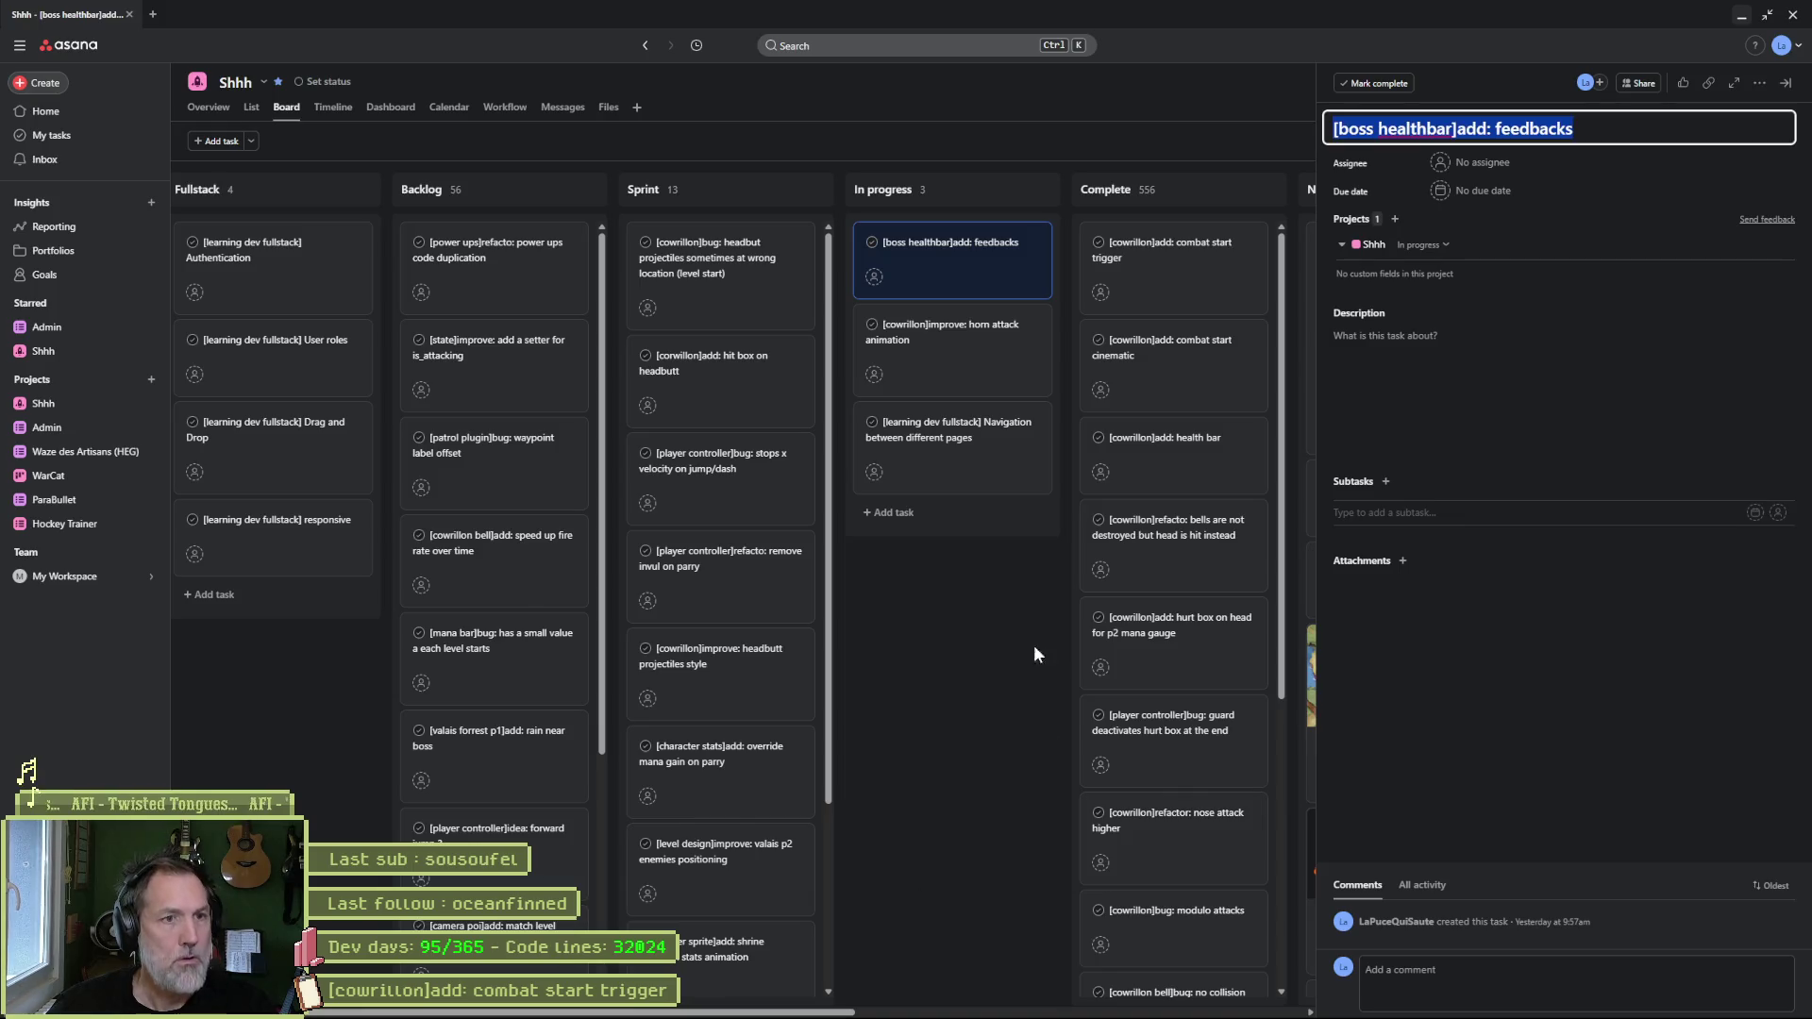
pyautogui.moveTo(970, 280); pyautogui.dragTo(1158, 255)
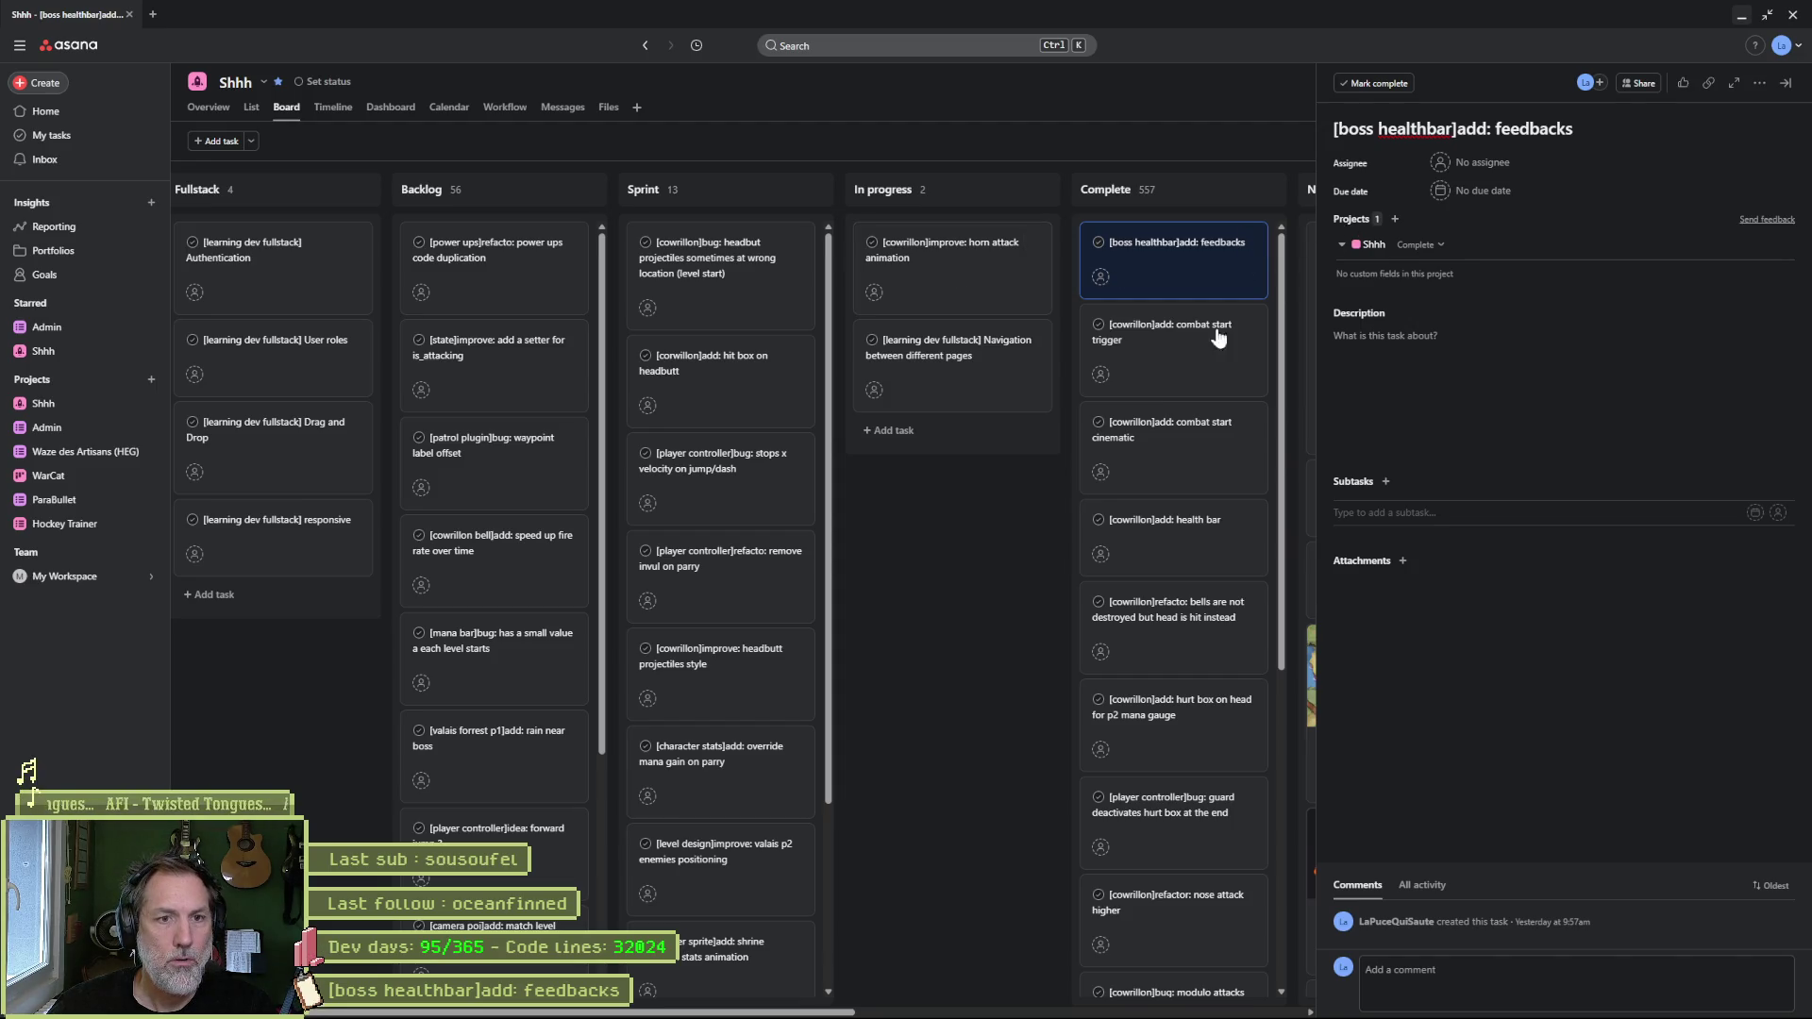
# - Review the diffs of the changed Cowrillon state and controller scripts in Fork
pyautogui.click(965, 504)
pyautogui.click(1738, 15)
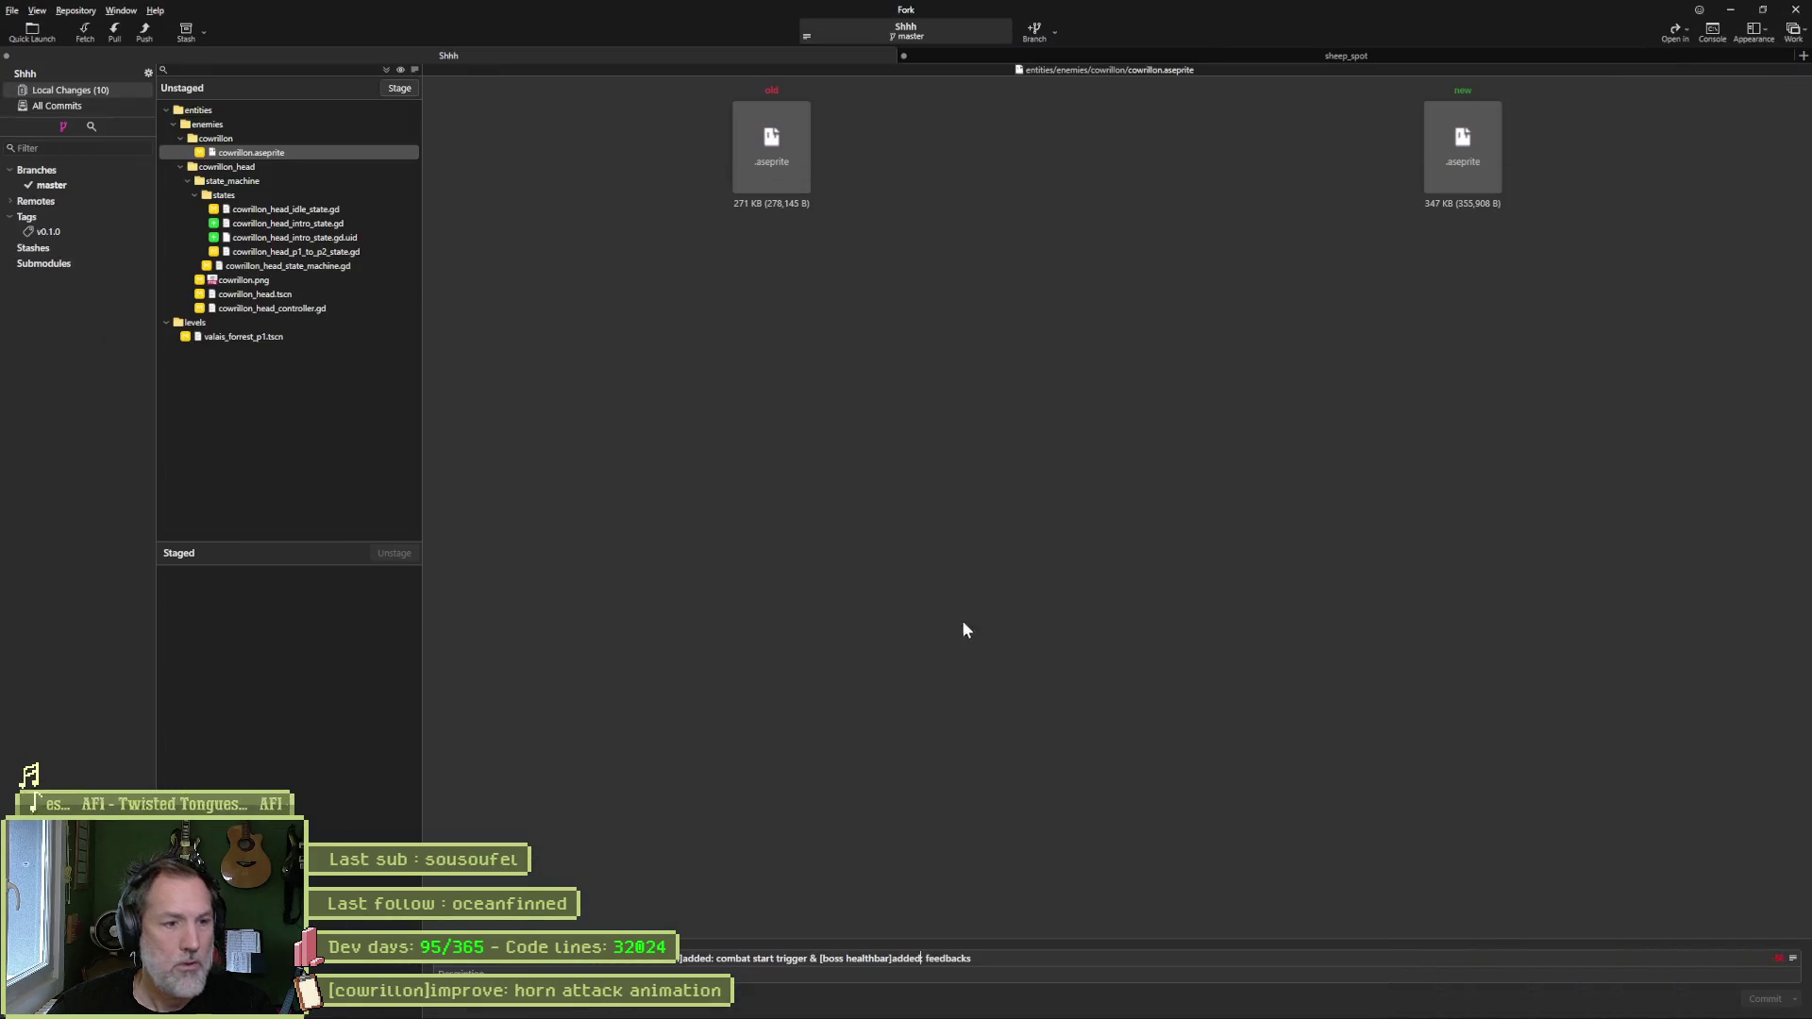
pyautogui.write(':')
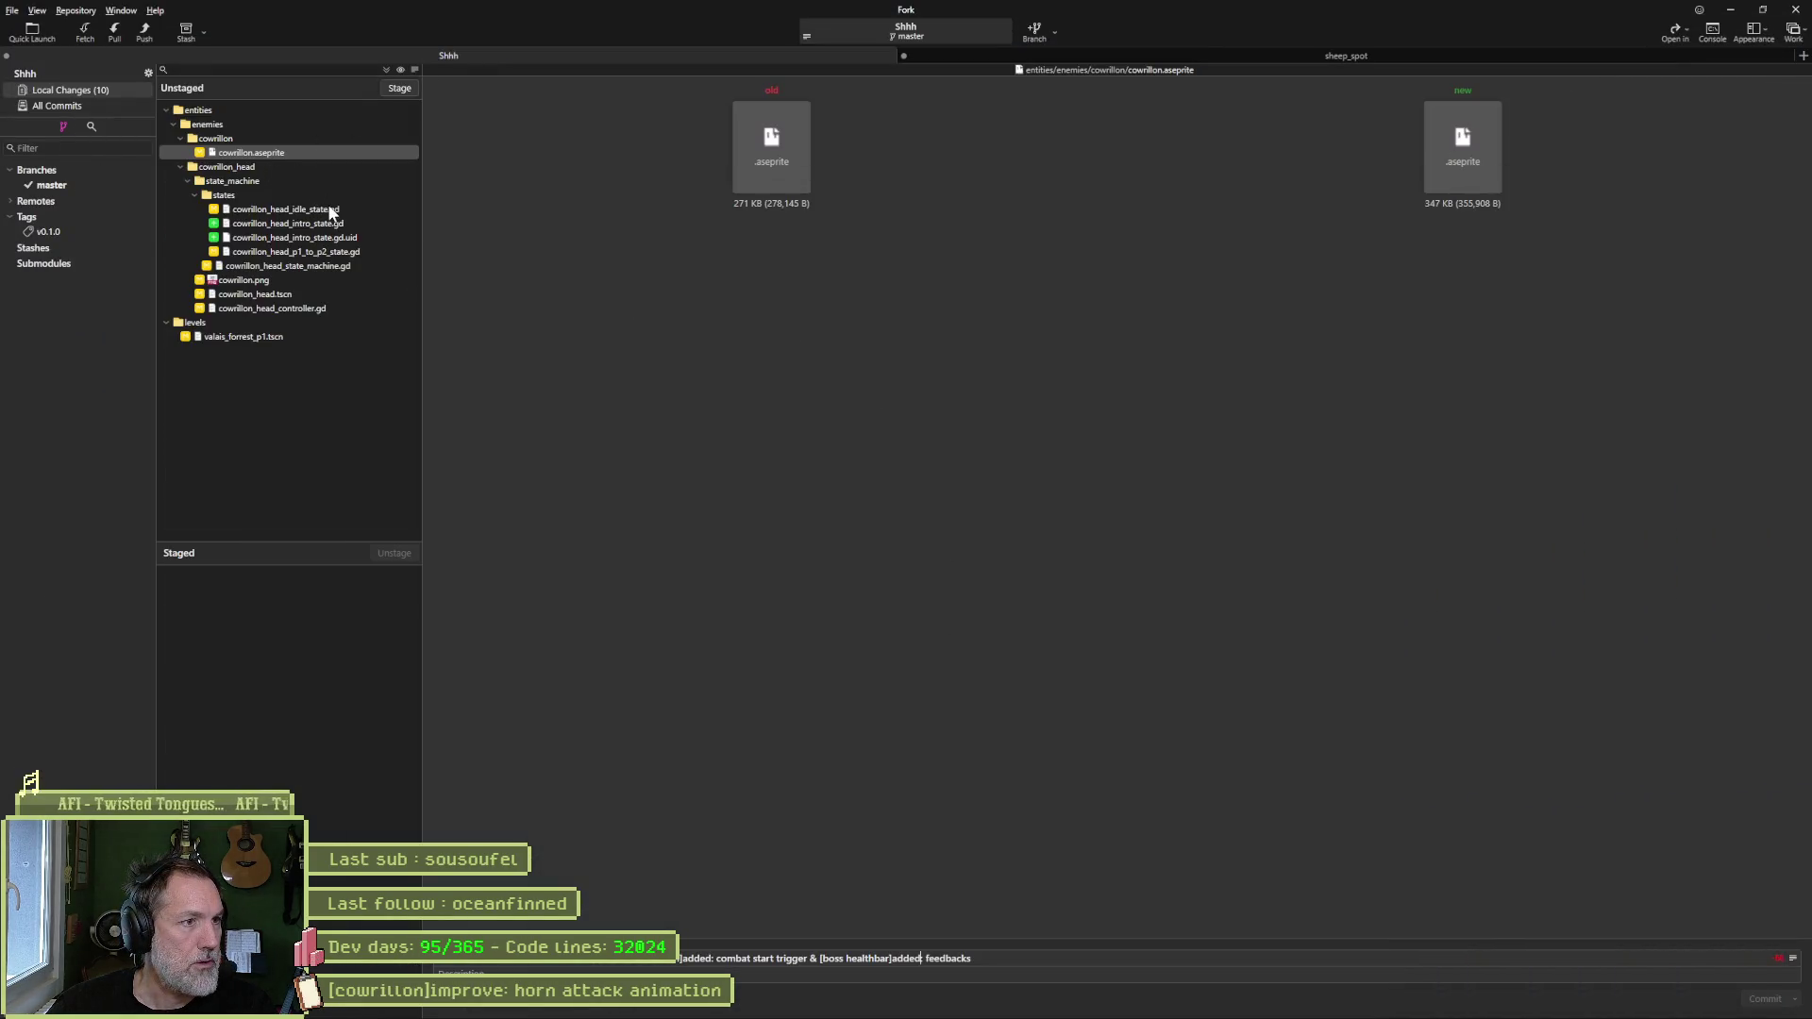
pyautogui.click(332, 210)
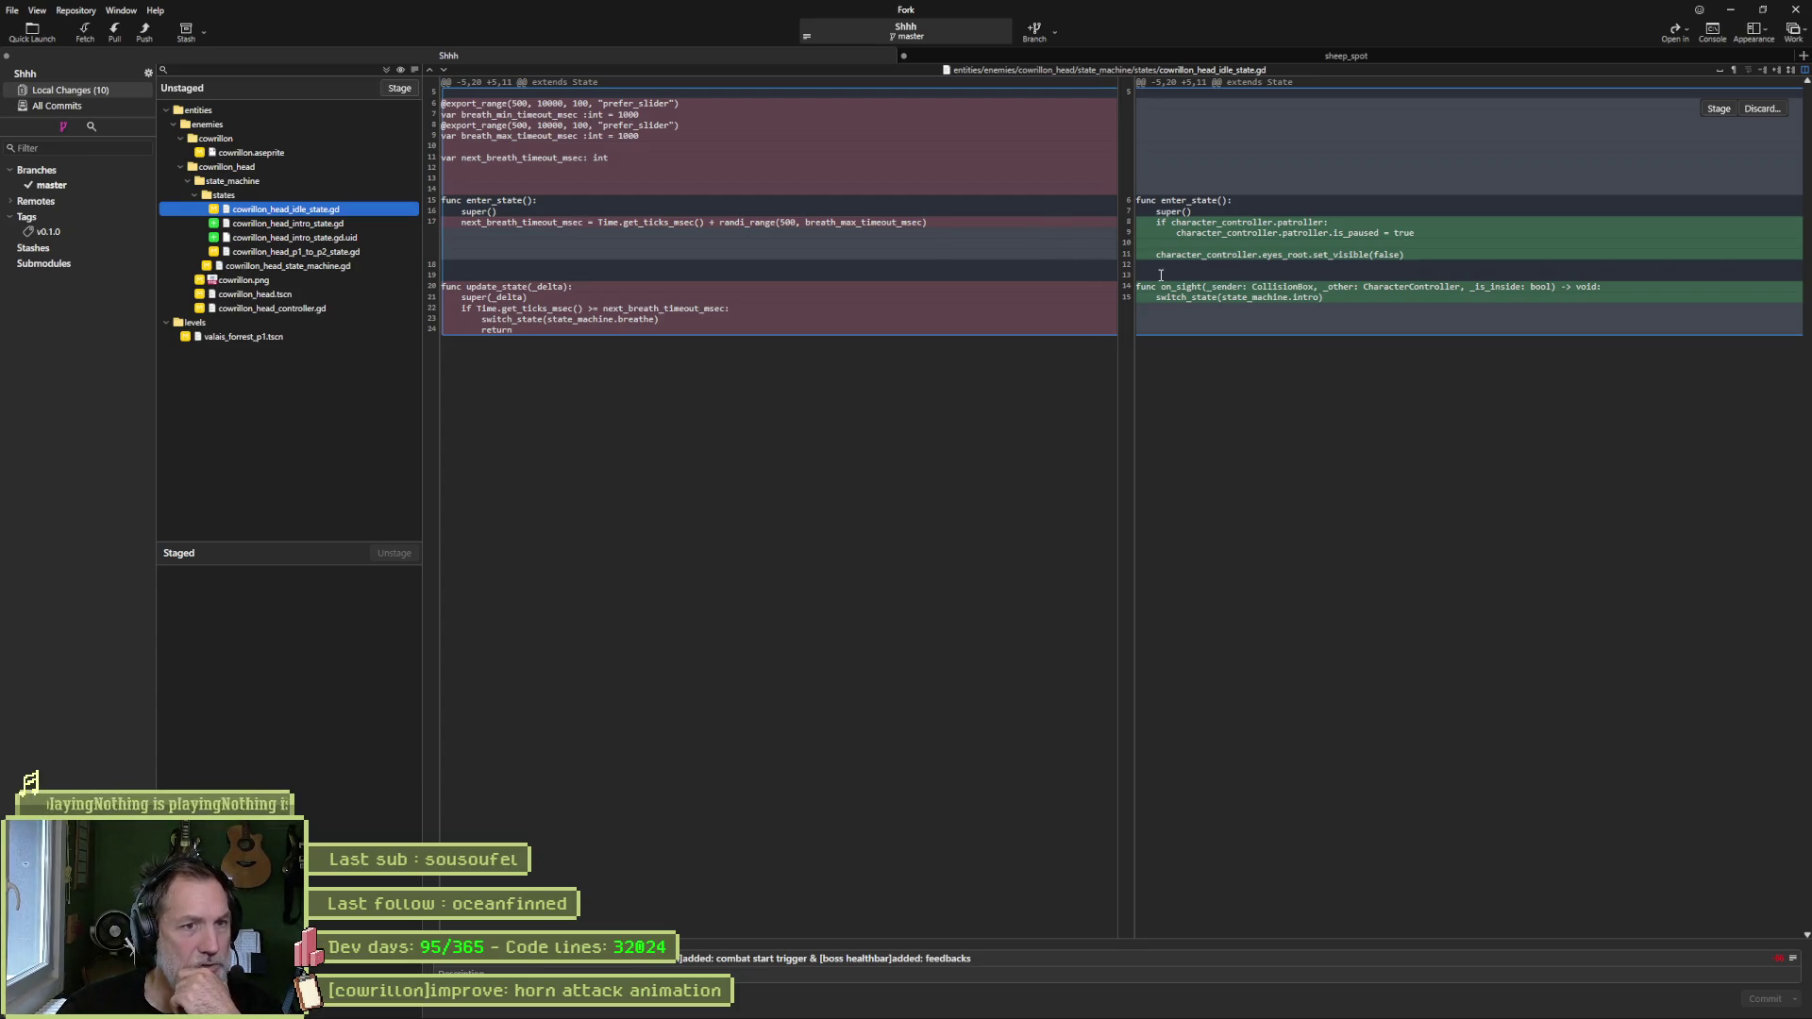
pyautogui.click(320, 225)
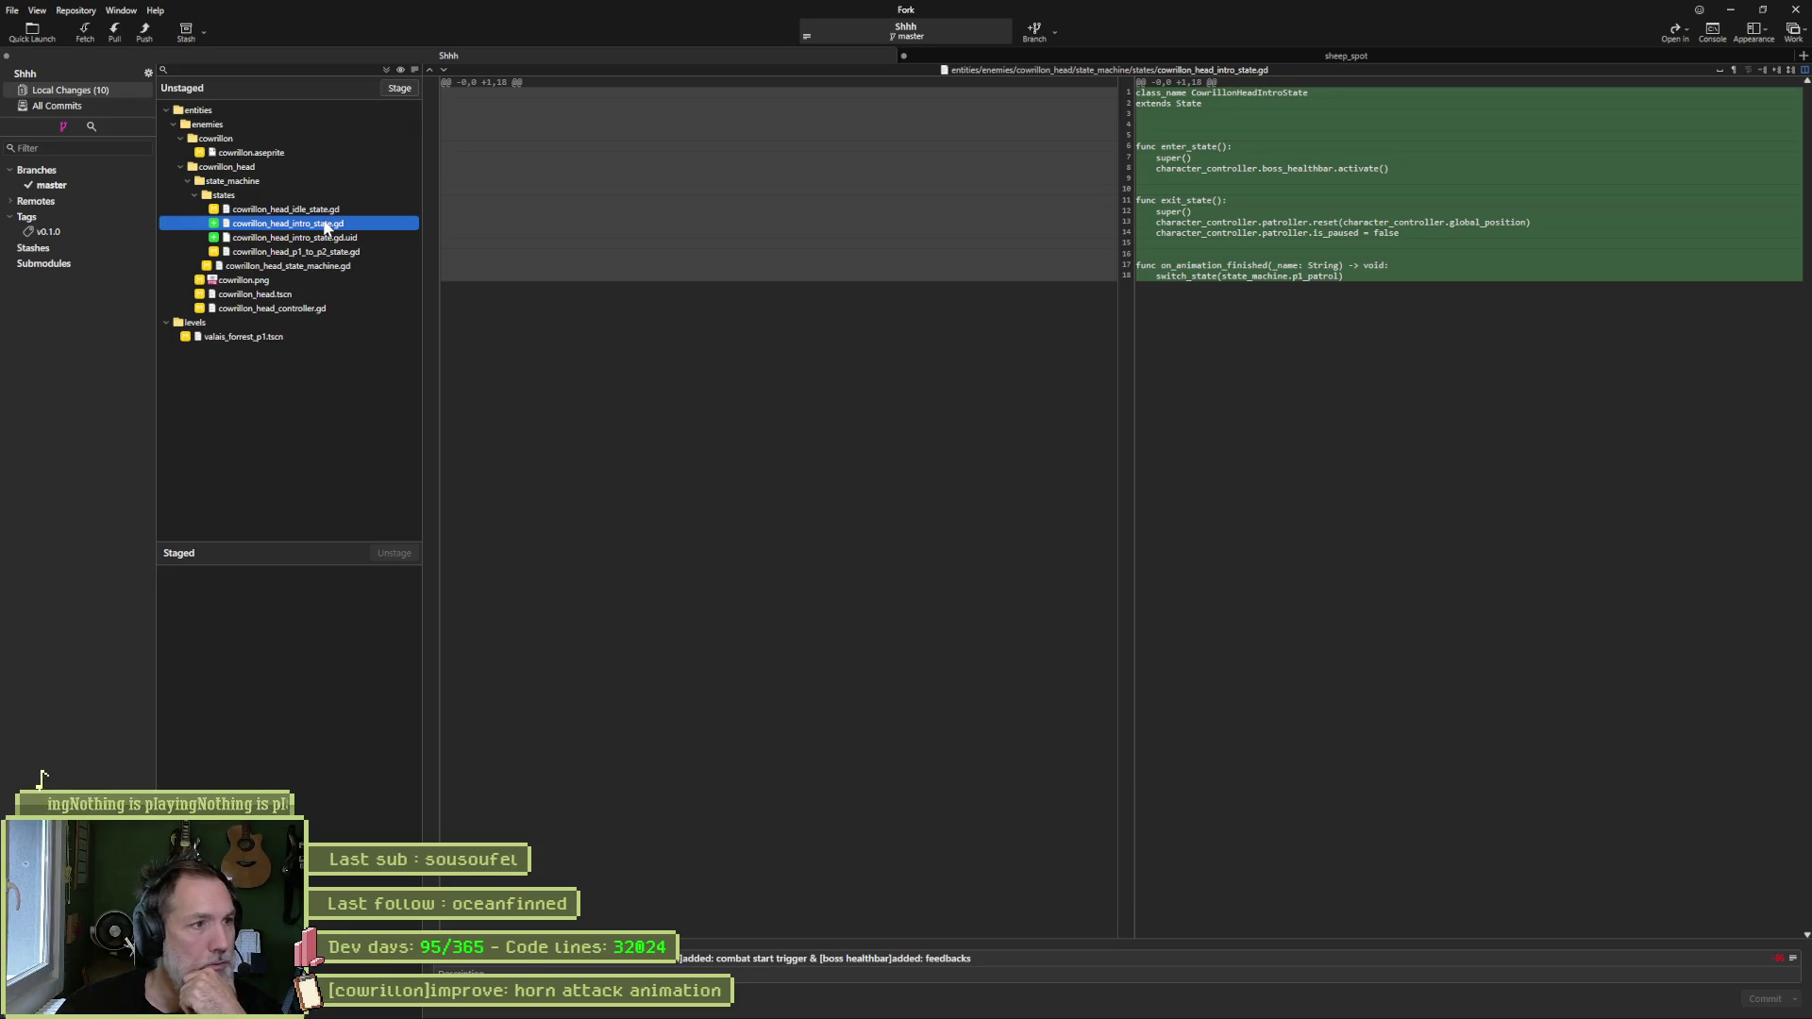
pyautogui.moveTo(565, 245)
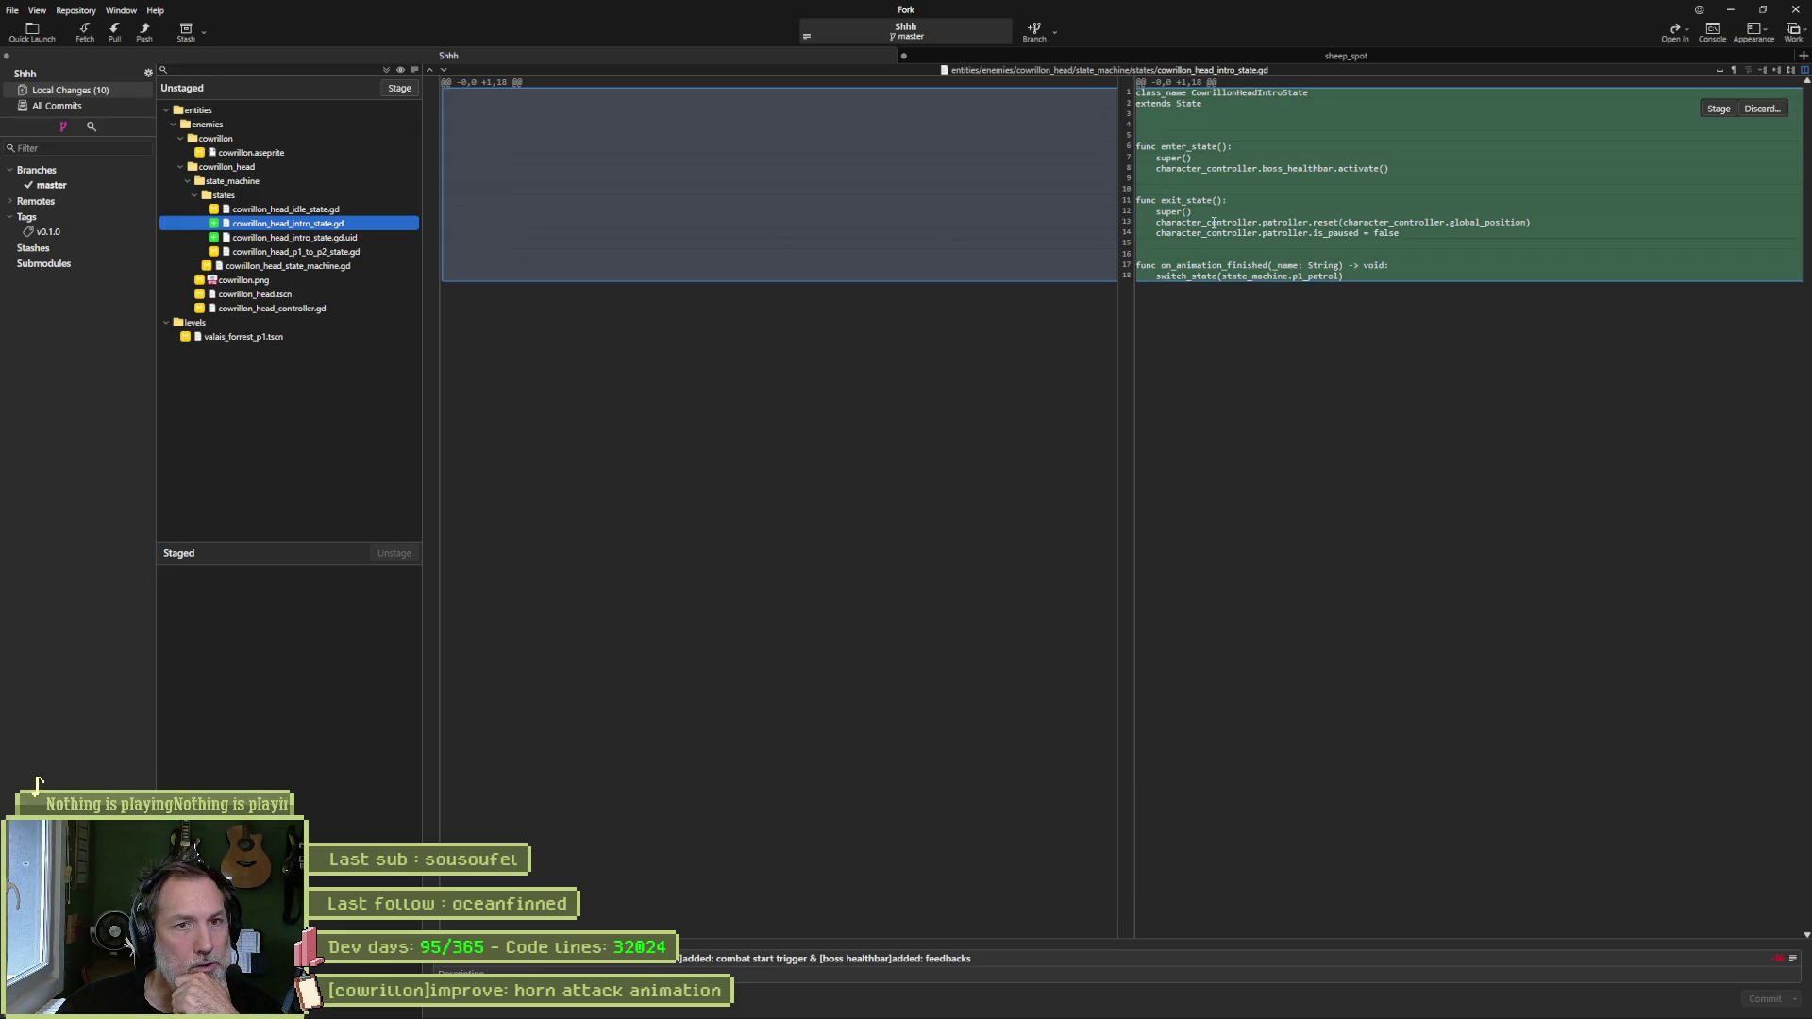
pyautogui.moveTo(1408, 171); pyautogui.dragTo(1144, 173)
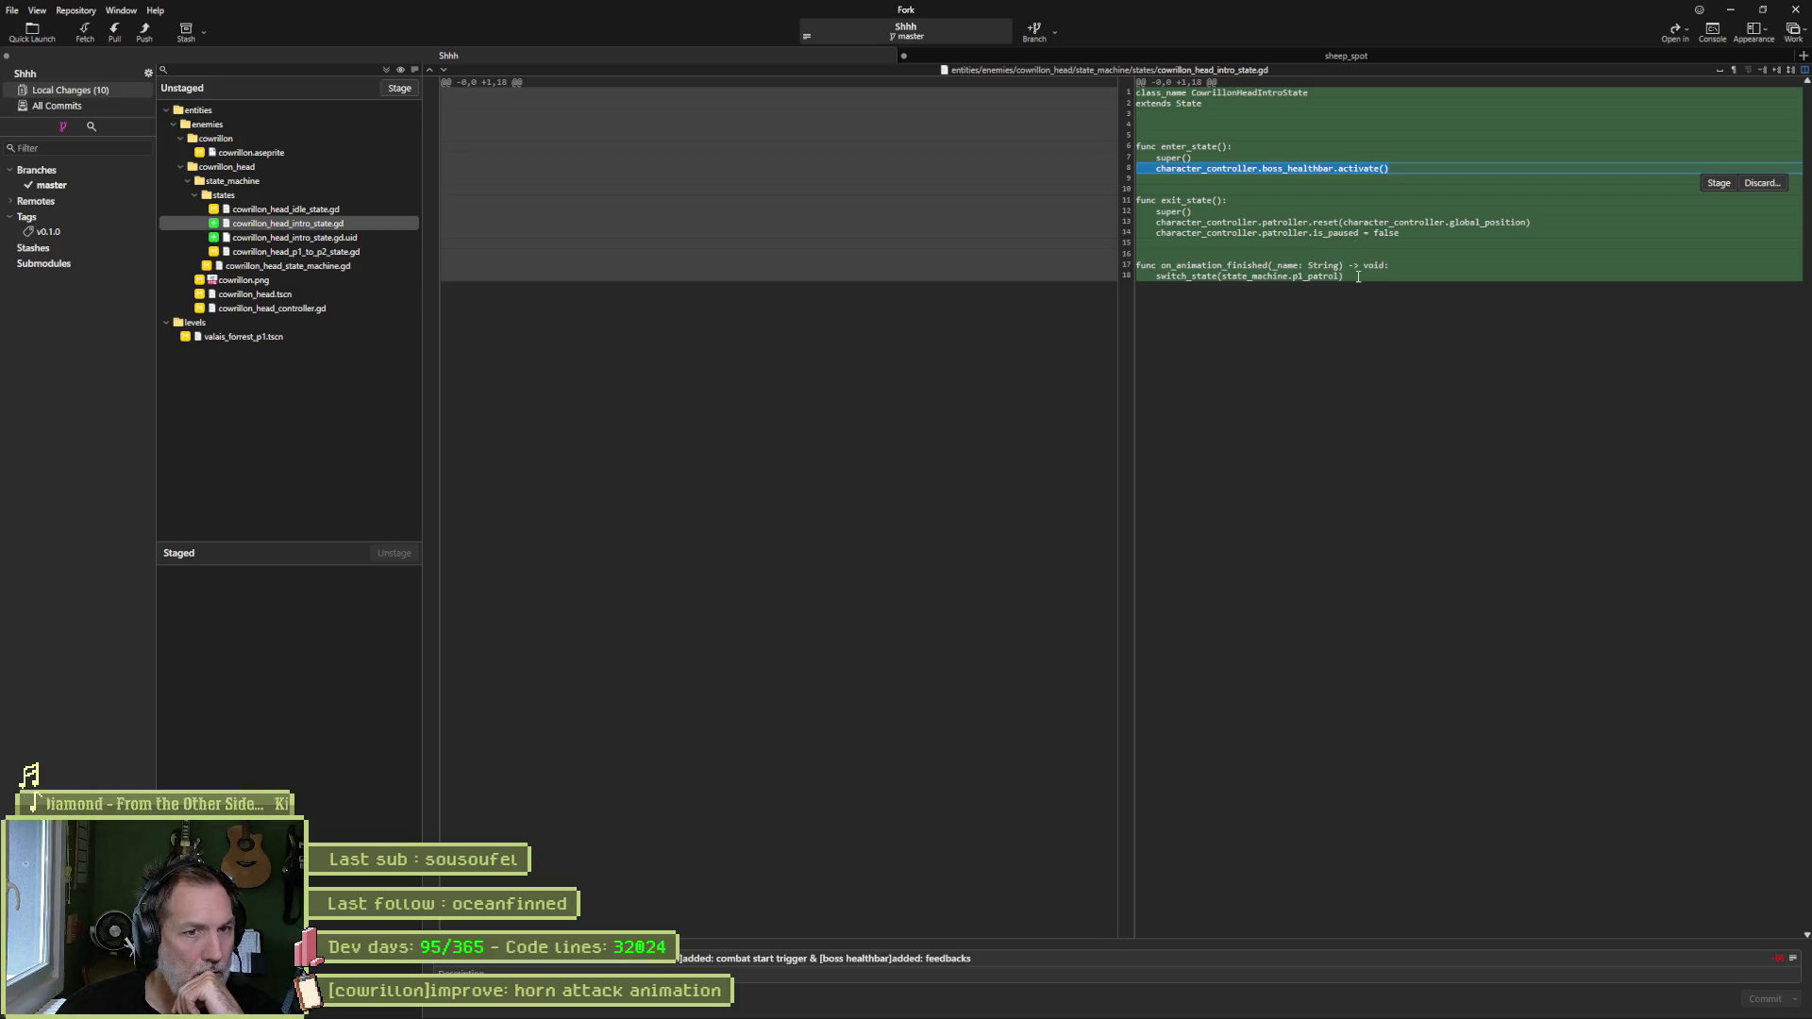
pyautogui.click(378, 239)
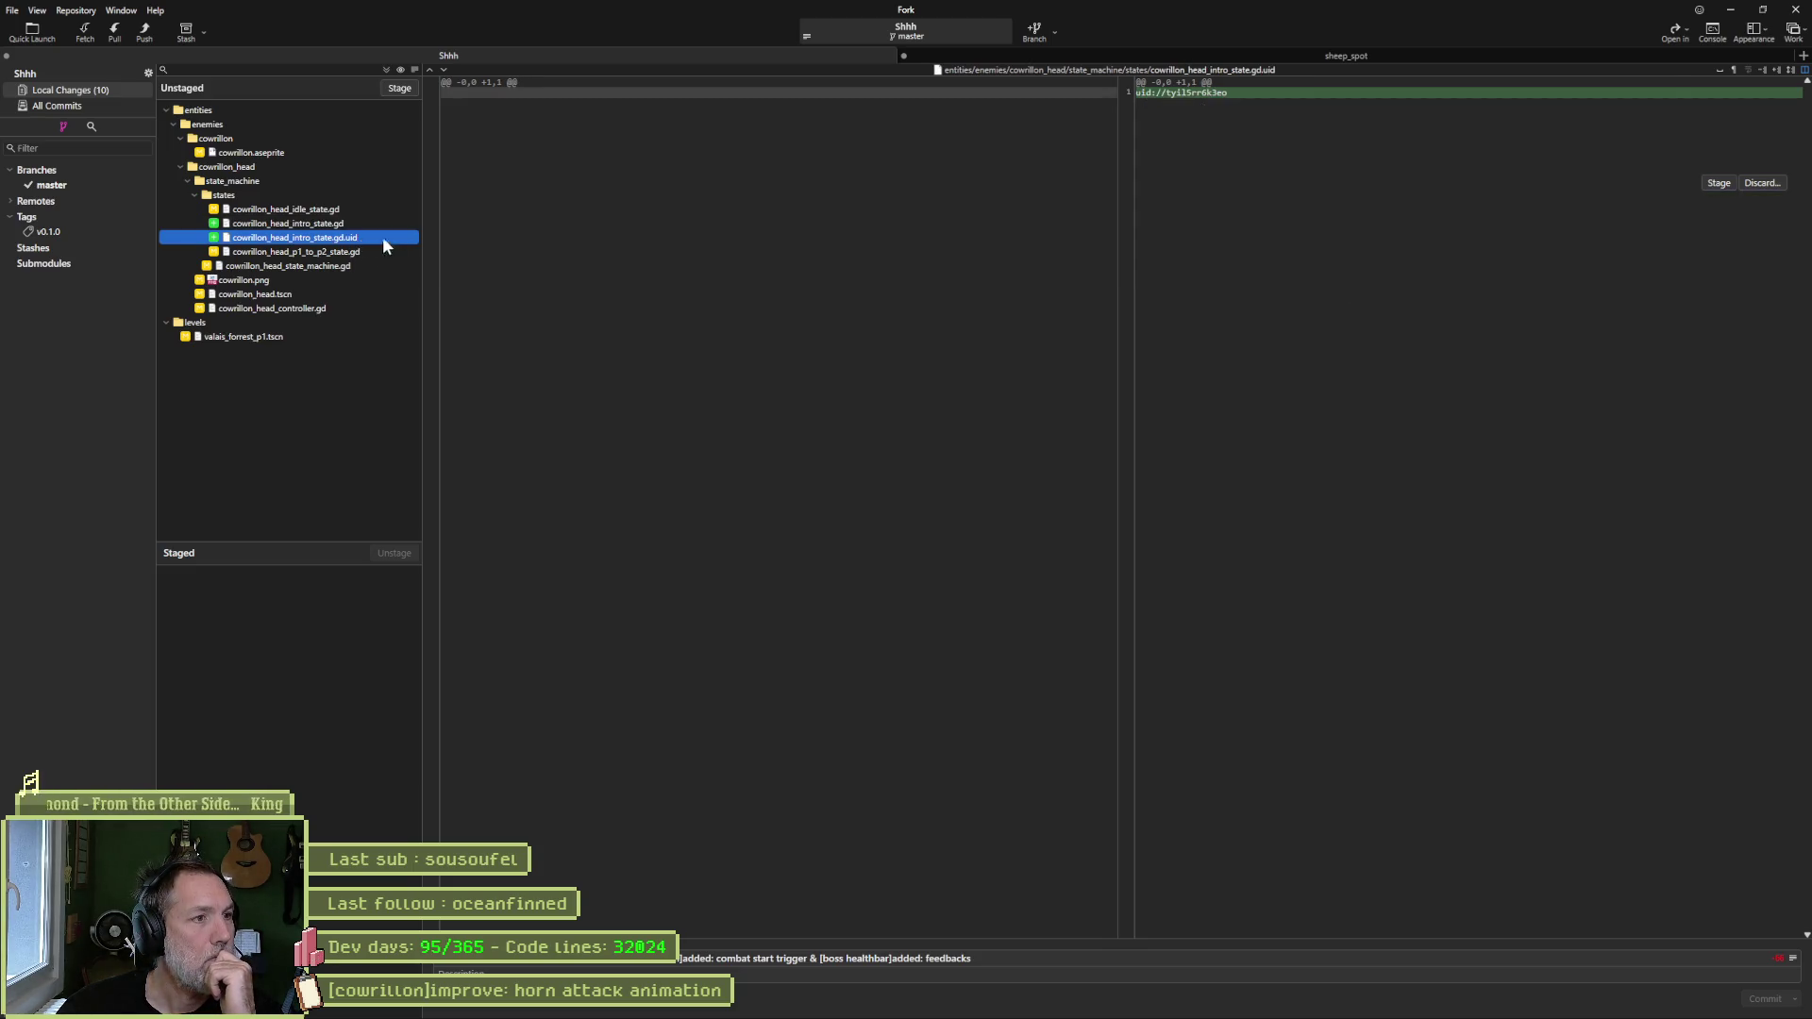
pyautogui.click(326, 252)
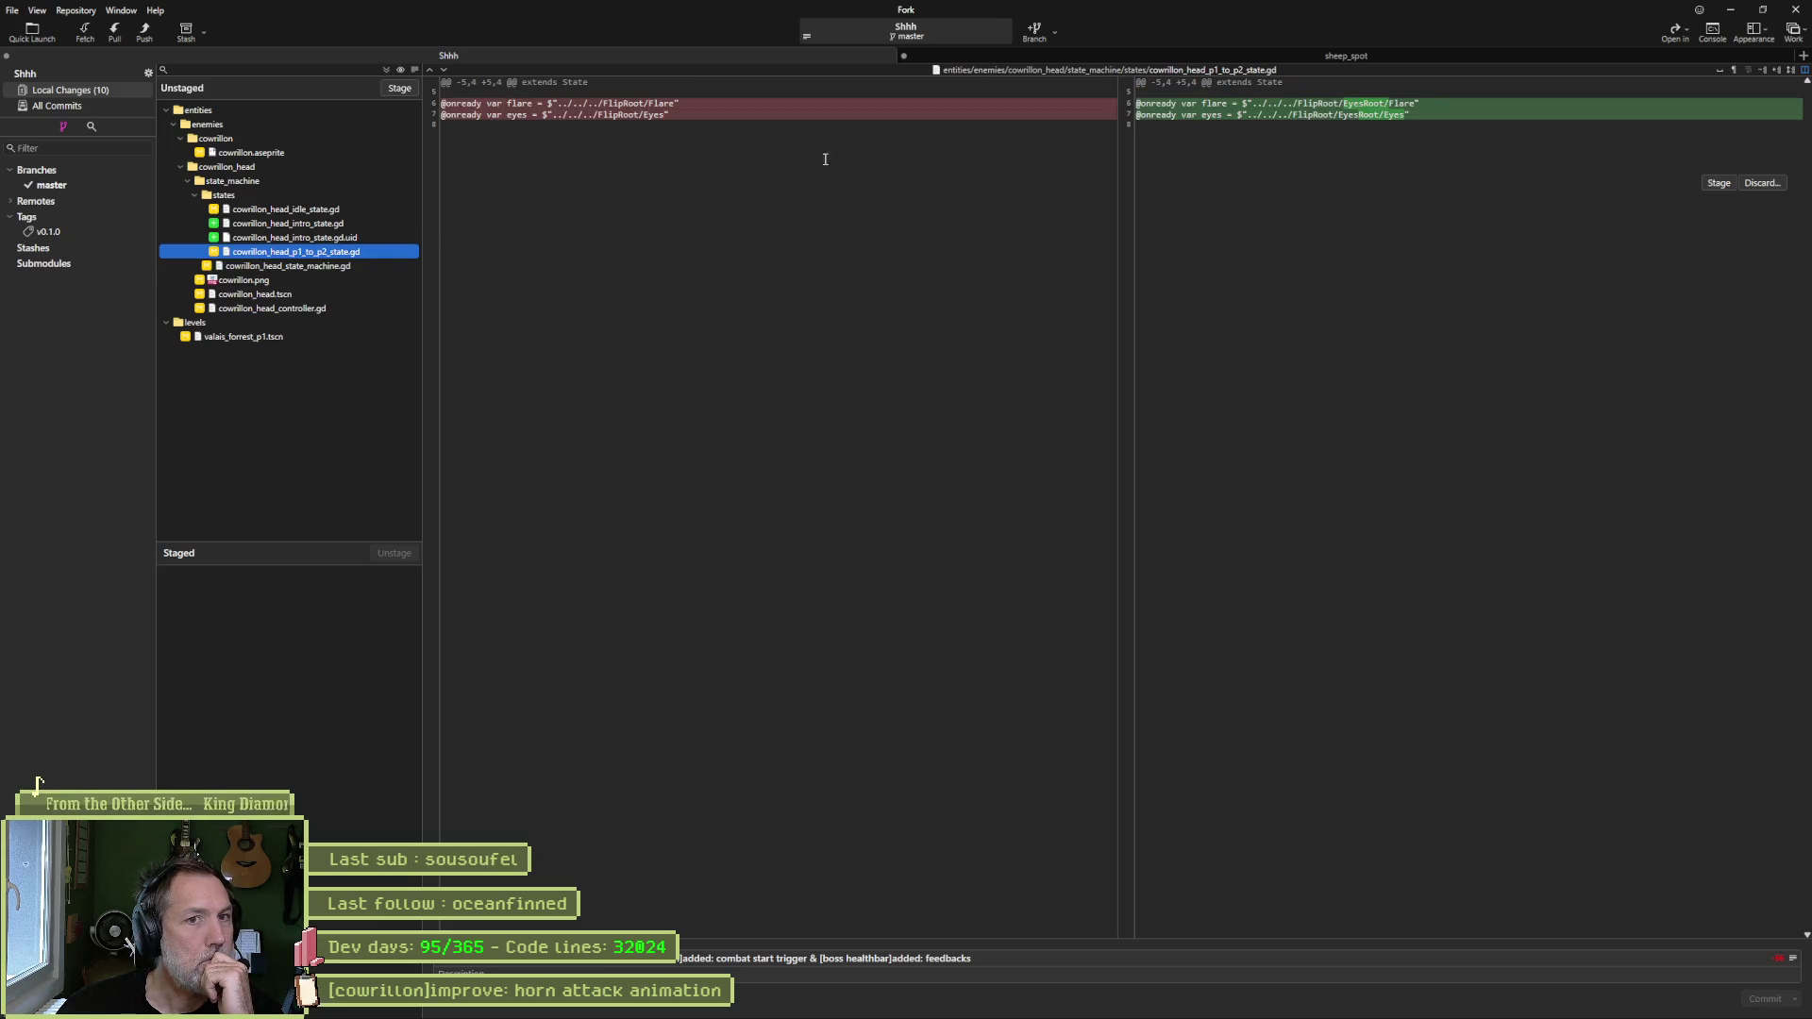
pyautogui.click(331, 267)
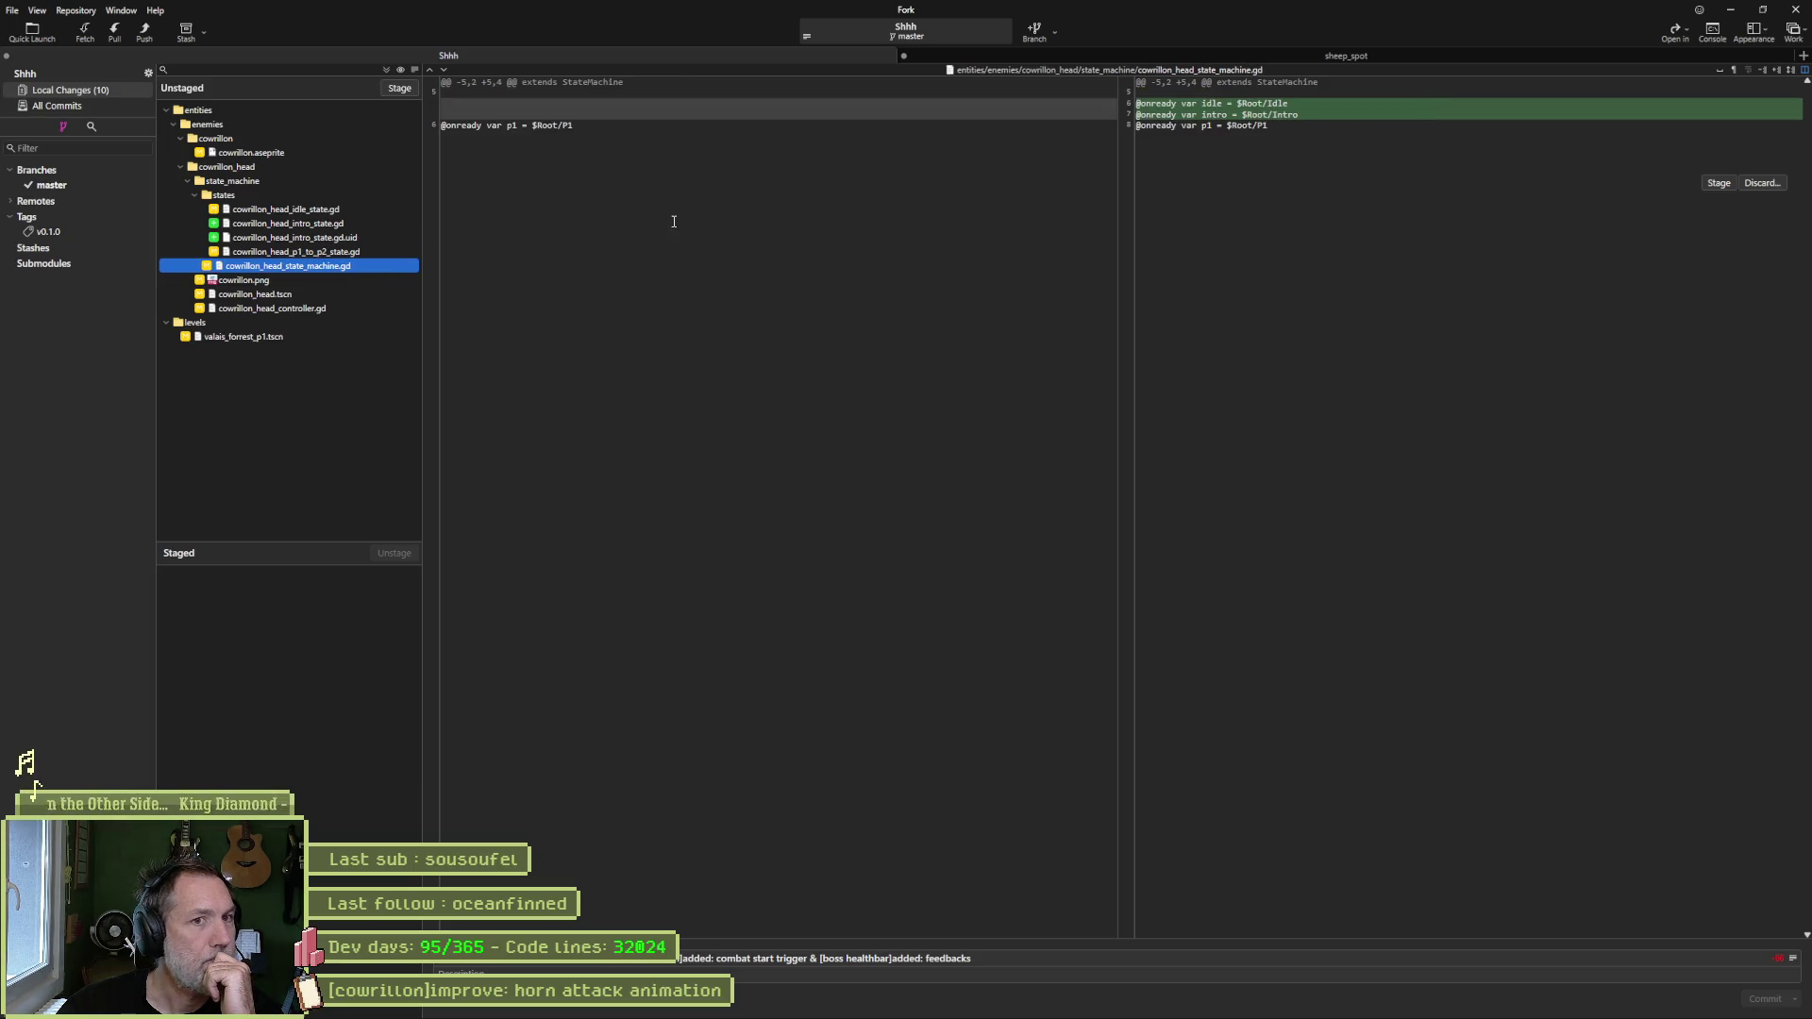
pyautogui.click(293, 308)
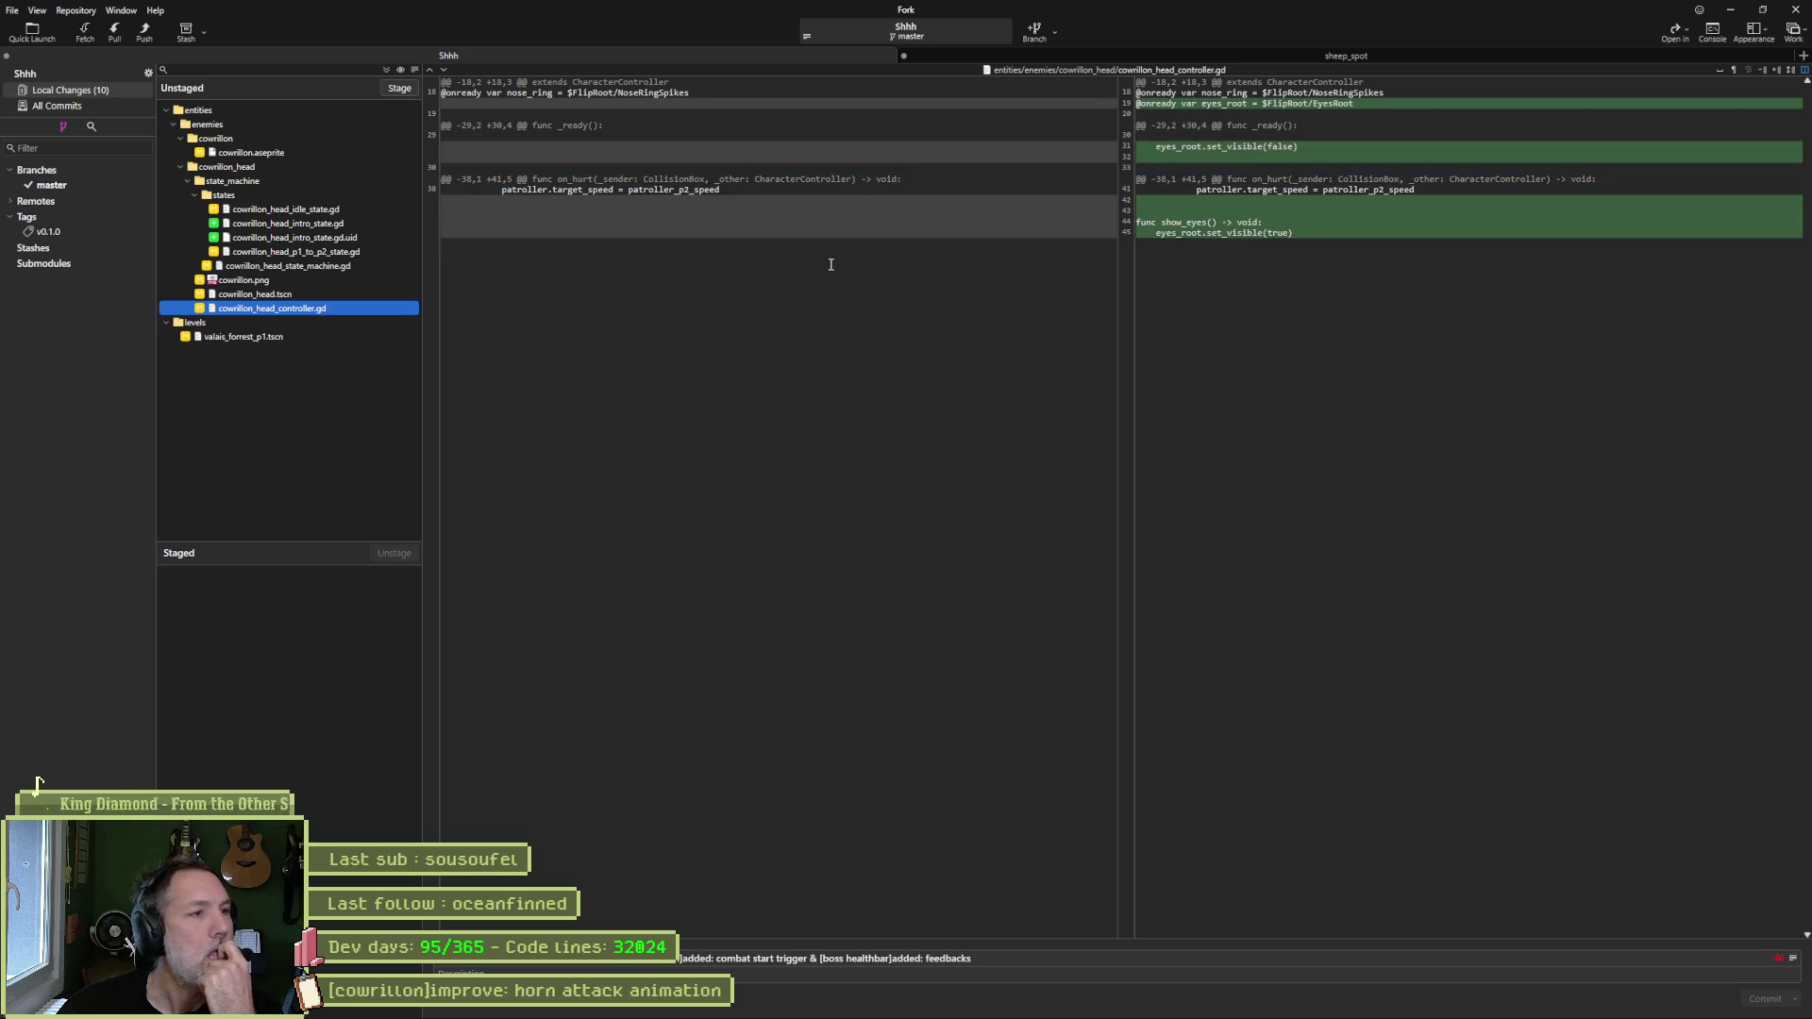
# - Stage all ten files, commit them to master and push to origin
pyautogui.click(399, 88)
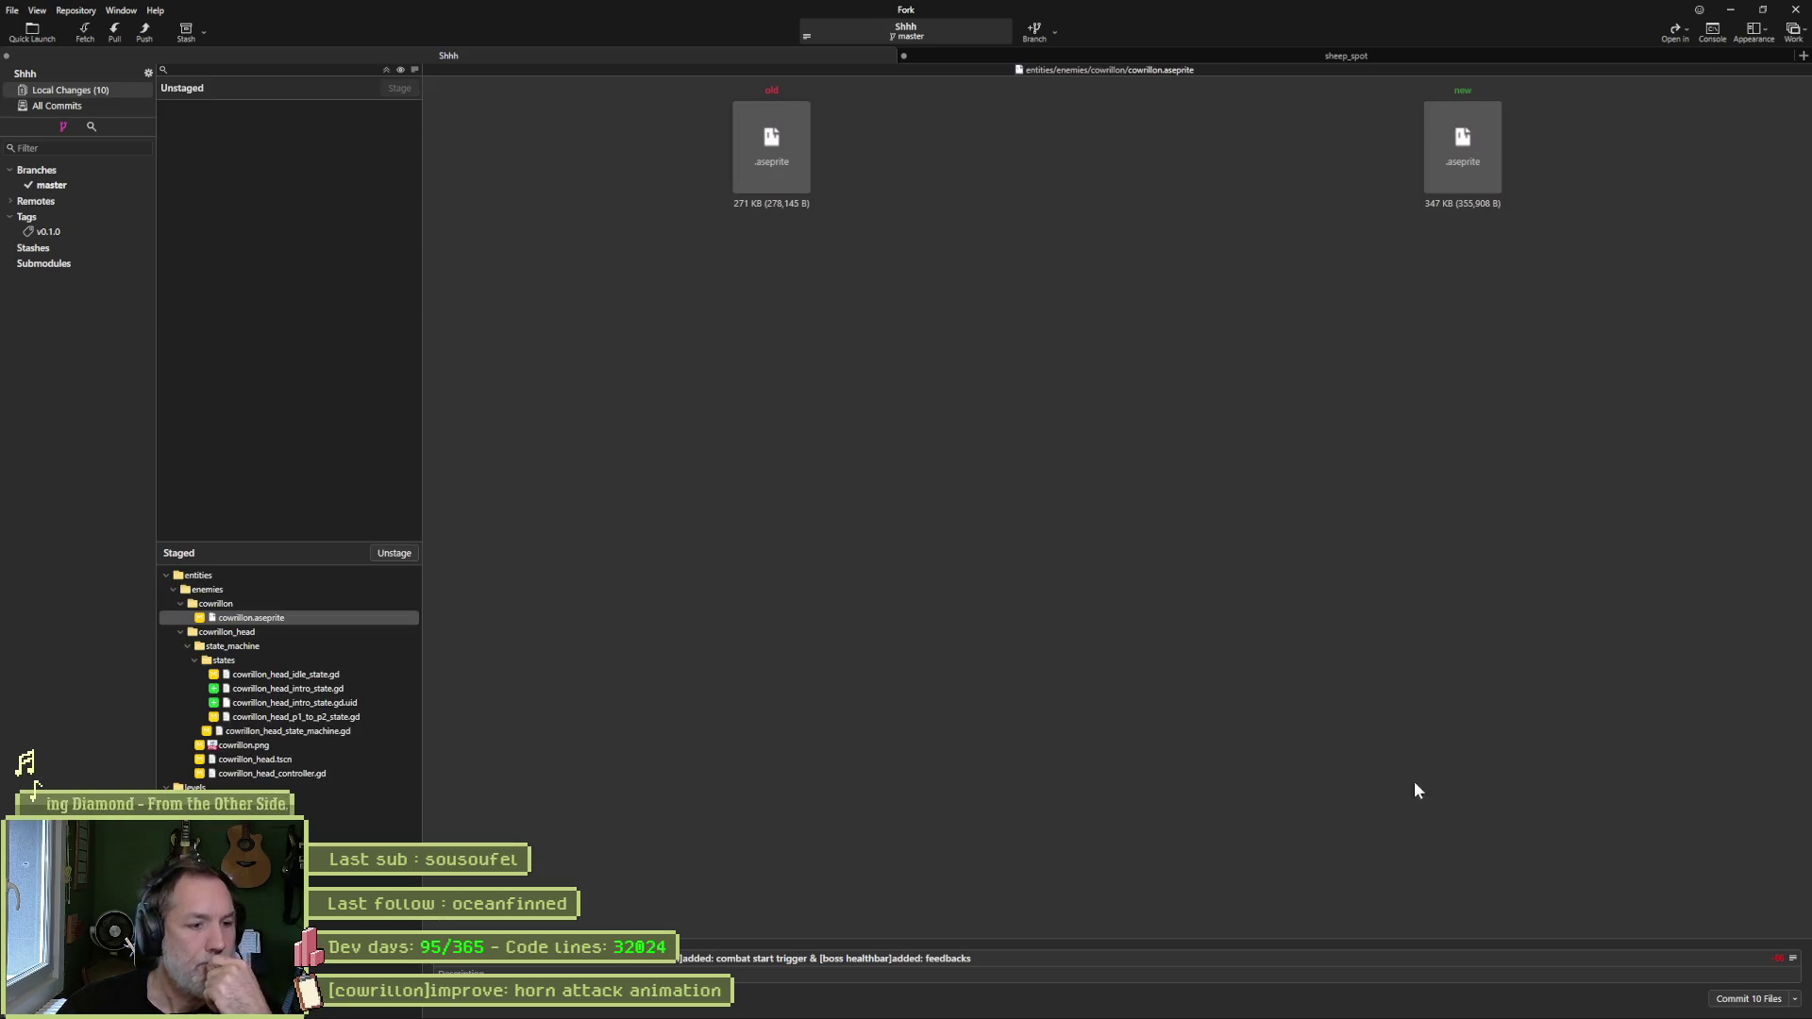
pyautogui.click(1736, 1001)
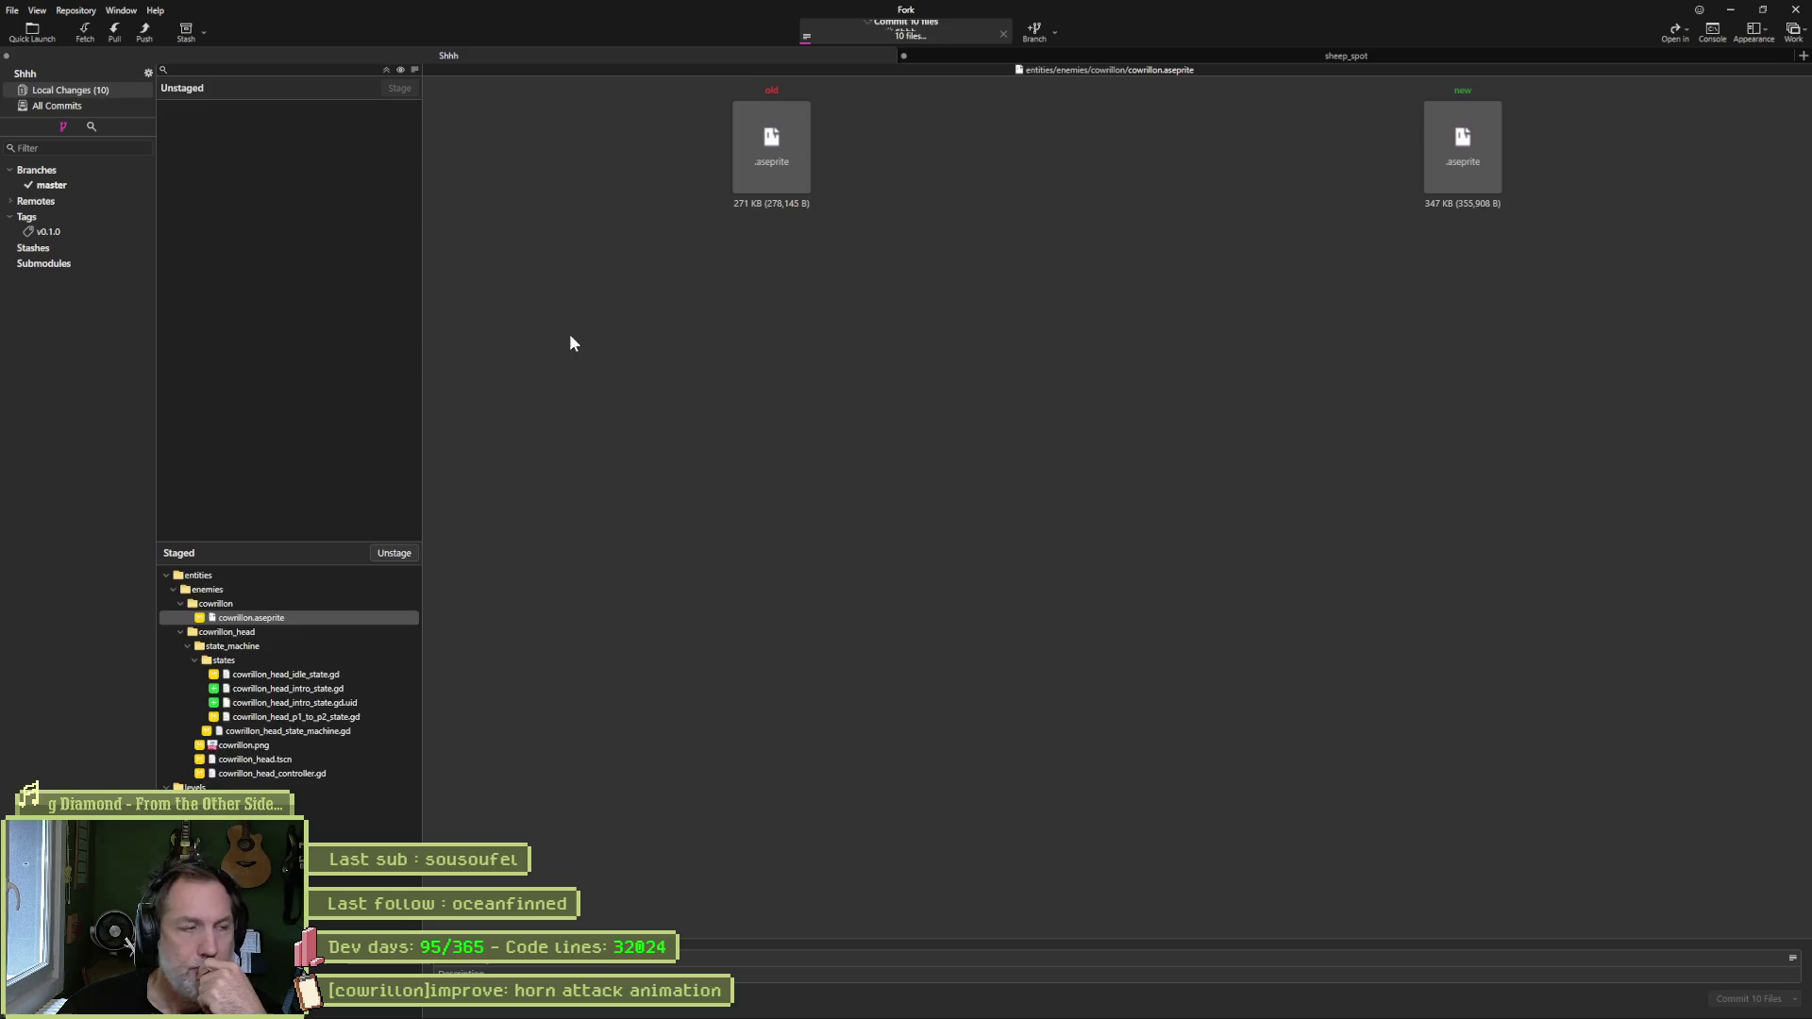
pyautogui.click(142, 32)
pyautogui.click(999, 559)
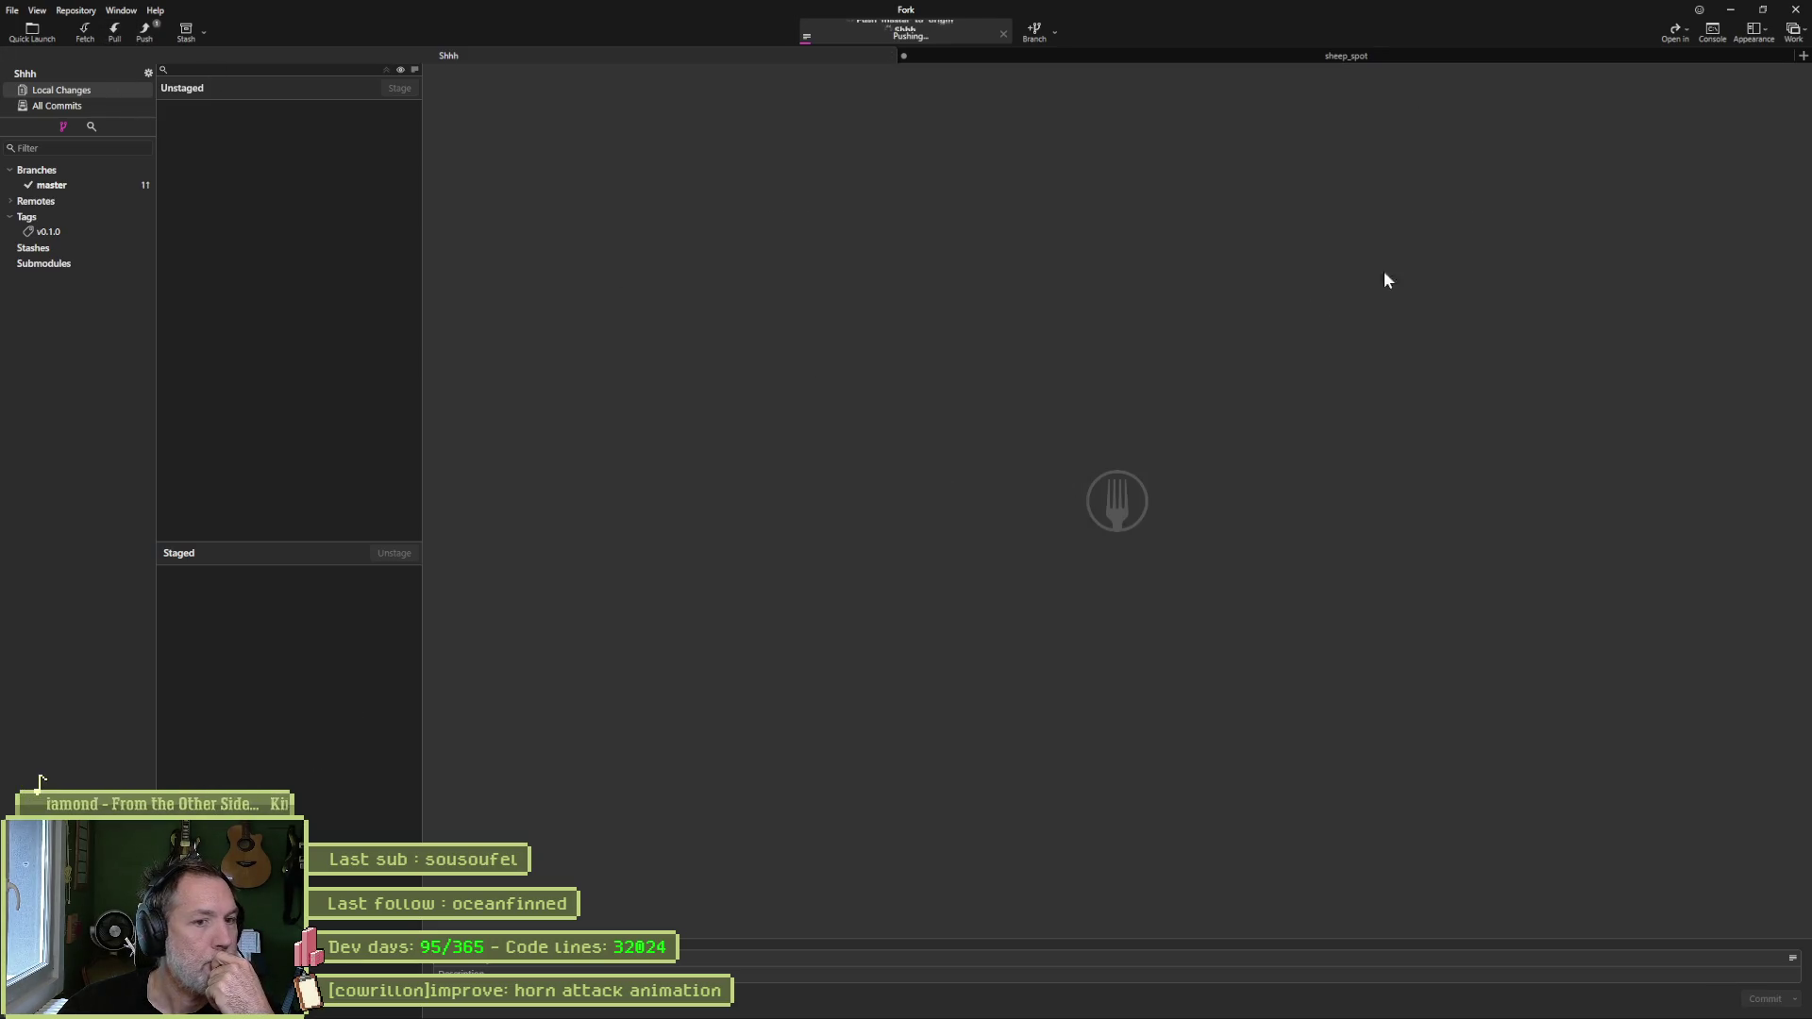
pyautogui.click(1742, 10)
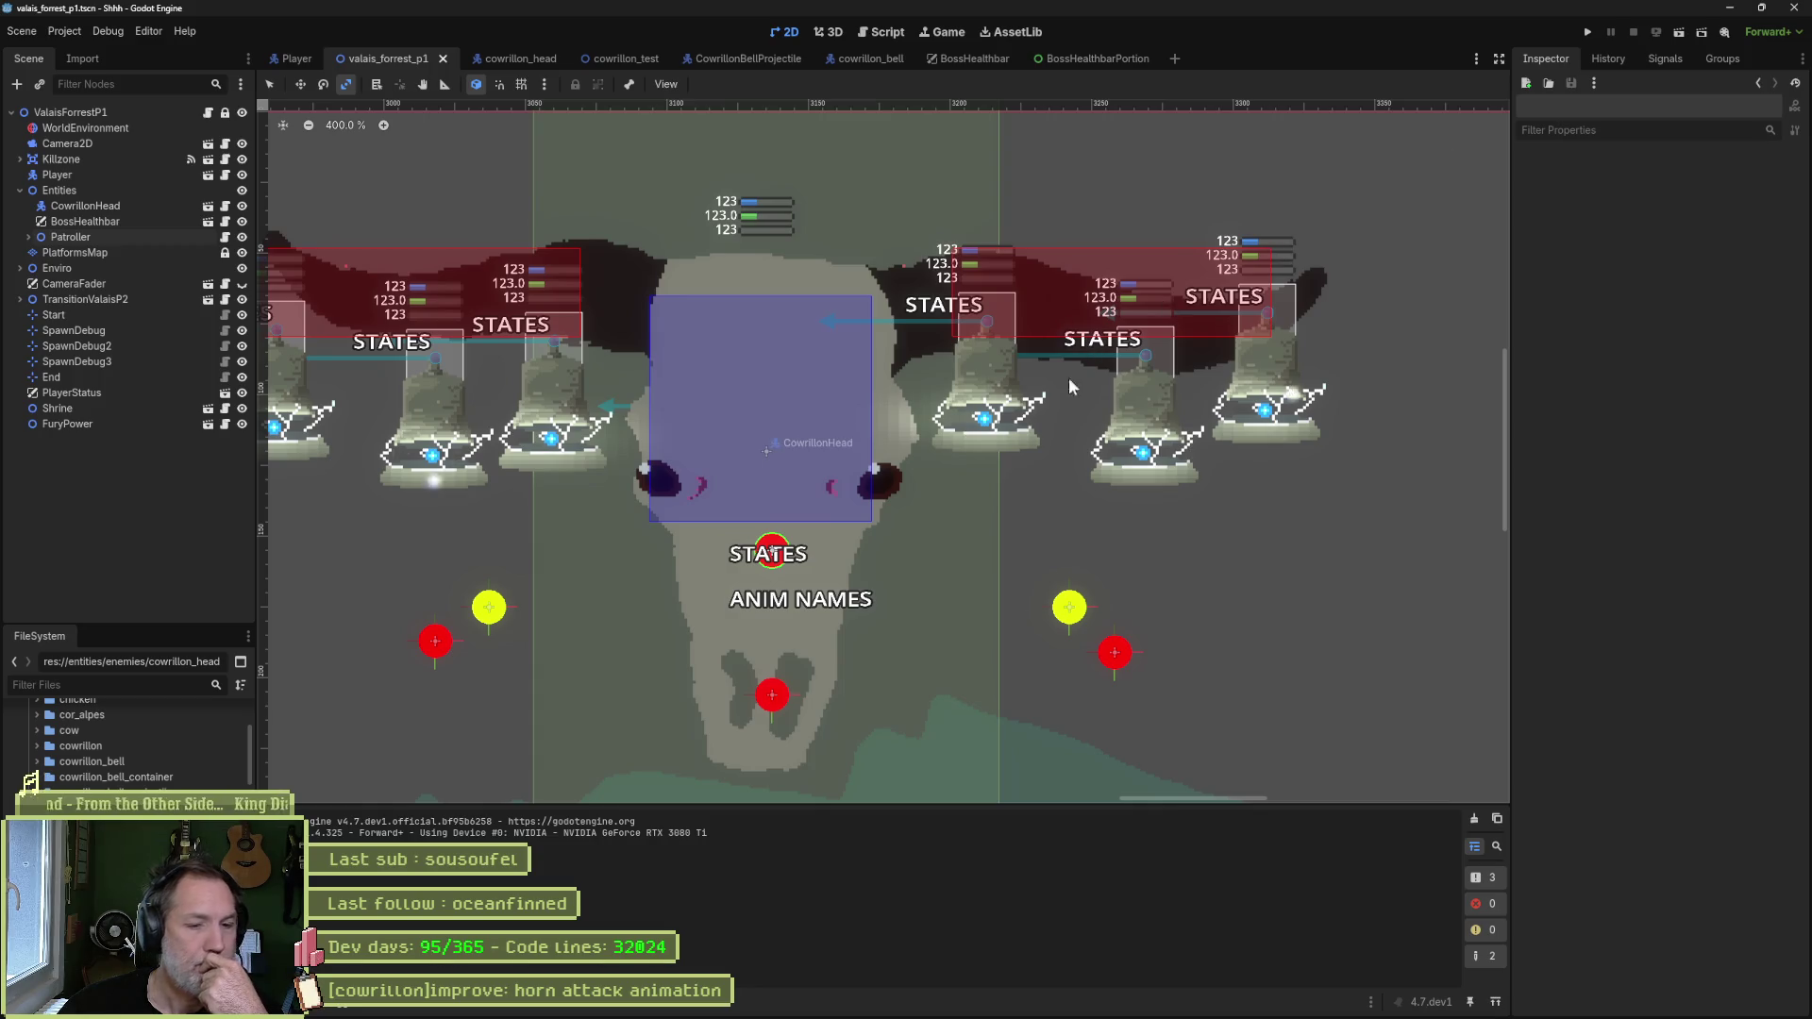
# - Zoom out the Godot canvas and bring the Shhh Asana board to the front
pyautogui.moveTo(1166, 1012)
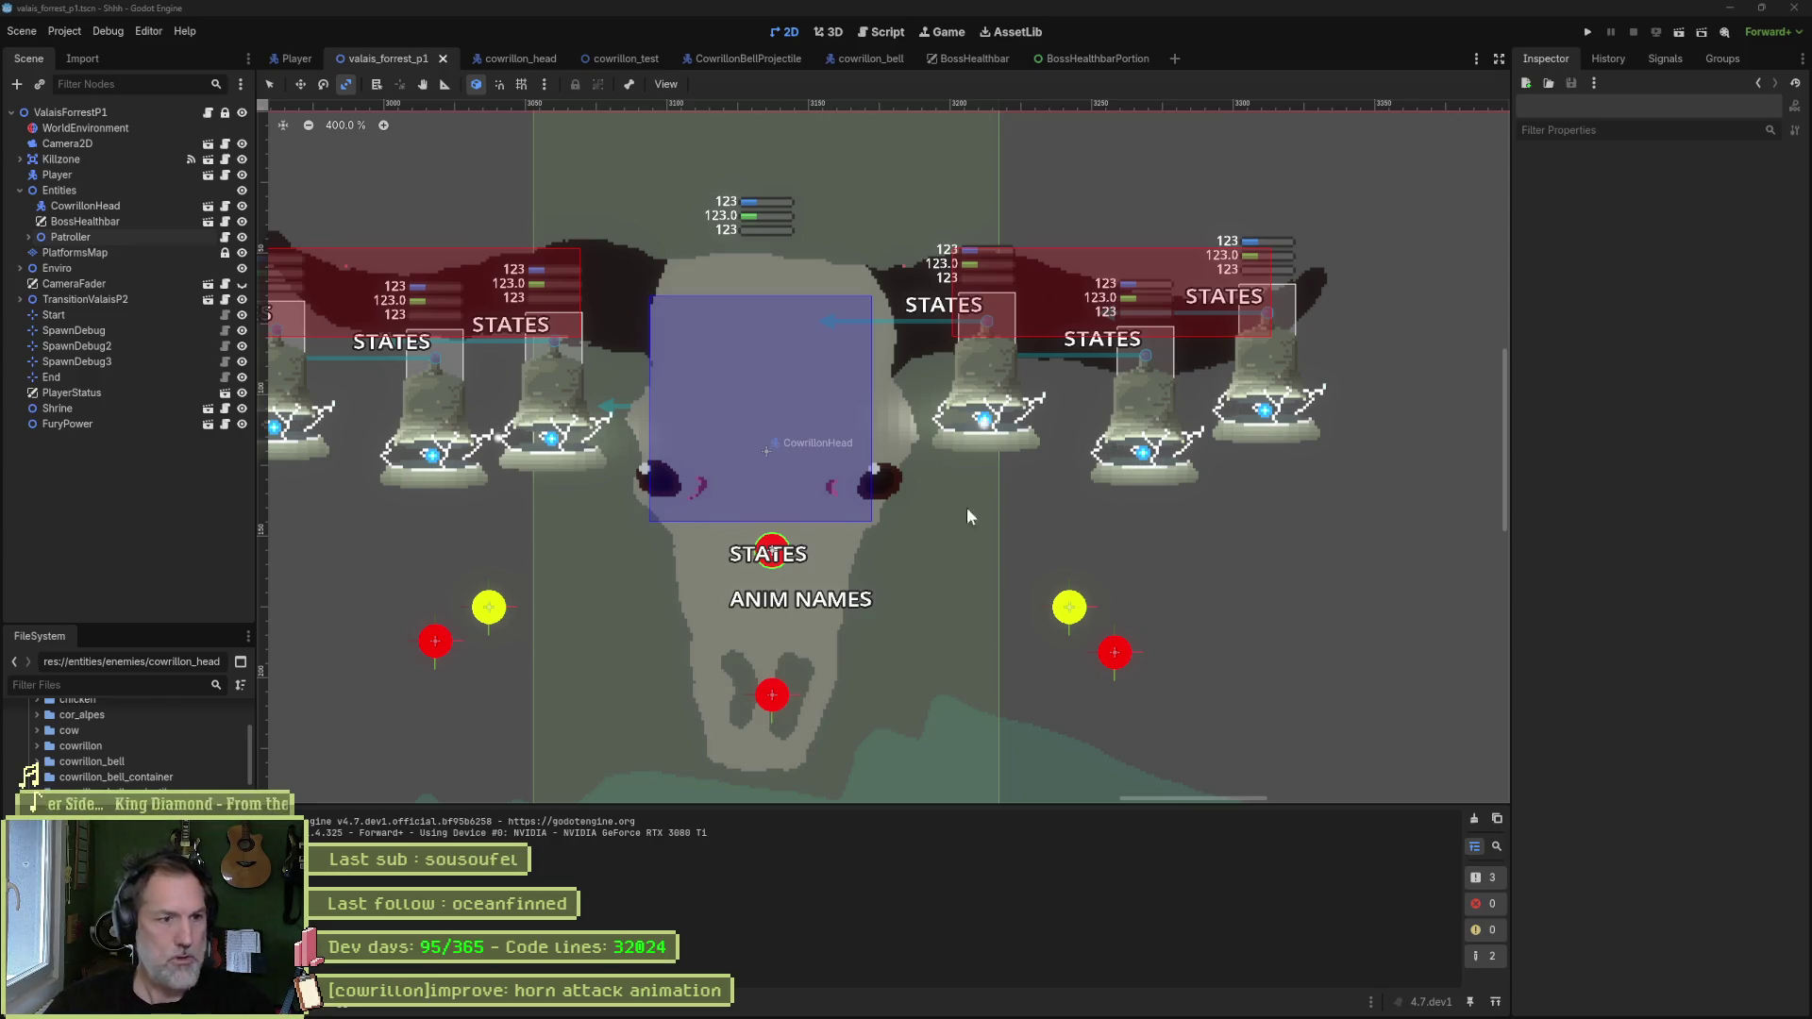
pyautogui.scroll(-1, 705, 462)
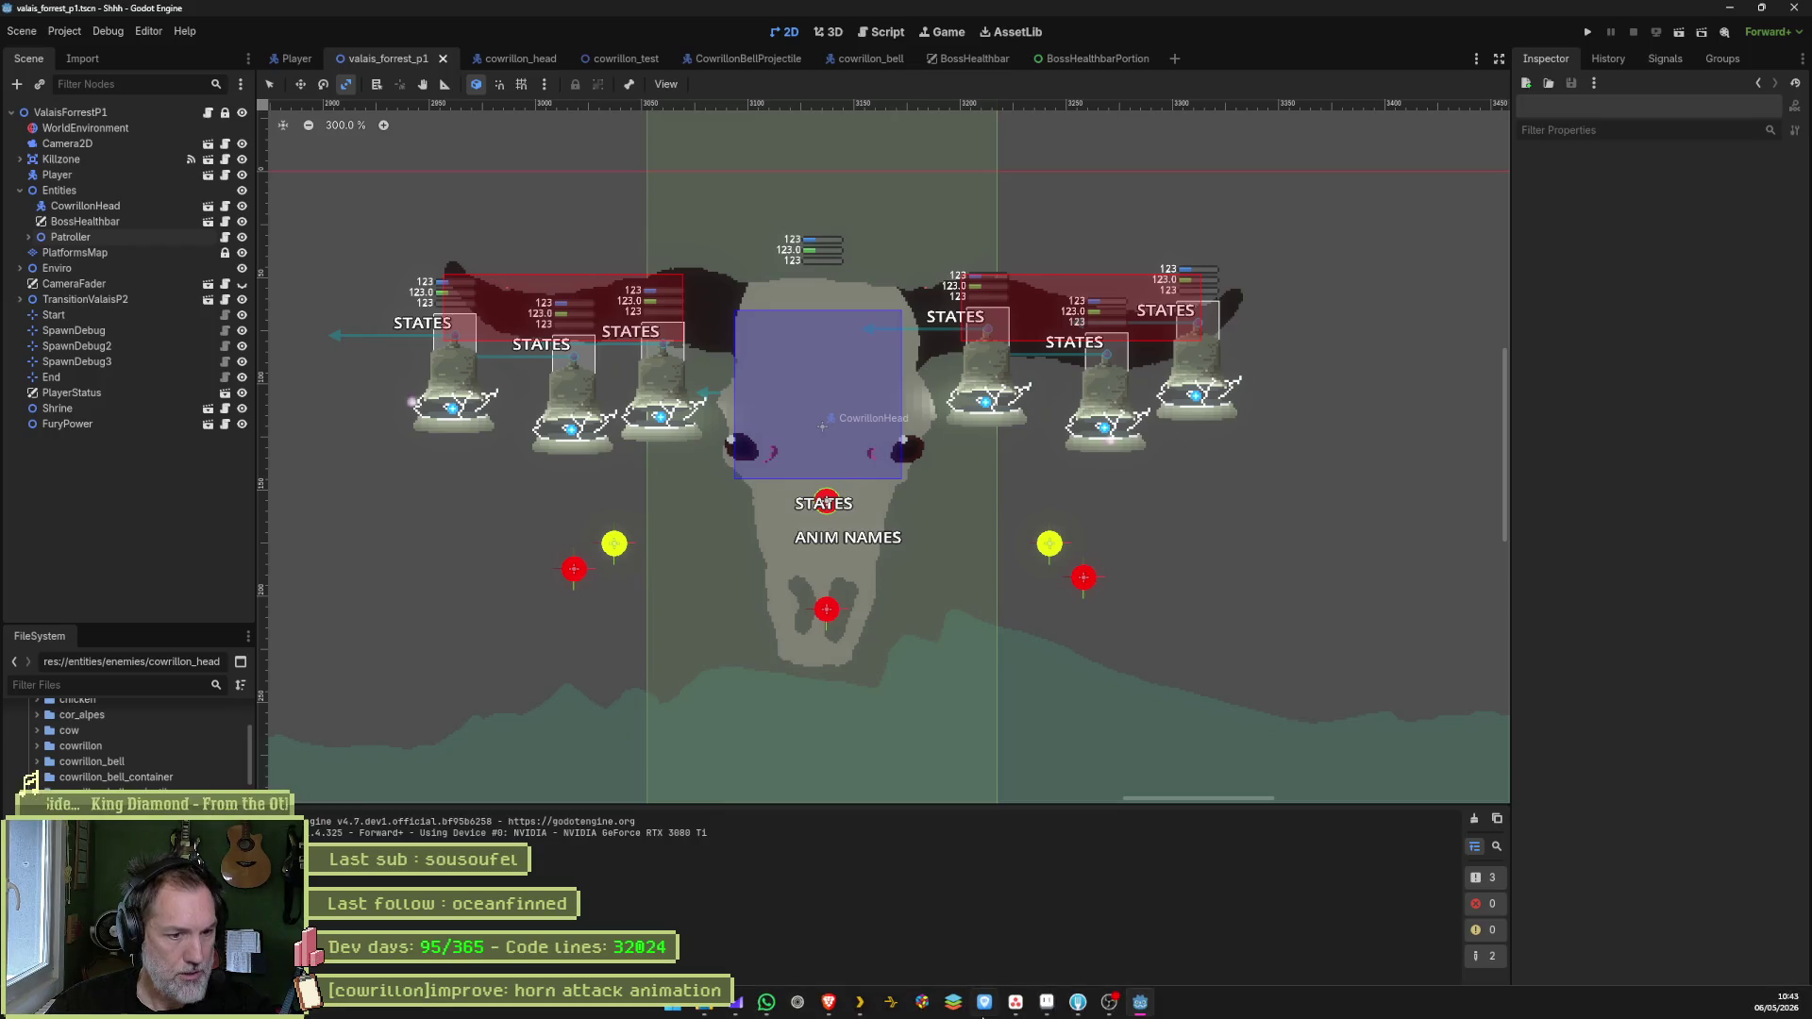
pyautogui.moveTo(1017, 1010)
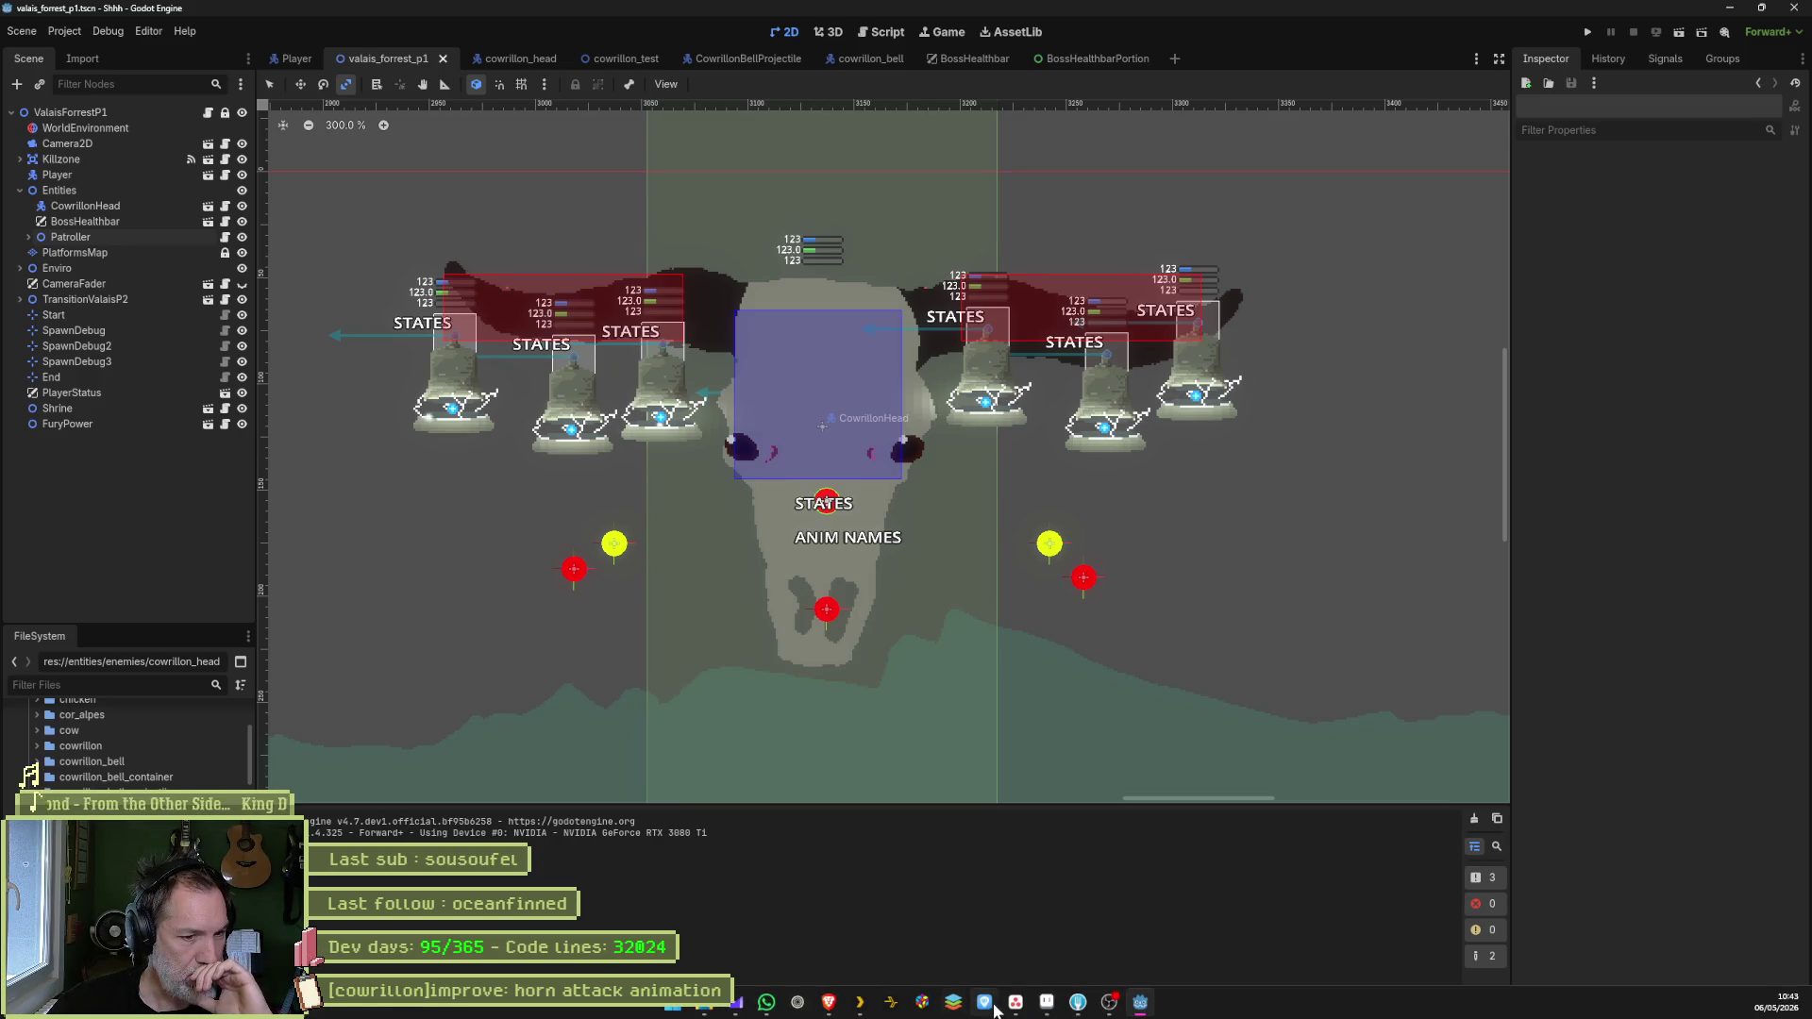
pyautogui.click(1016, 1011)
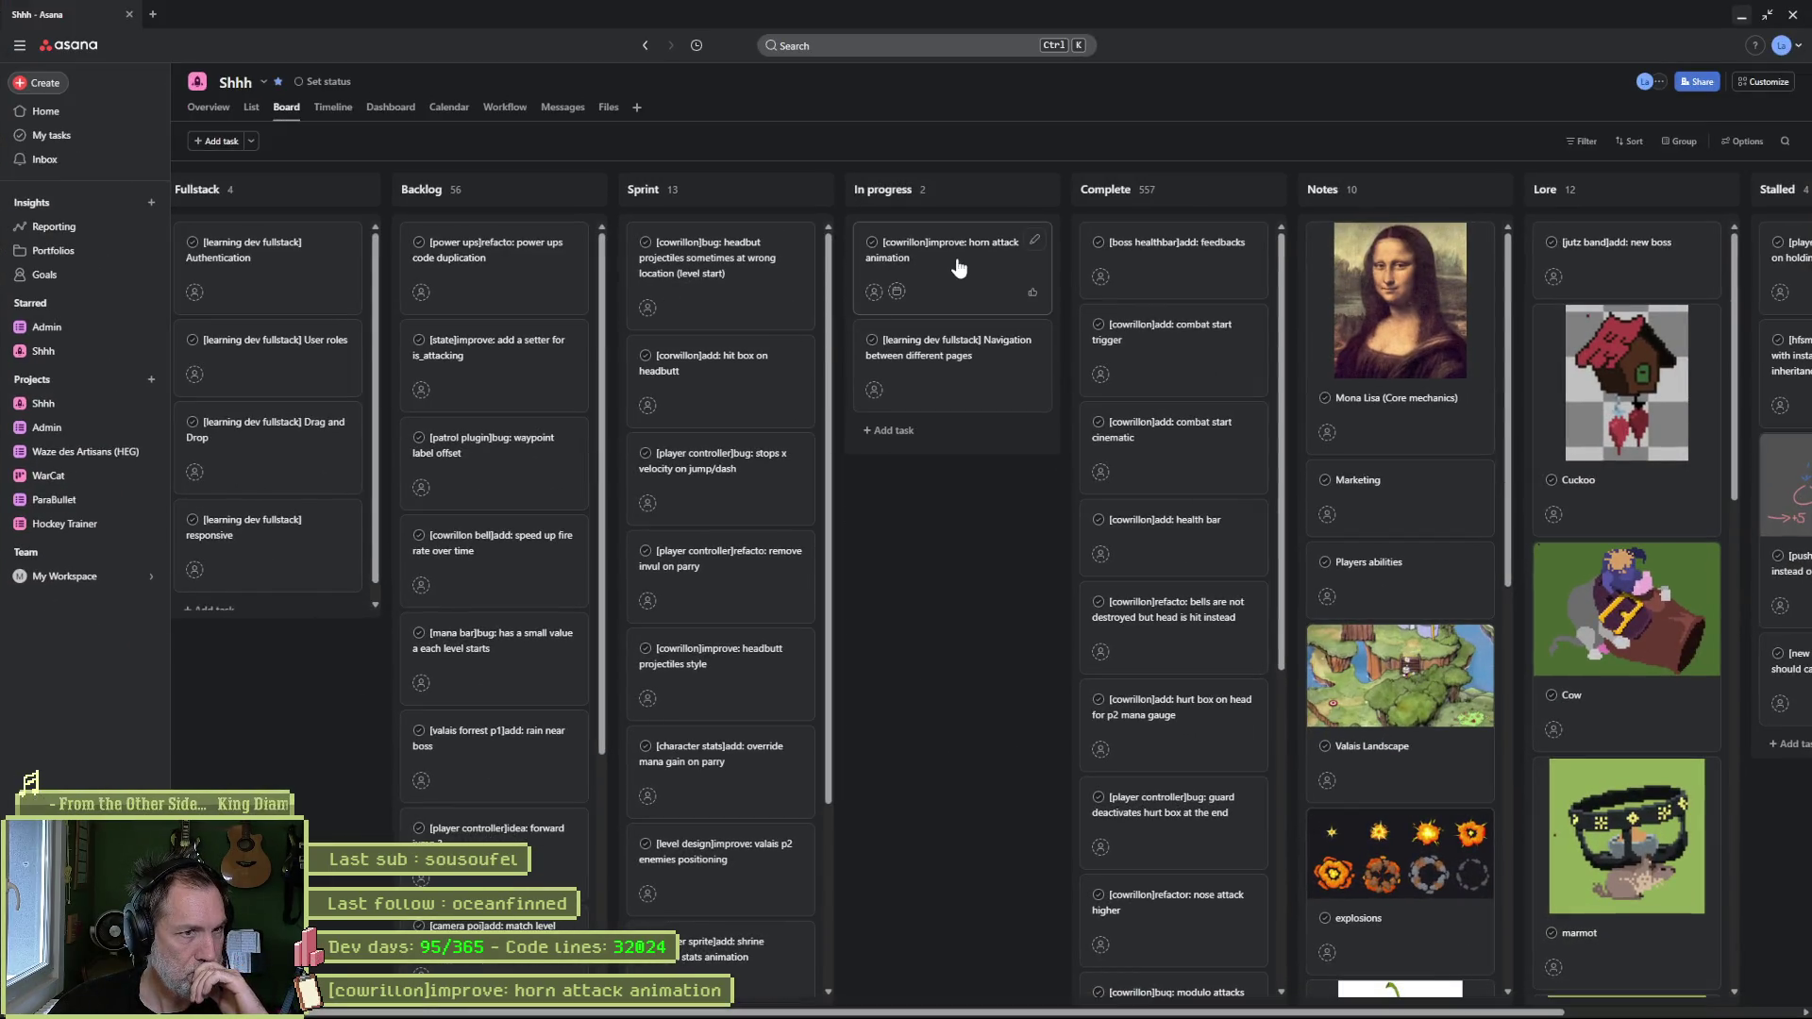
# - Move 'hit box on headbutt' to In progress, keeping the headbutt projectiles task in Sprint
pyautogui.click(736, 273)
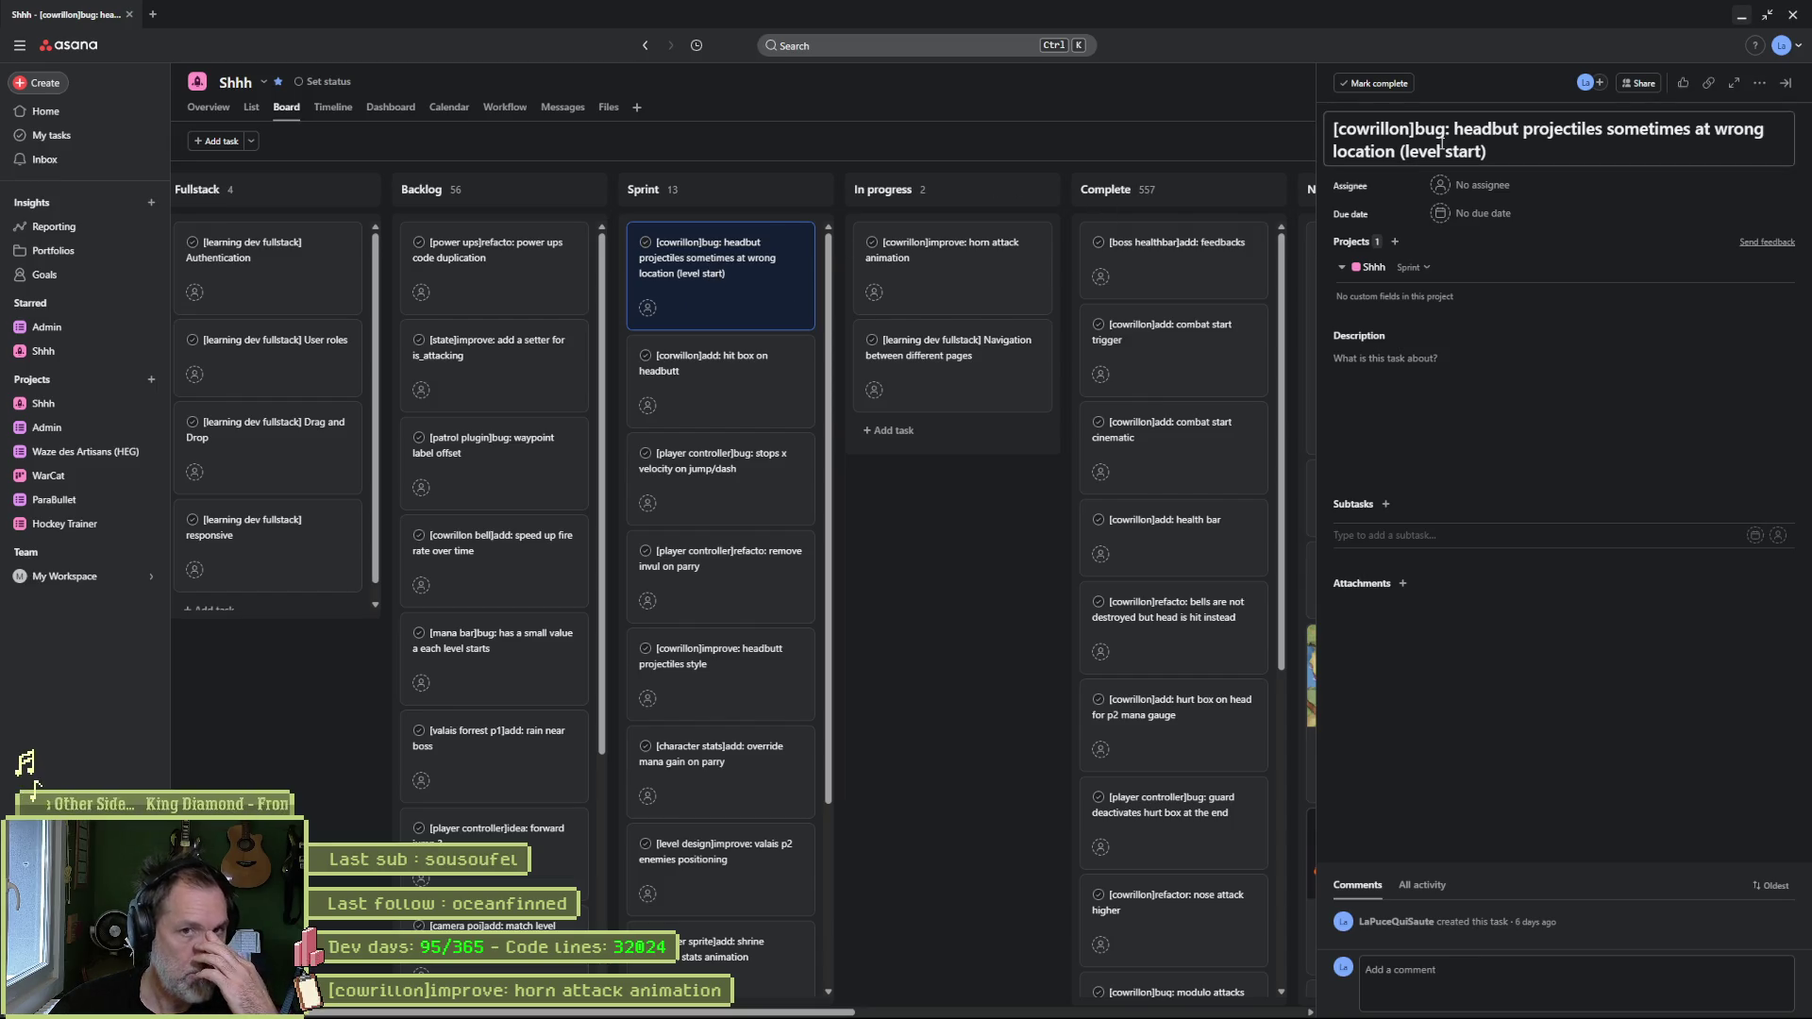
pyautogui.moveTo(681, 269)
pyautogui.mouseDown()
pyautogui.moveTo(912, 267)
pyautogui.moveTo(944, 285)
pyautogui.mouseUp()
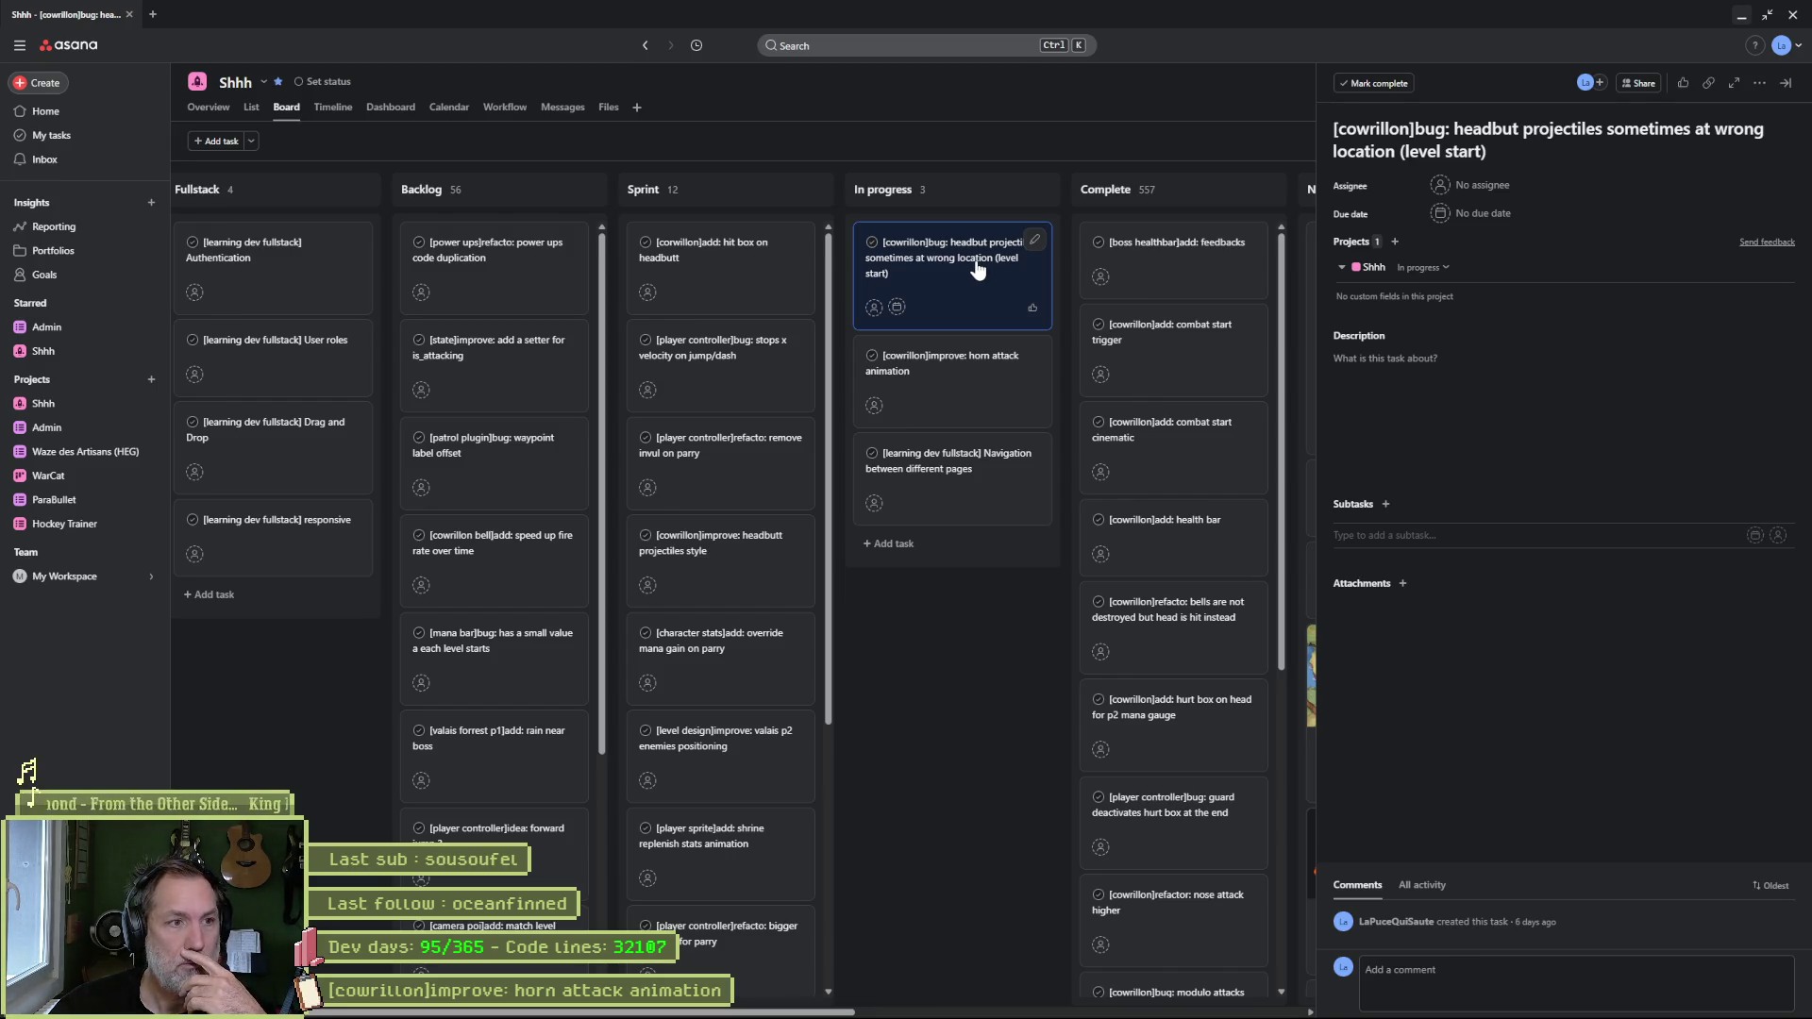
pyautogui.moveTo(978, 271); pyautogui.dragTo(745, 267)
pyautogui.moveTo(738, 363)
pyautogui.mouseDown()
pyautogui.moveTo(894, 303)
pyautogui.moveTo(925, 268)
pyautogui.moveTo(1018, 247)
pyautogui.mouseUp()
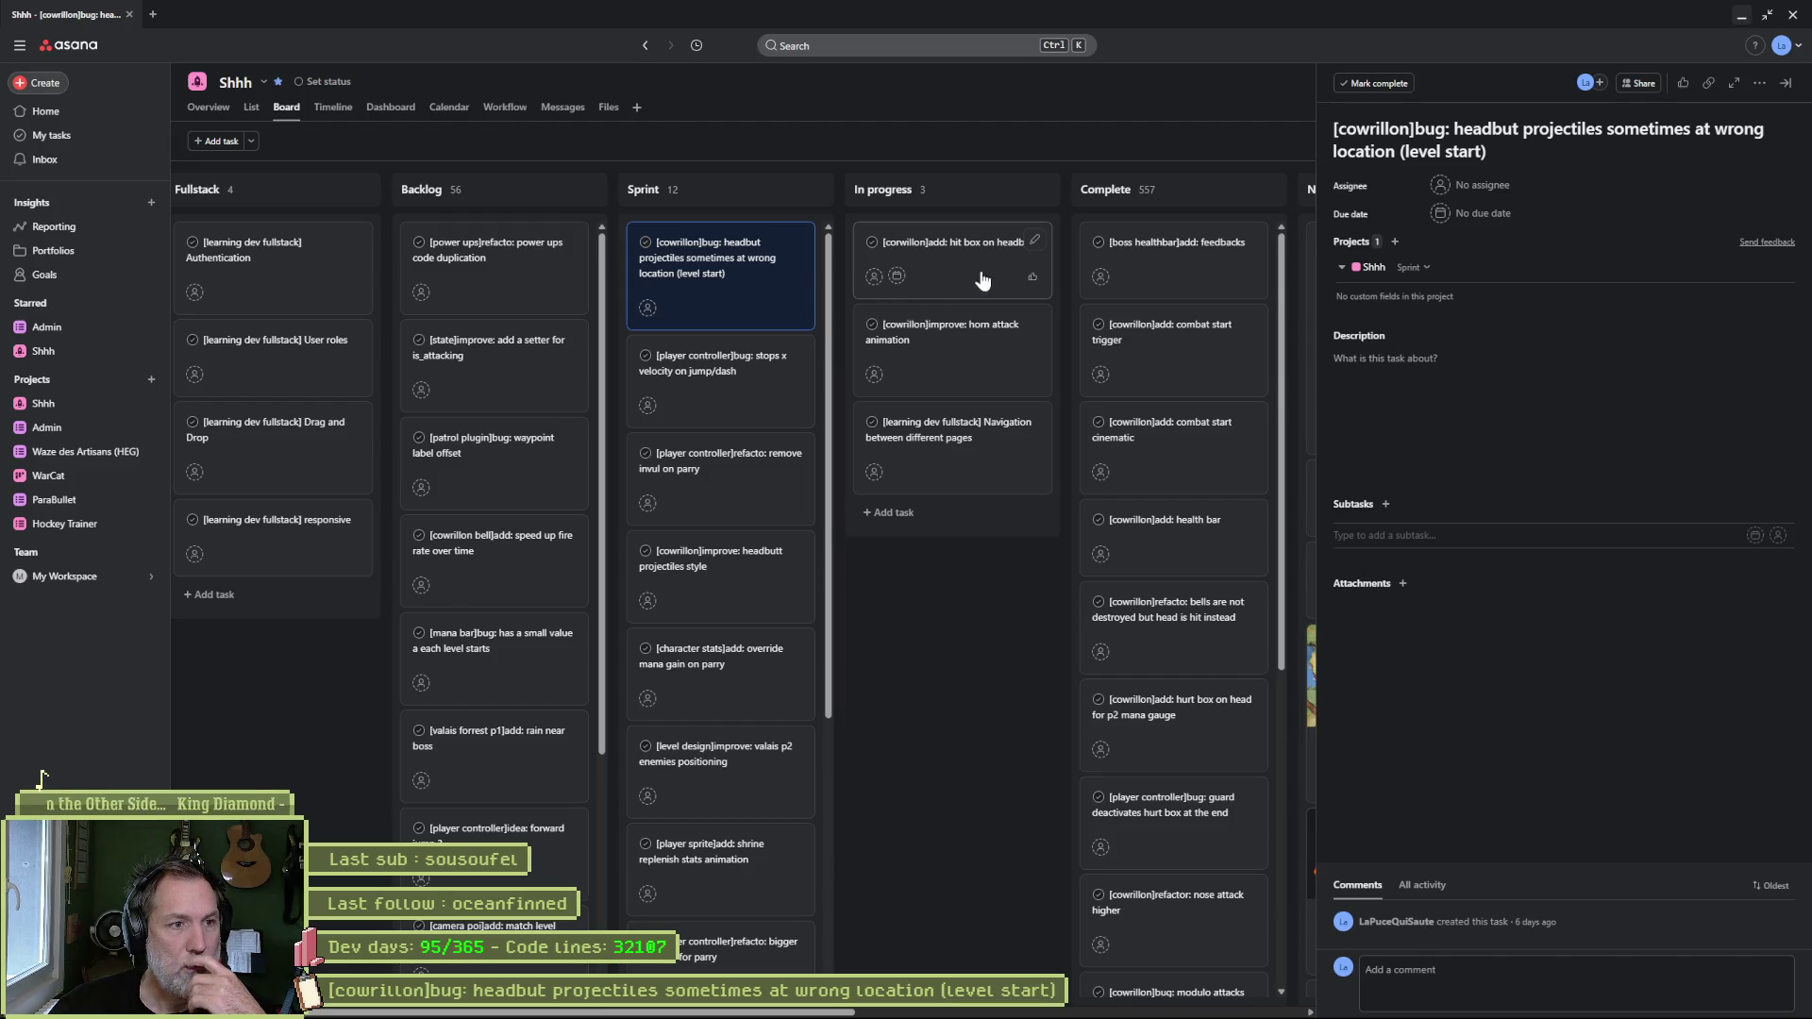
# - Add the Sprint task '[cowrillon]refacto: horn attack various heights ?' and return to Godot
pyautogui.click(791, 193)
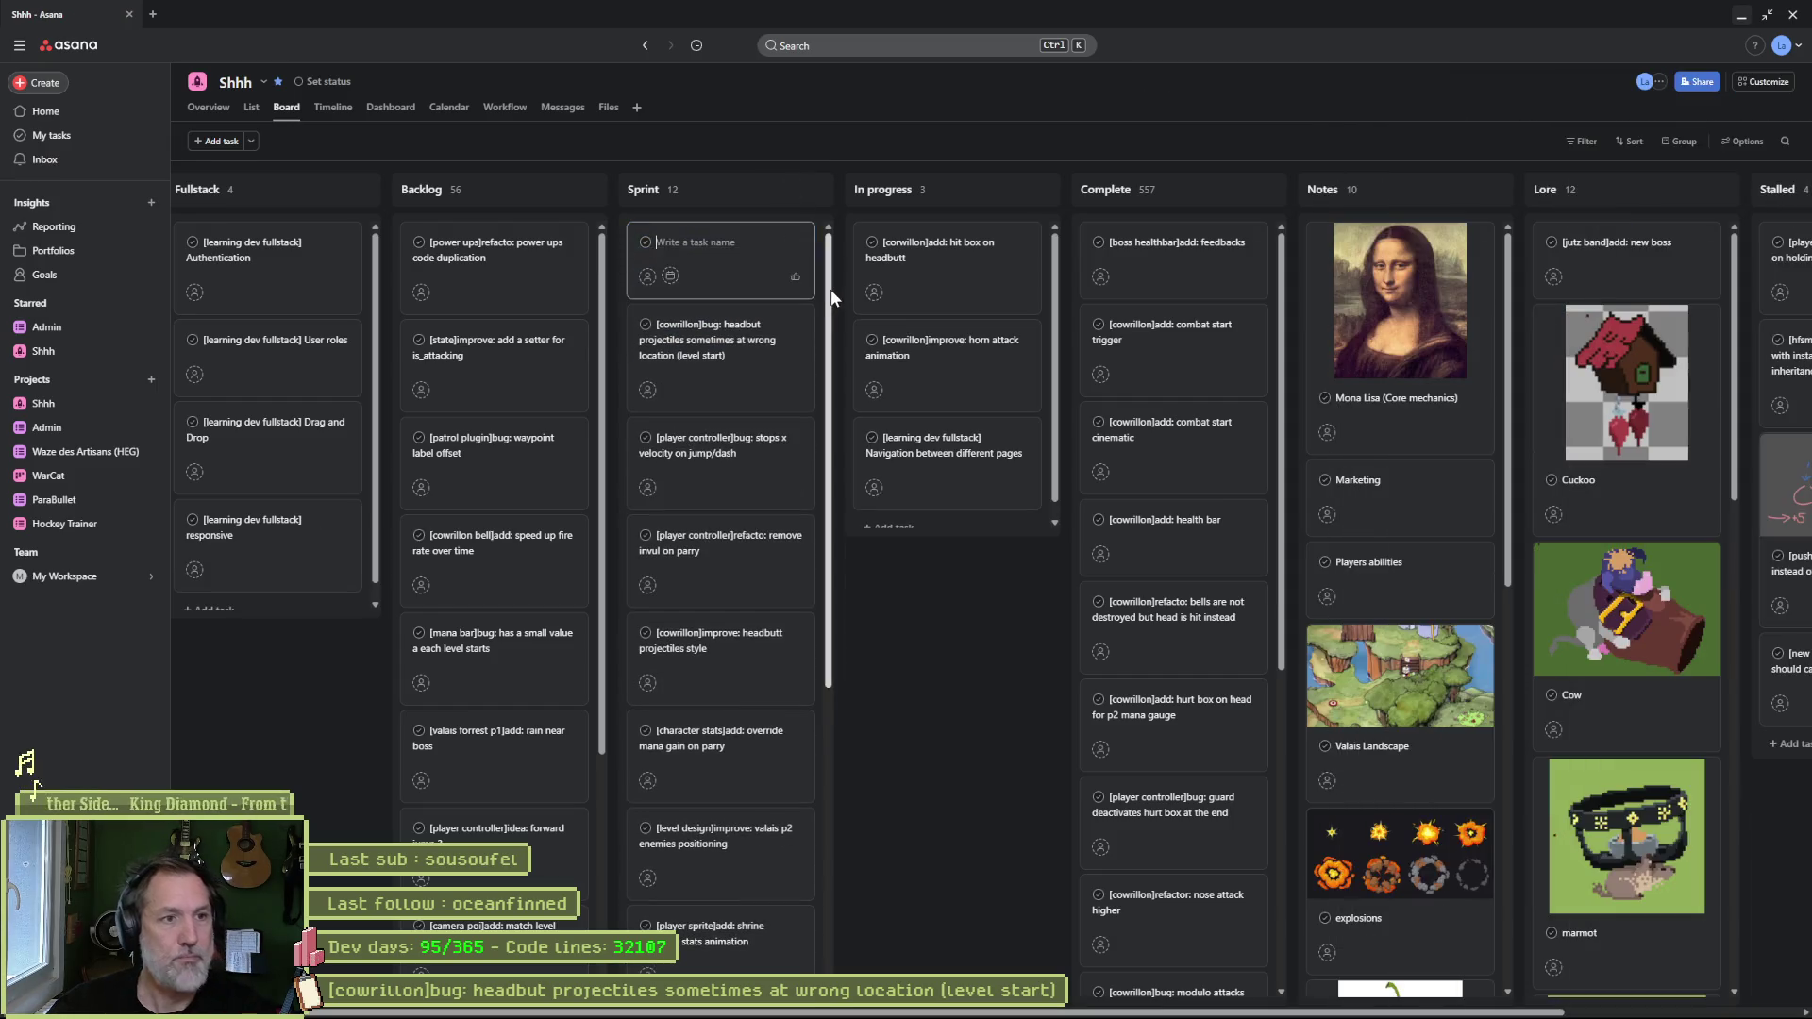
pyautogui.write('[')
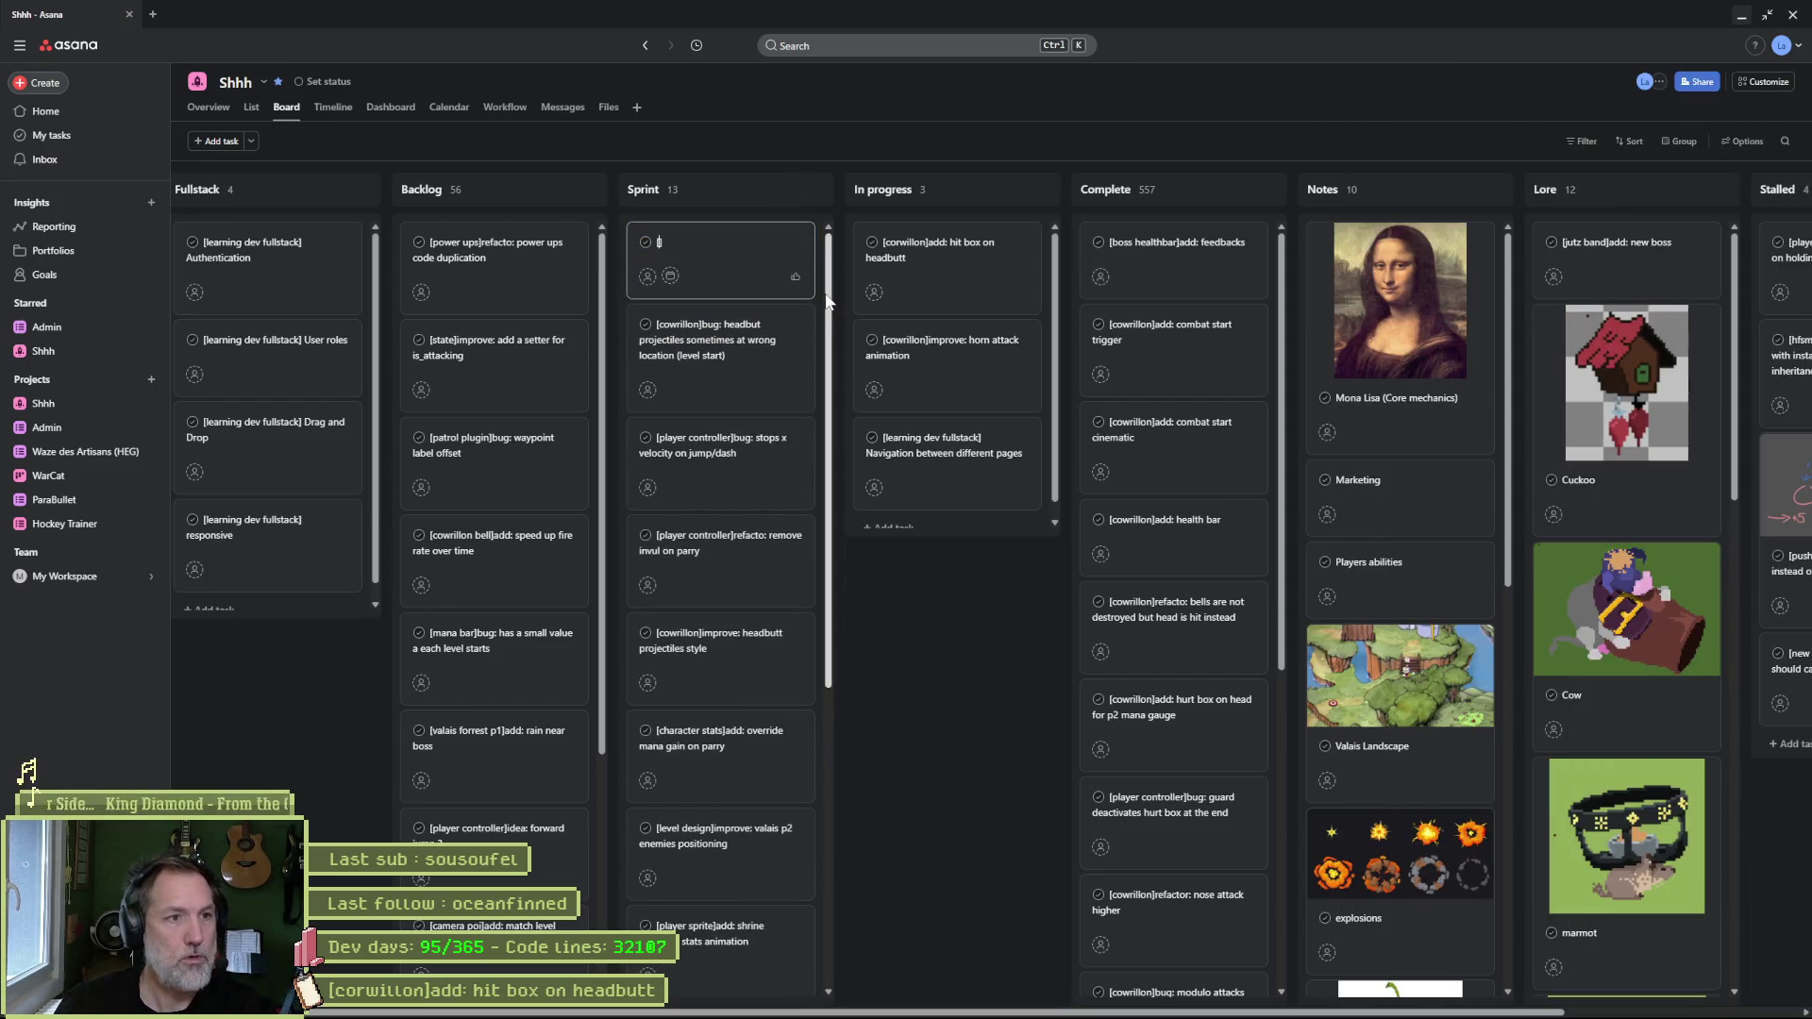
pyautogui.write('cowrillon]')
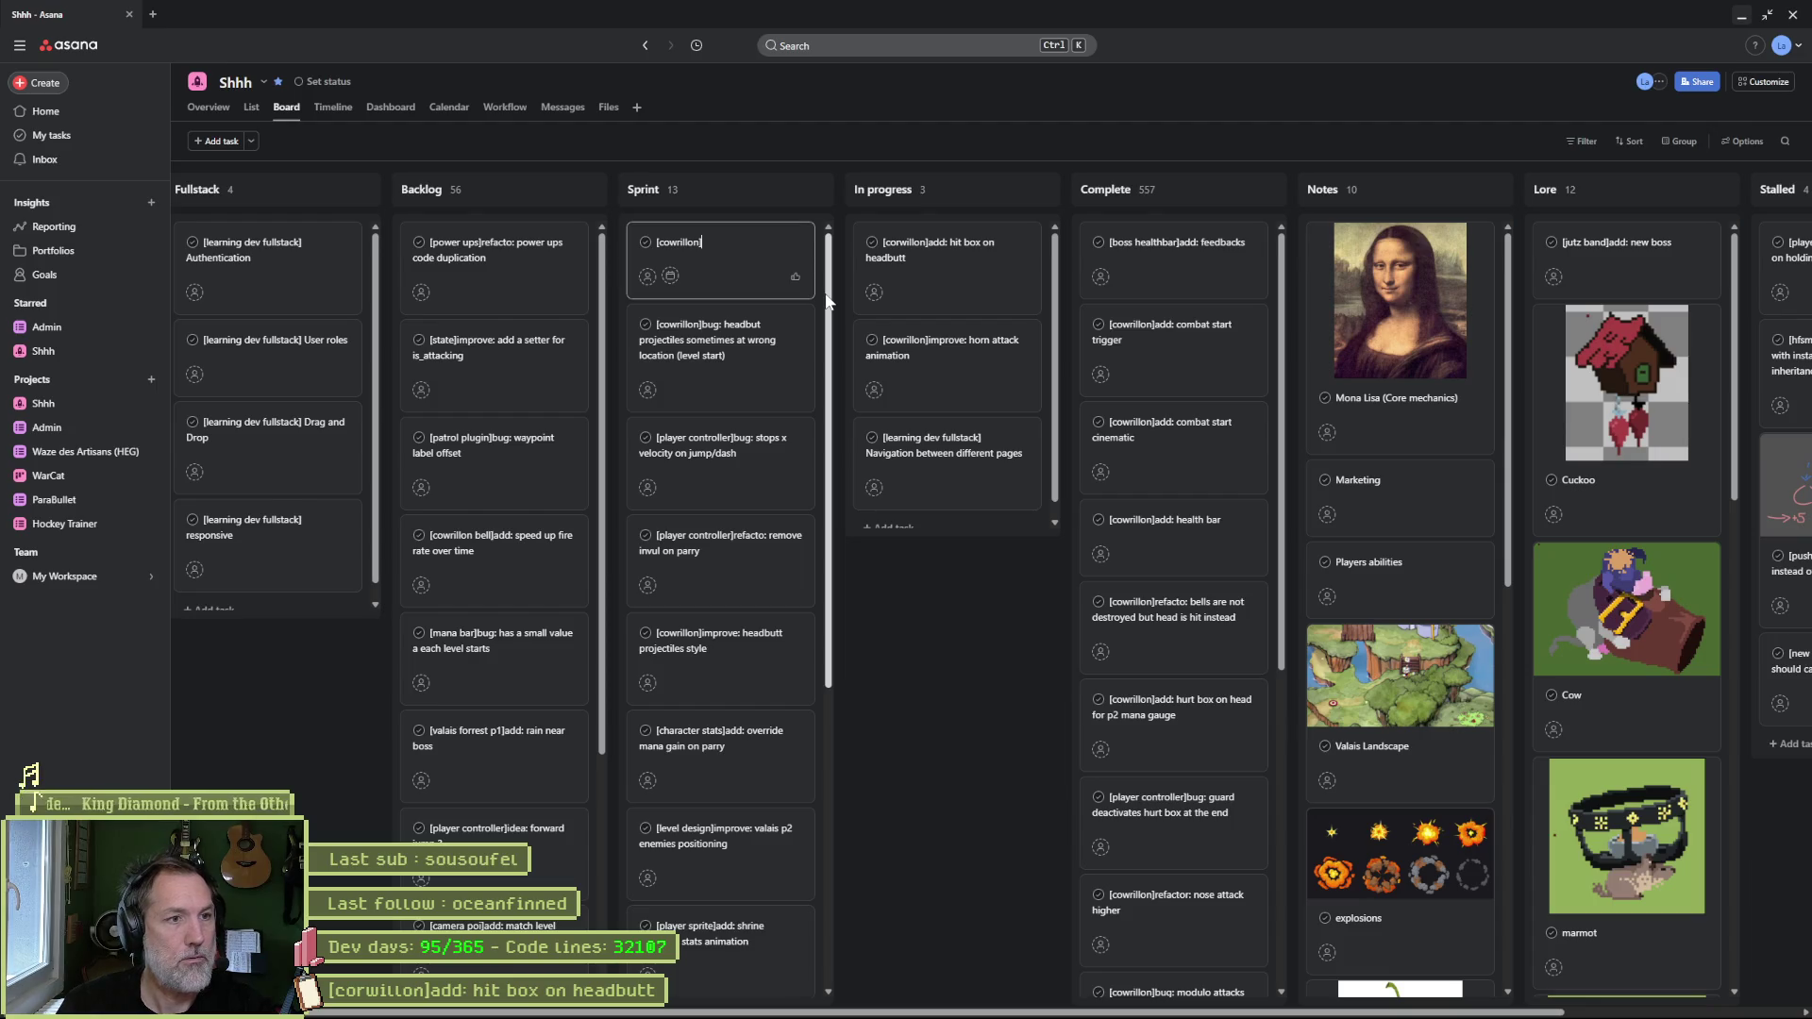
pyautogui.write('refacto: horn attack')
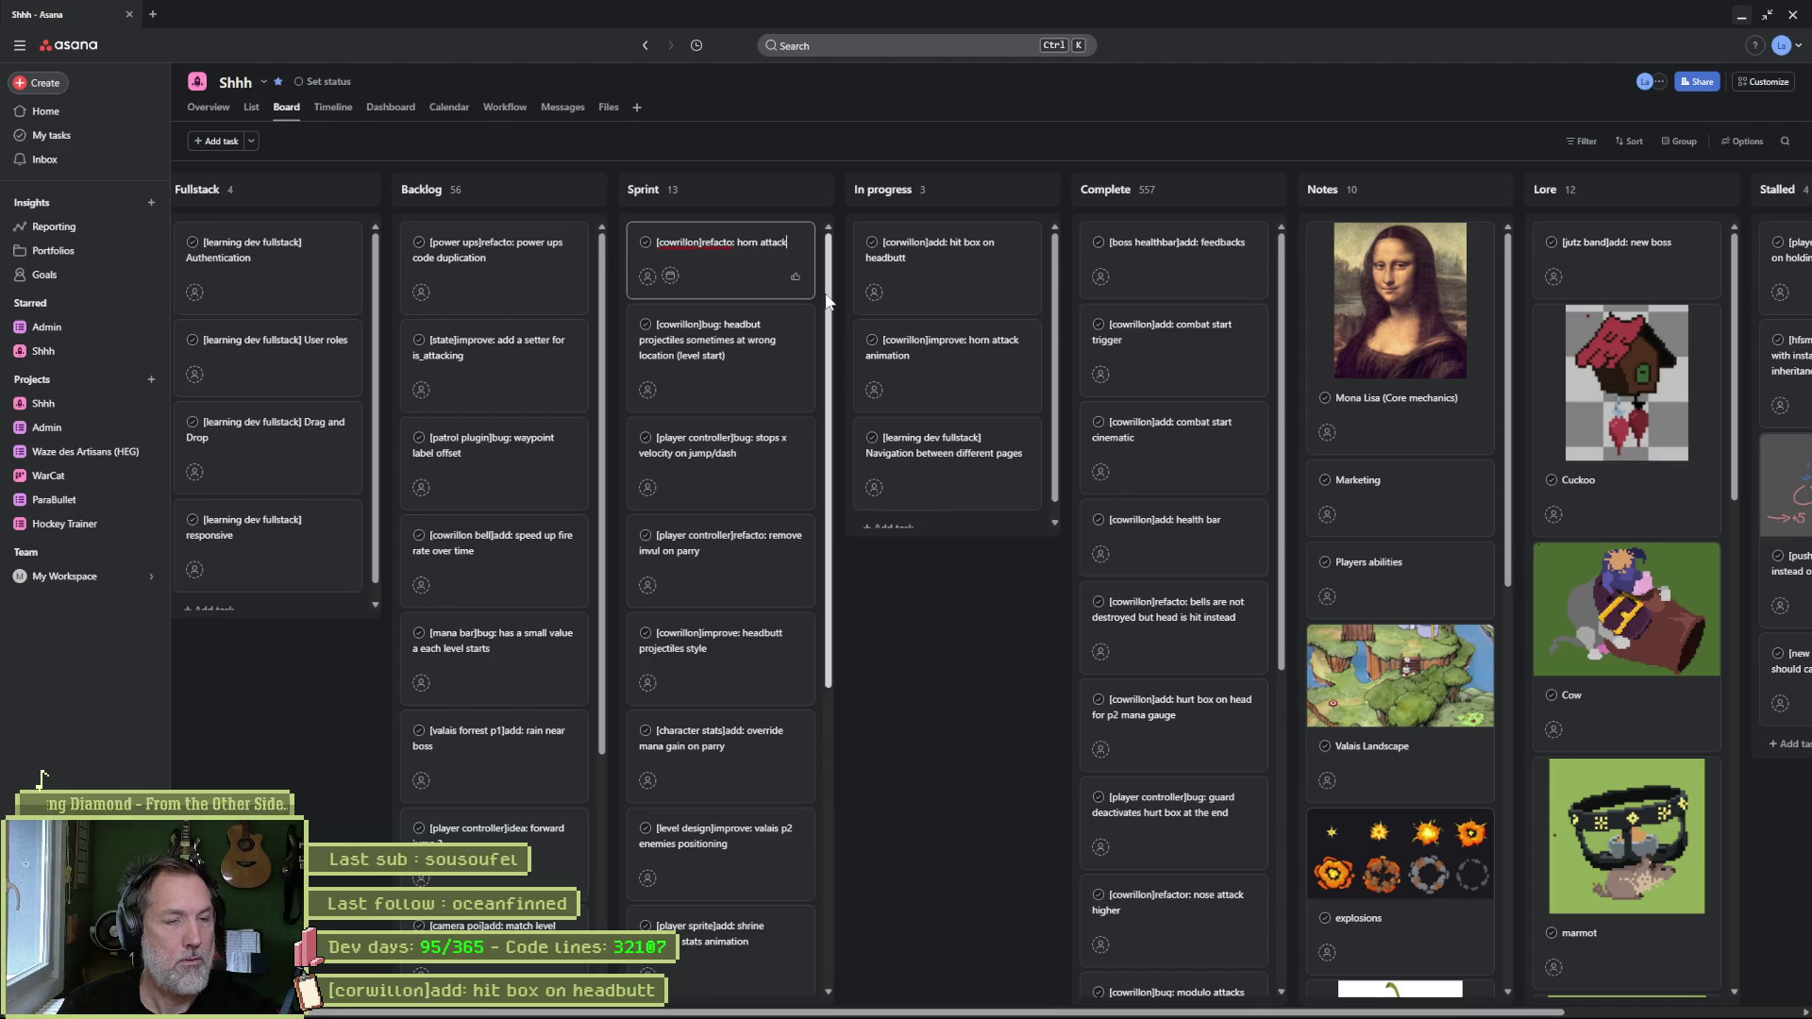
pyautogui.write(' various heights ?')
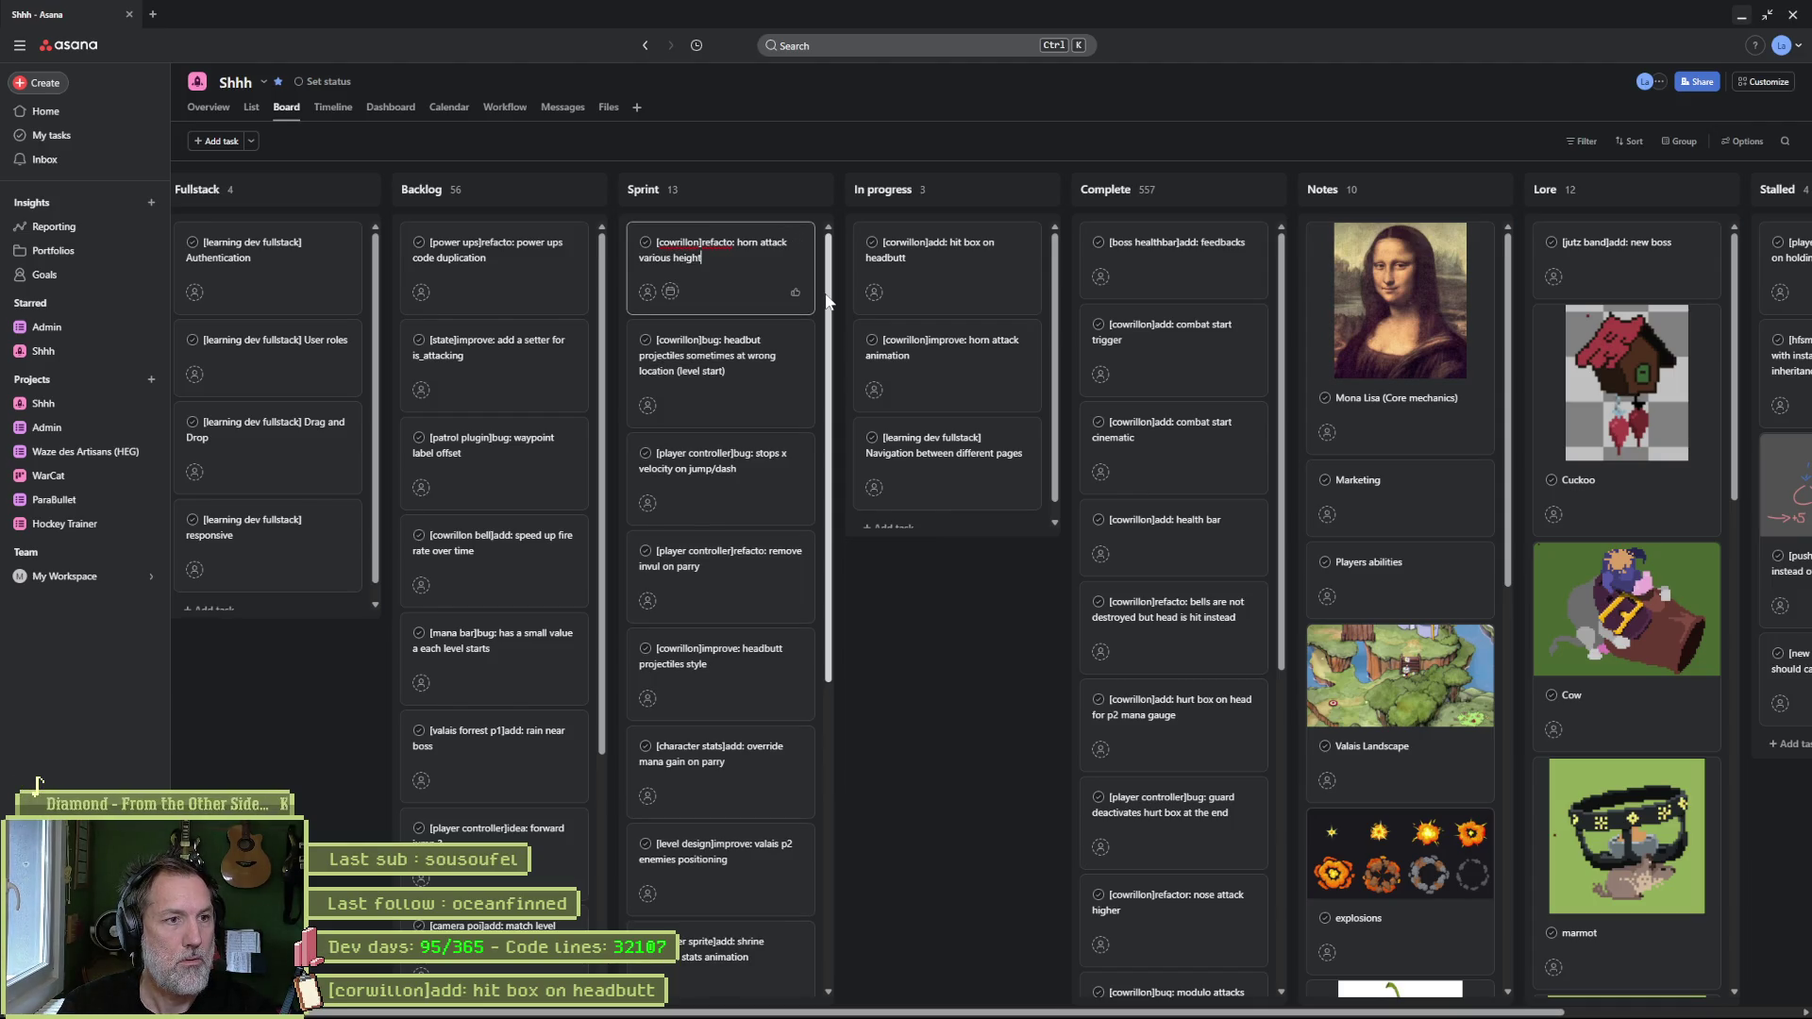
pyautogui.click(882, 594)
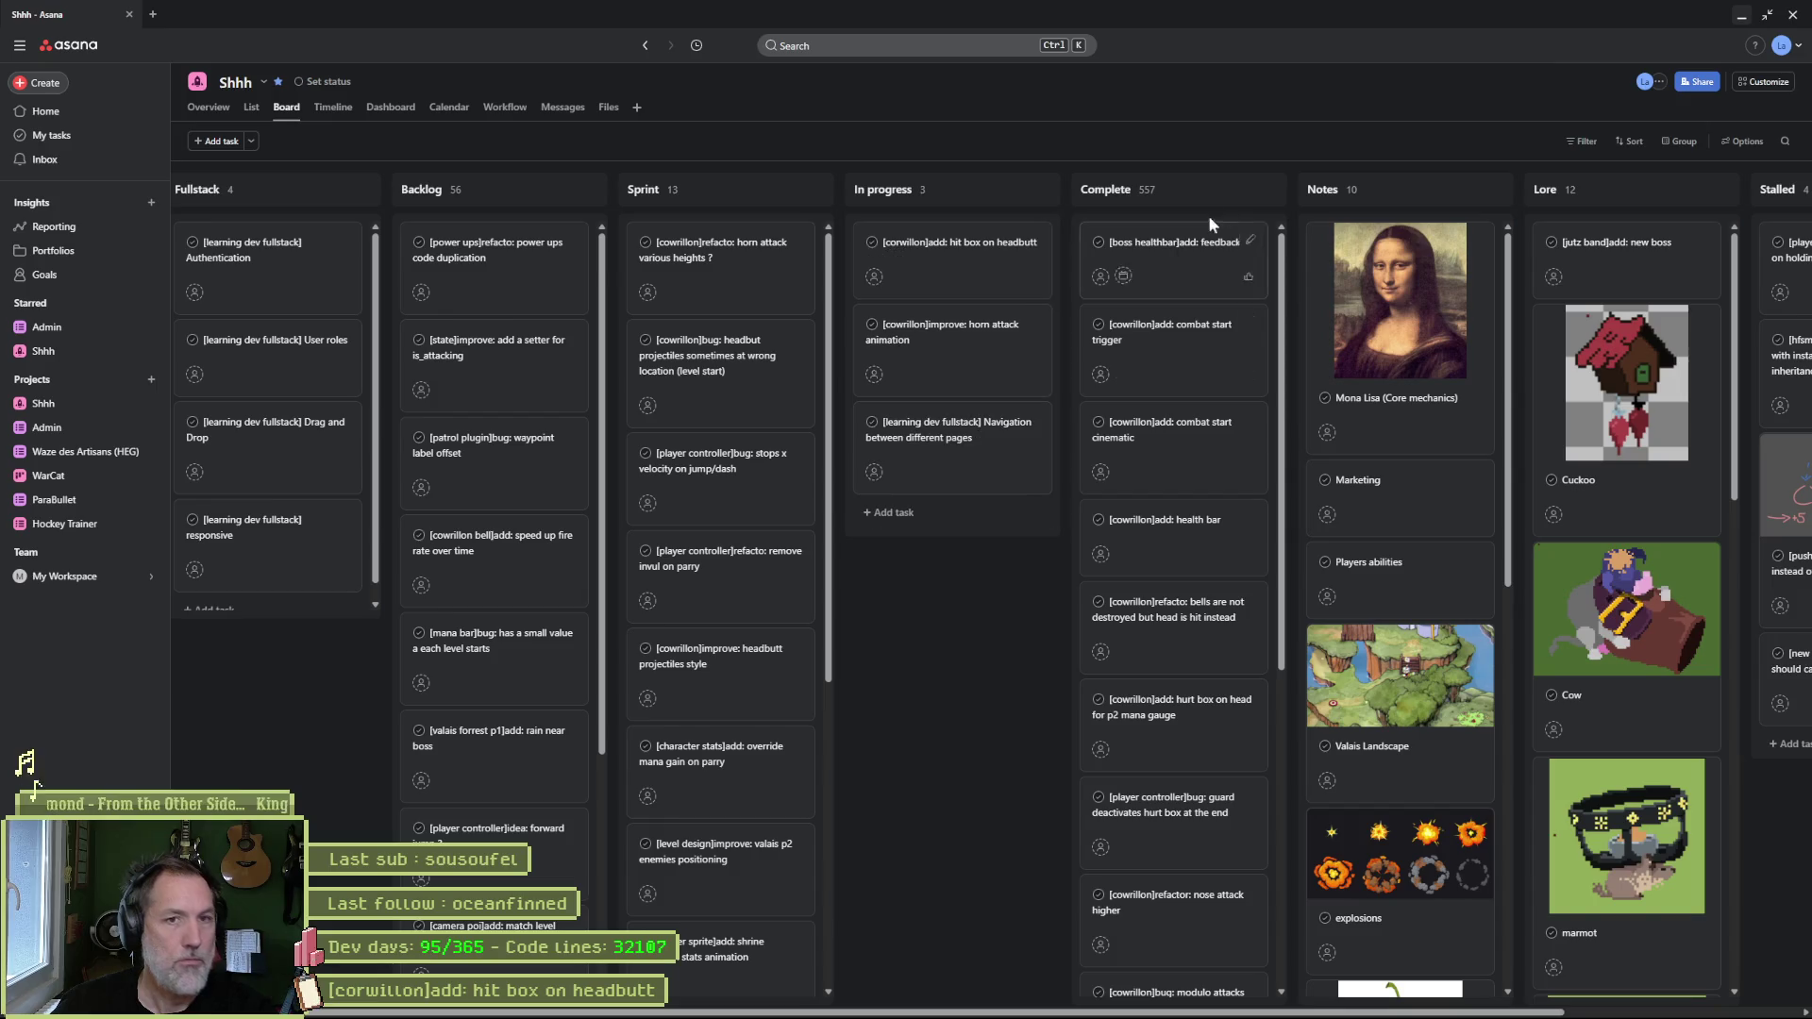
pyautogui.click(986, 269)
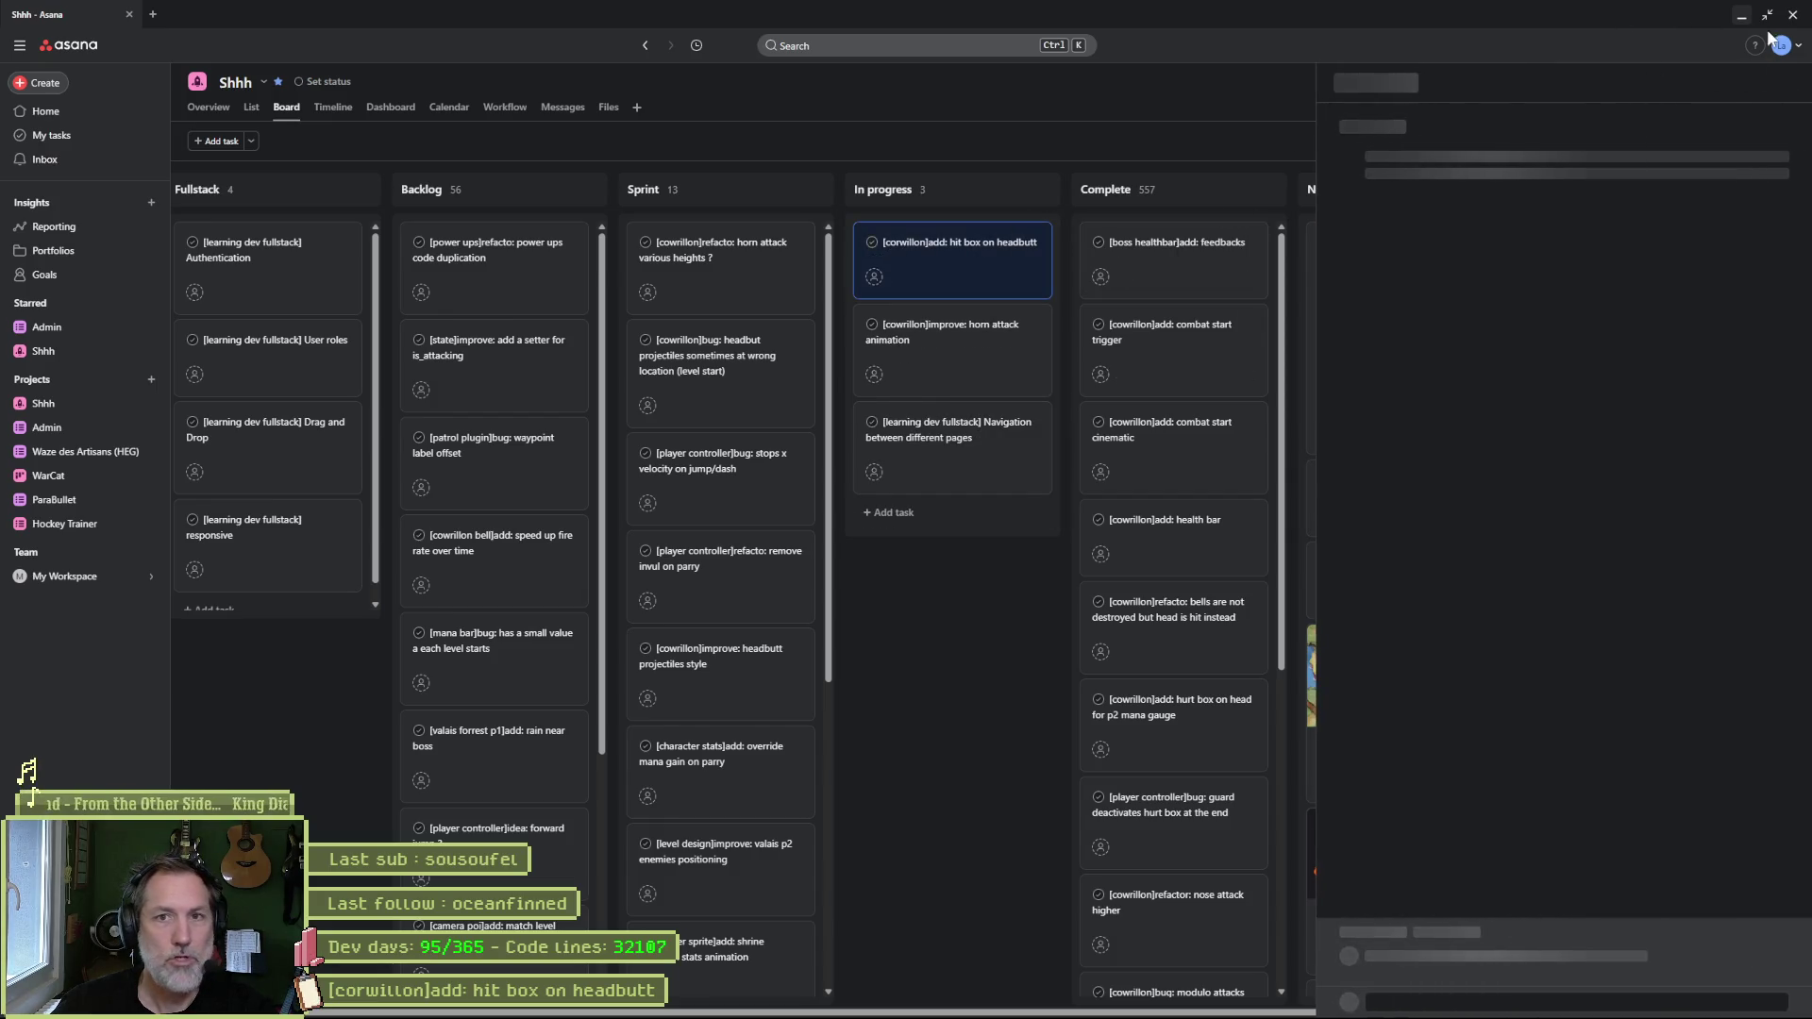
pyautogui.hotkey('alt', 'Tab')
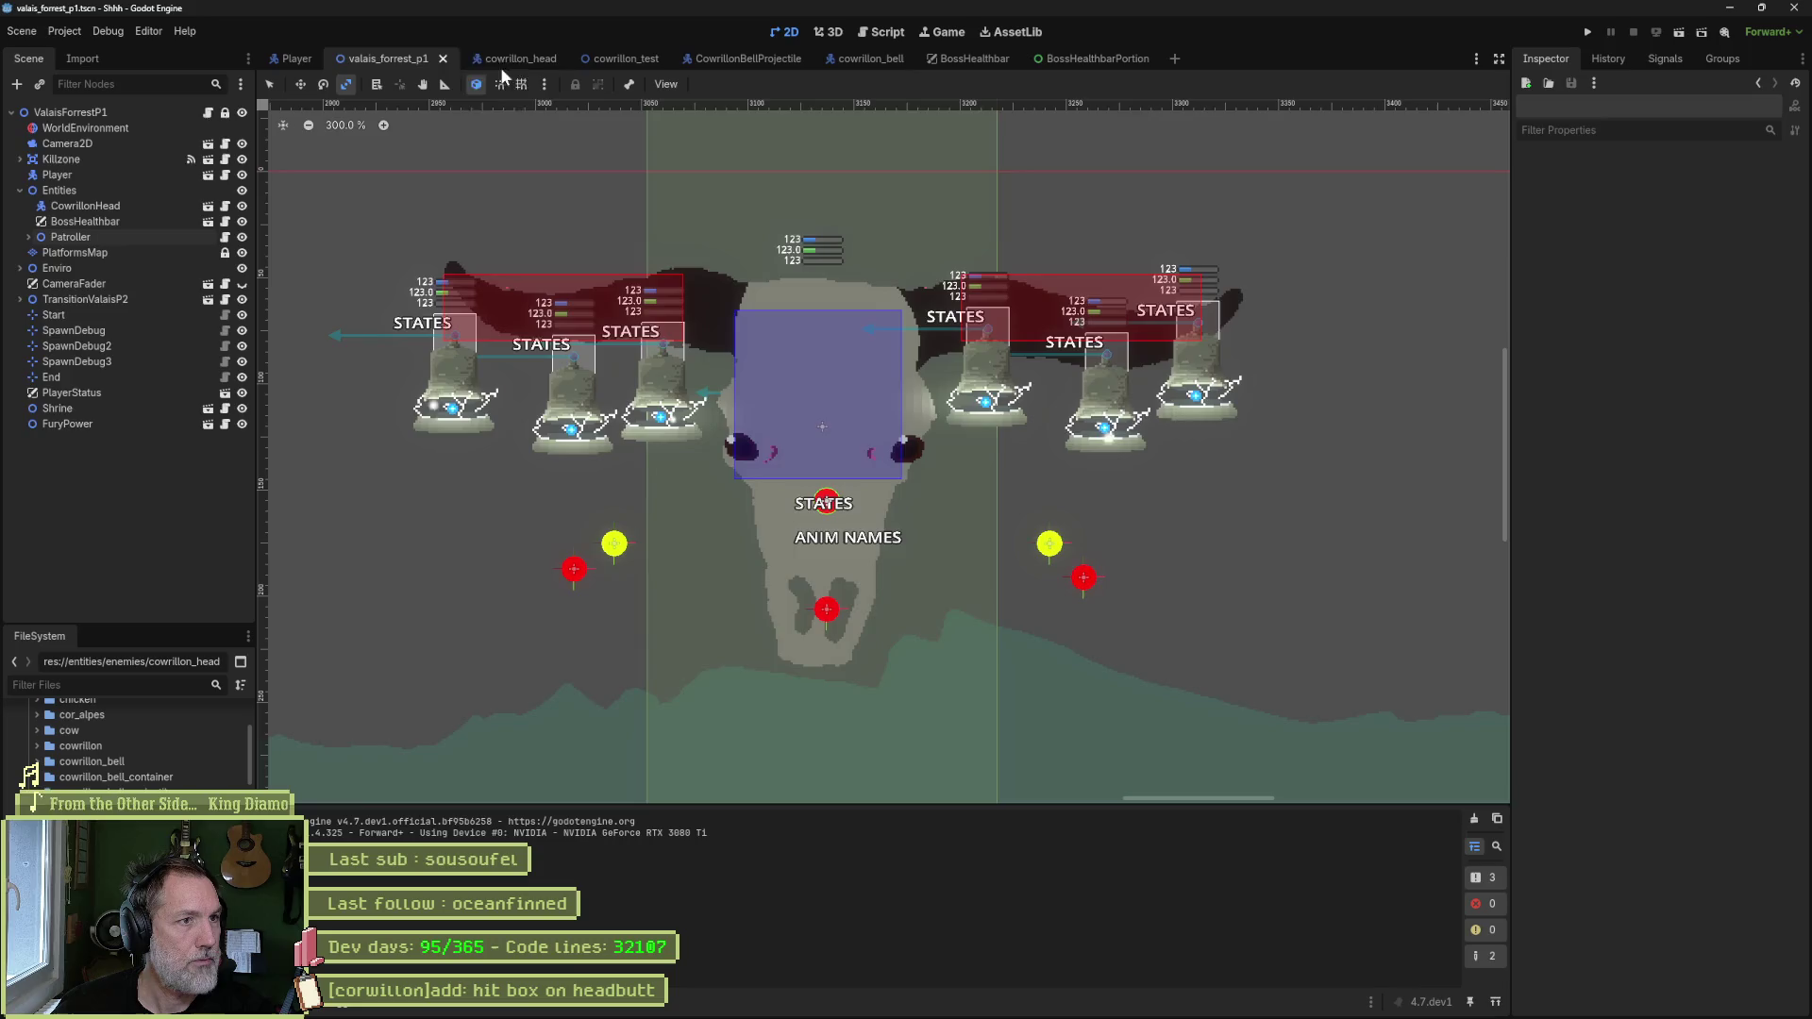
# - Switch to the cowrillon_head scene and select the Headbutt state under StateMachine
pyautogui.click(502, 60)
pyautogui.click(21, 377)
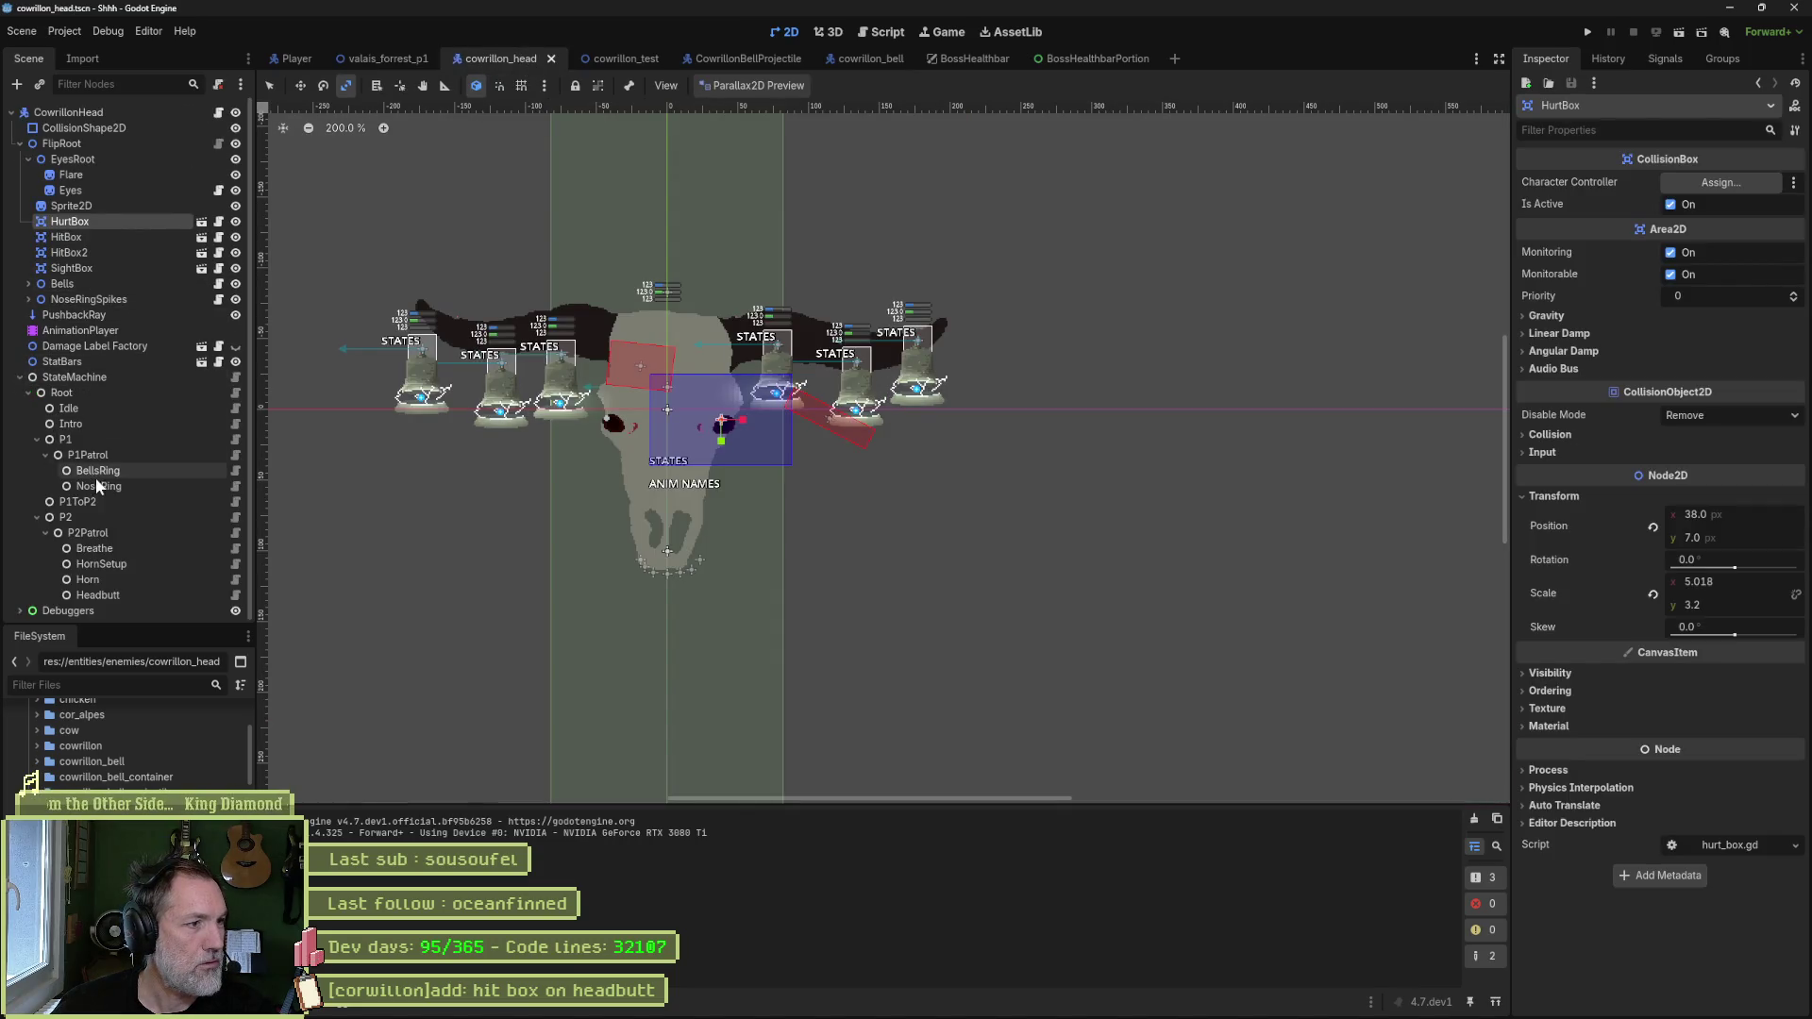
pyautogui.click(115, 592)
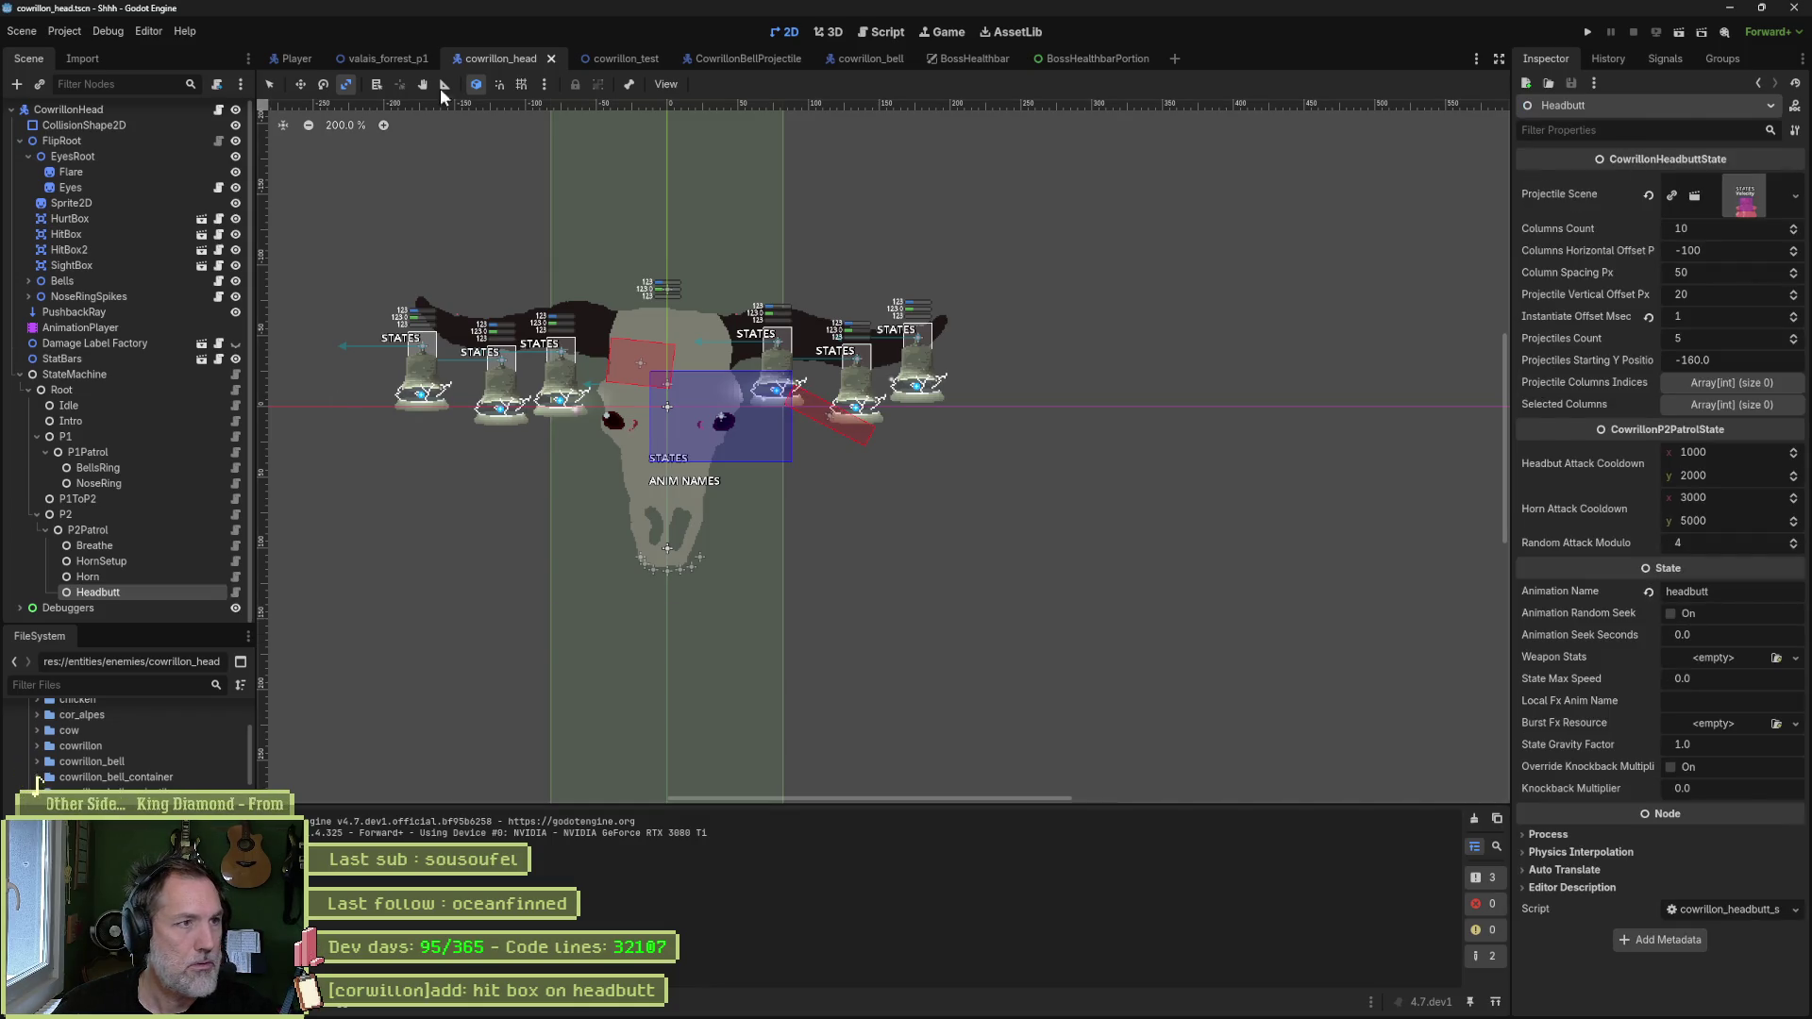
# - Load the 'headbutt' animation in the AnimationPlayer, showing its Sprite2D frame track
pyautogui.click(80, 328)
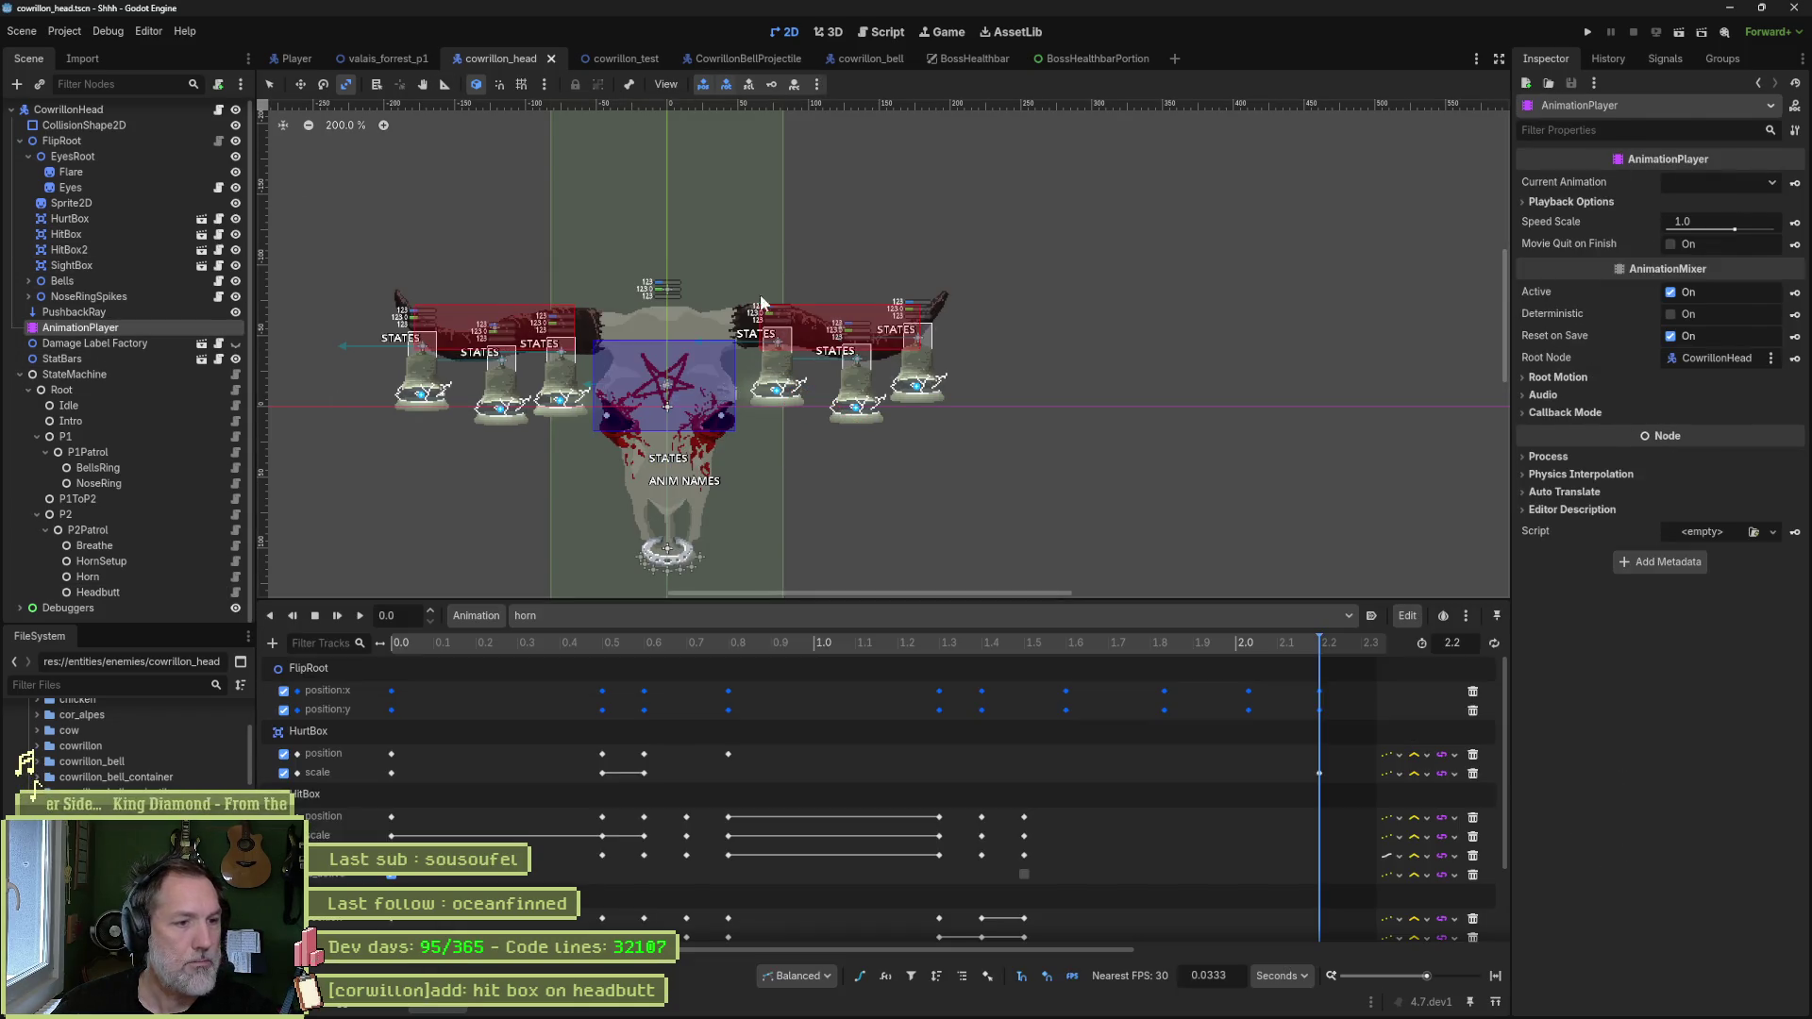
pyautogui.click(757, 615)
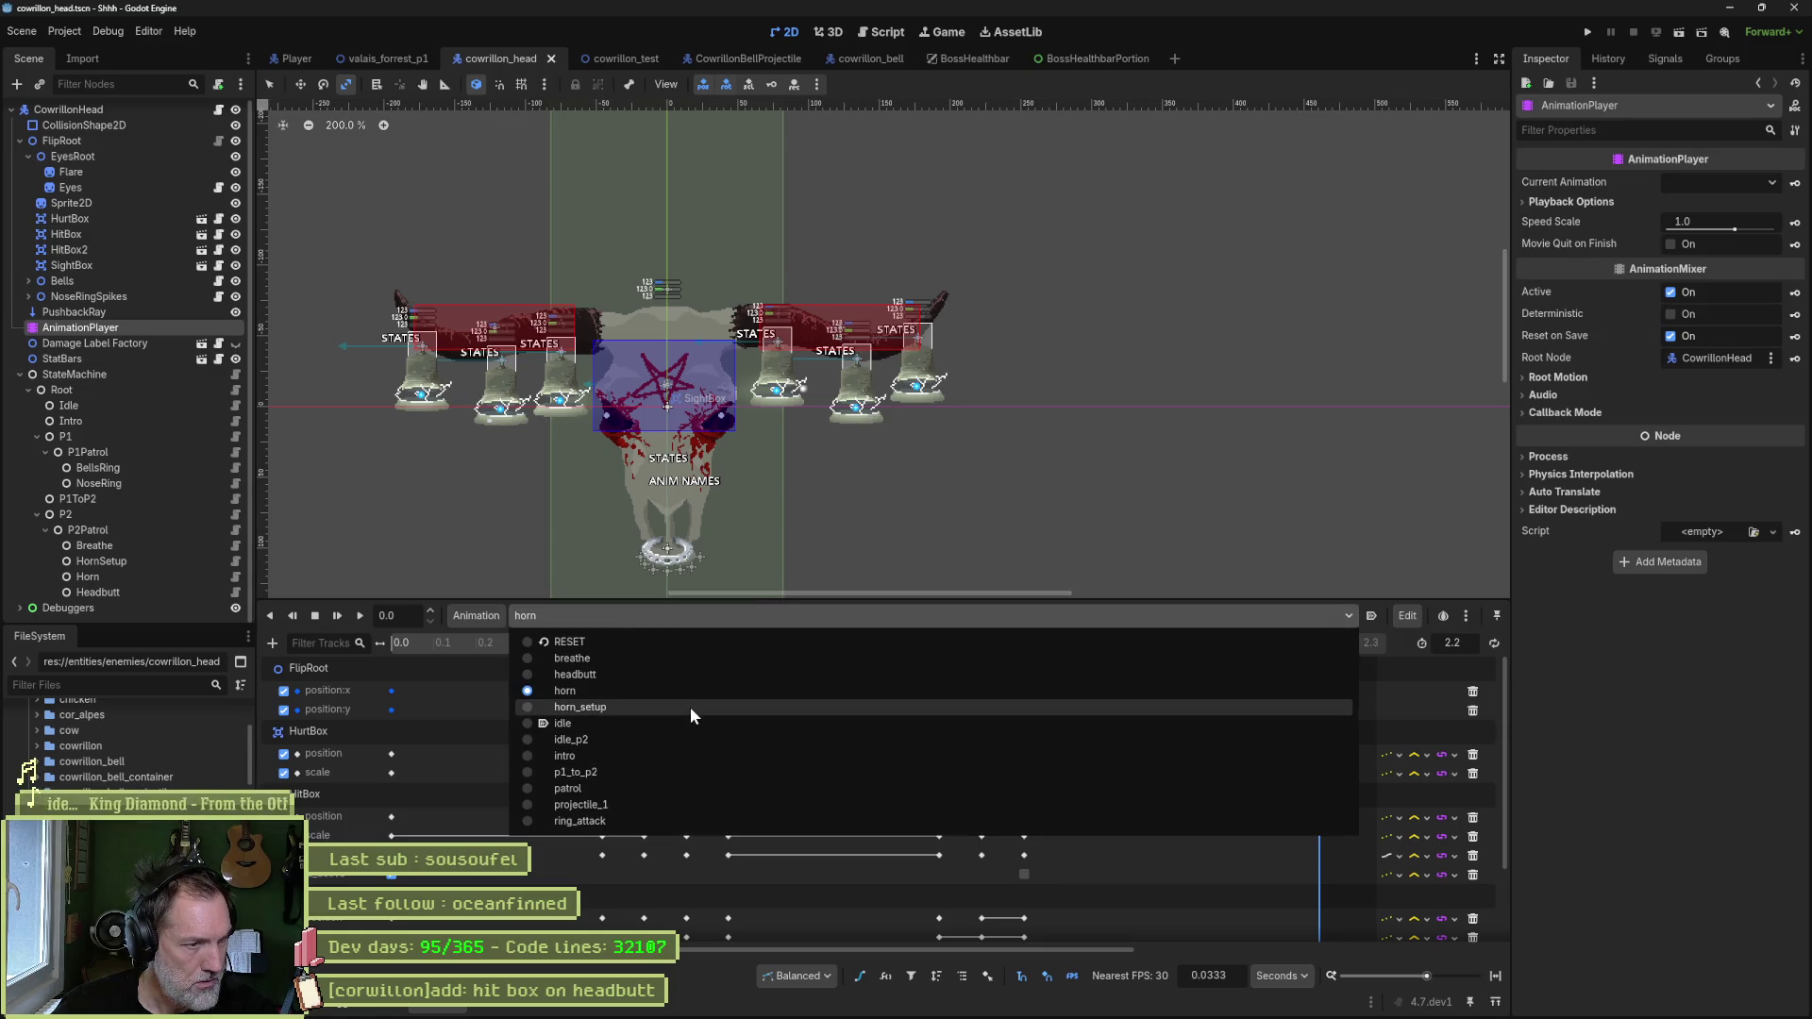
pyautogui.click(700, 674)
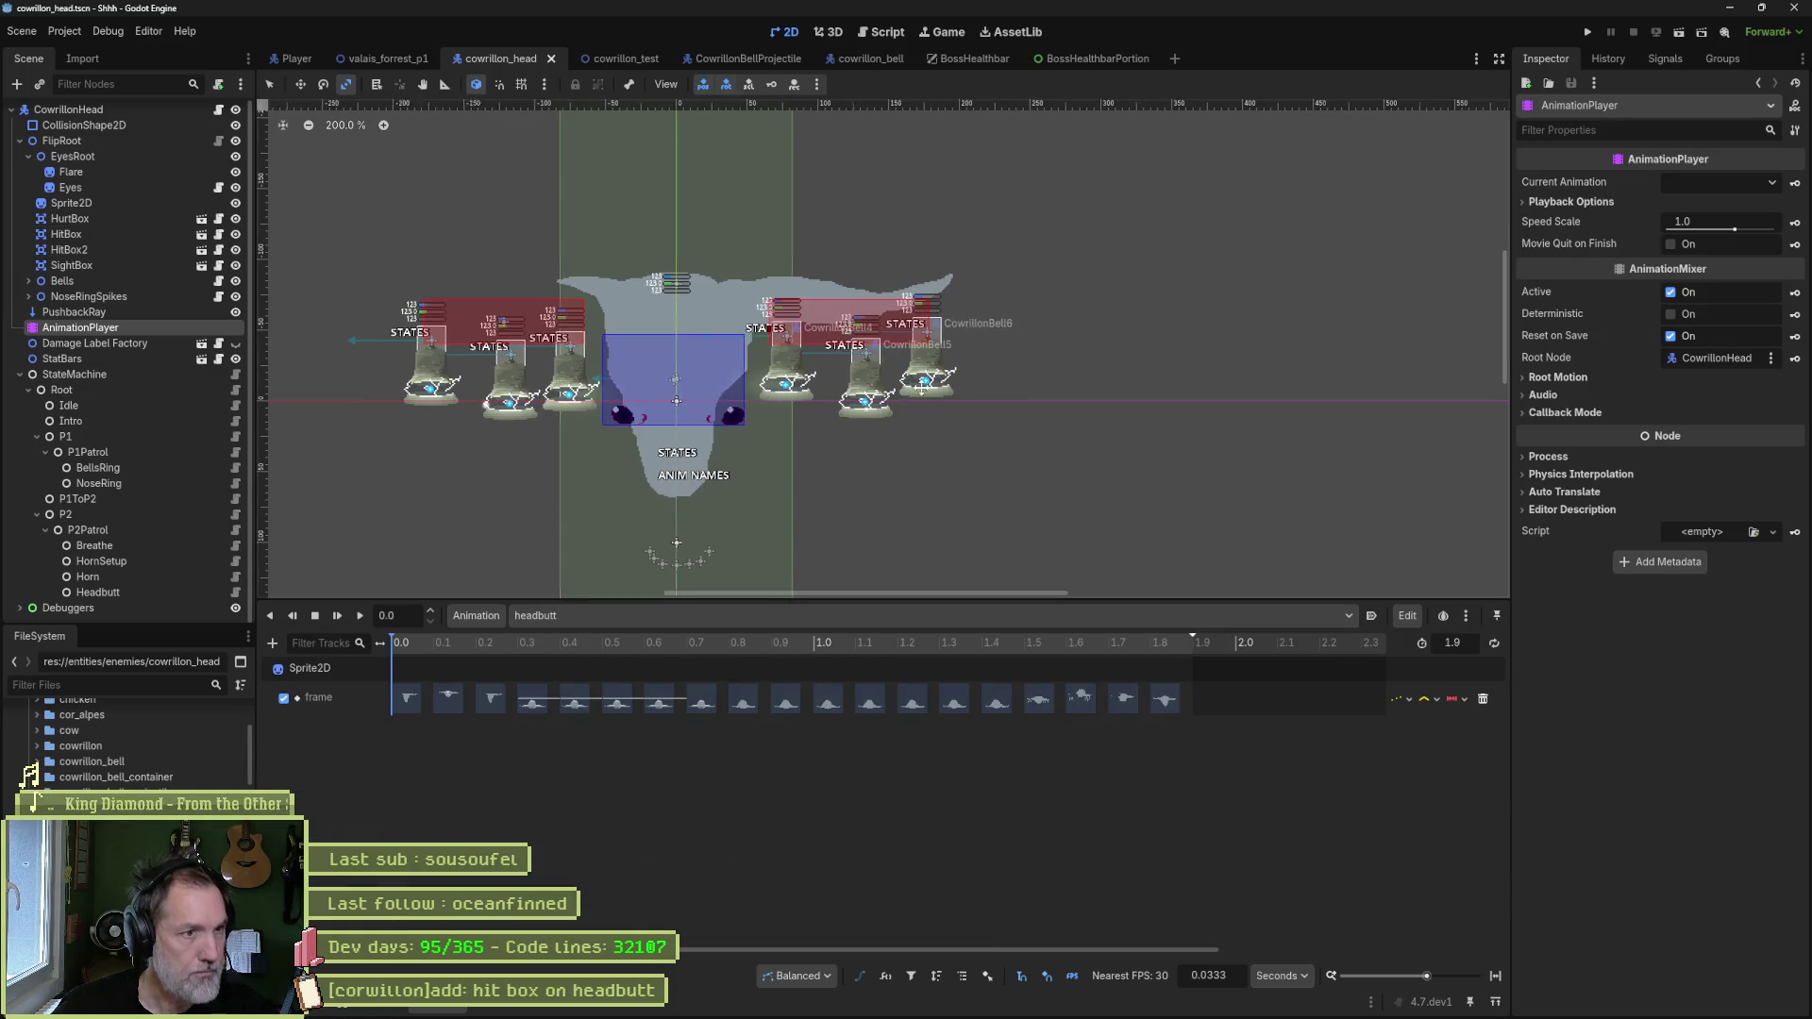
pyautogui.moveTo(900, 404)
pyautogui.mouseDown()
pyautogui.moveTo(956, 342)
pyautogui.moveTo(967, 292)
pyautogui.mouseUp()
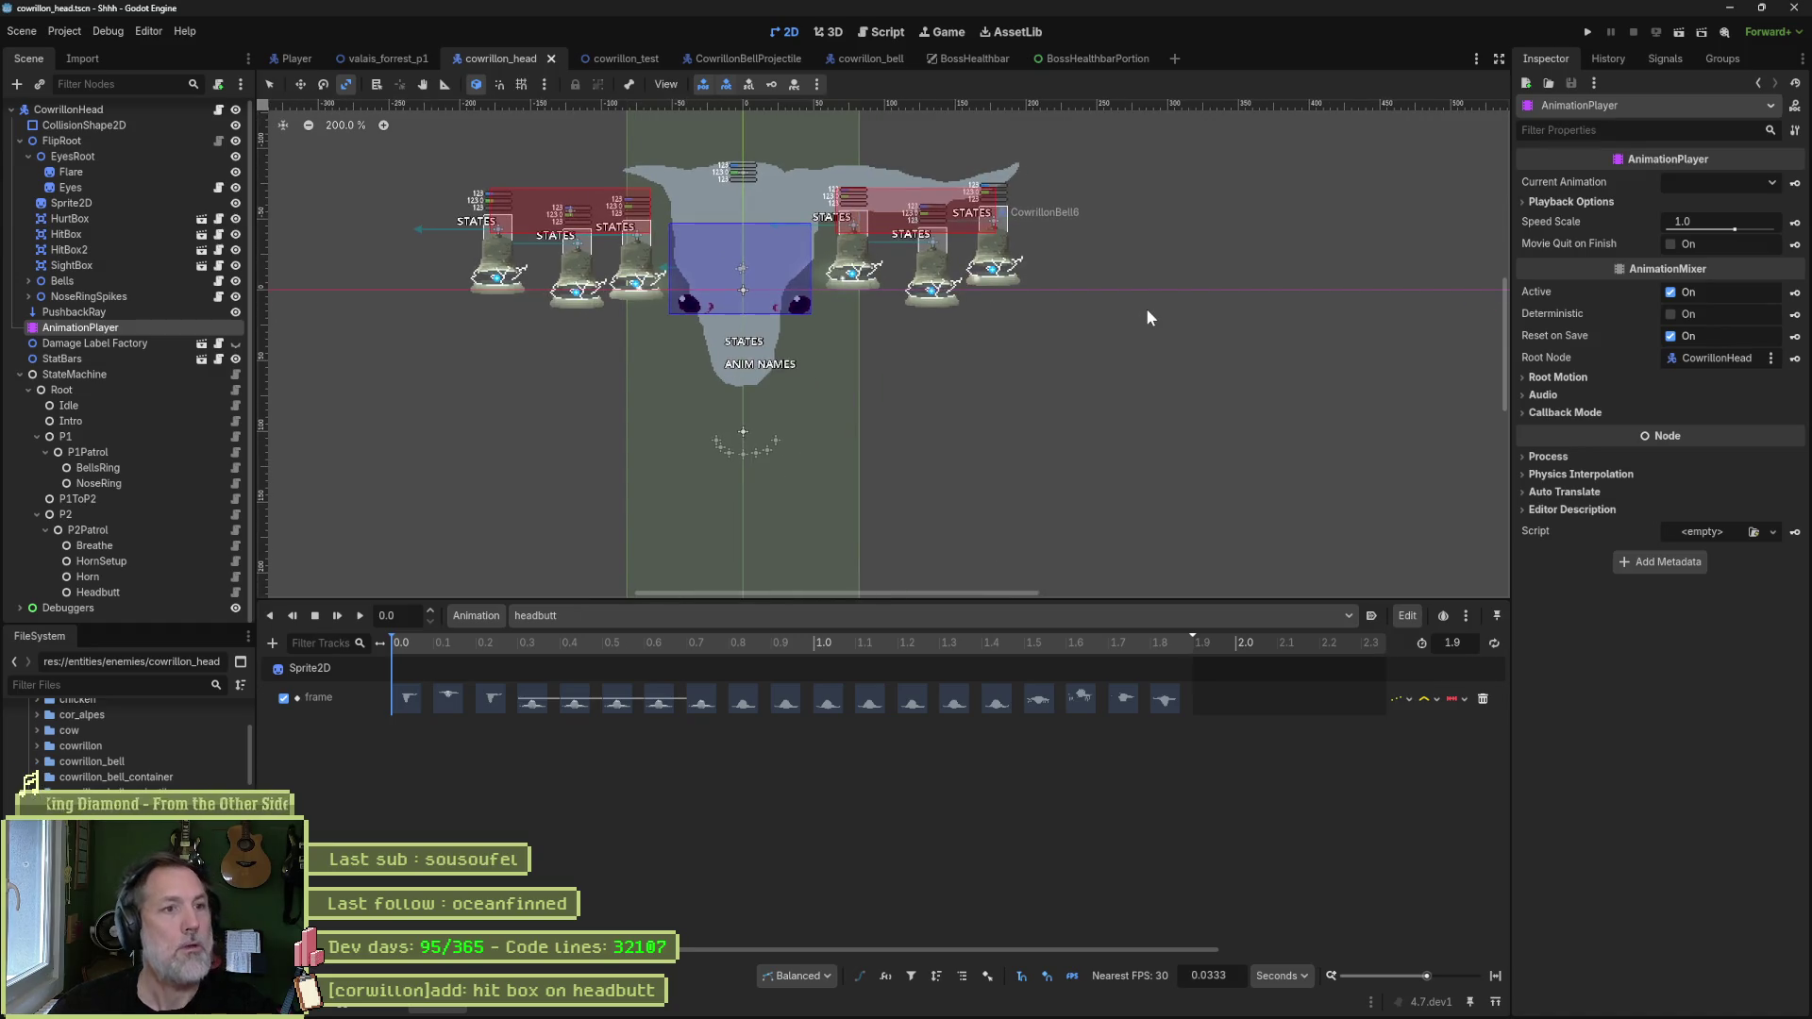